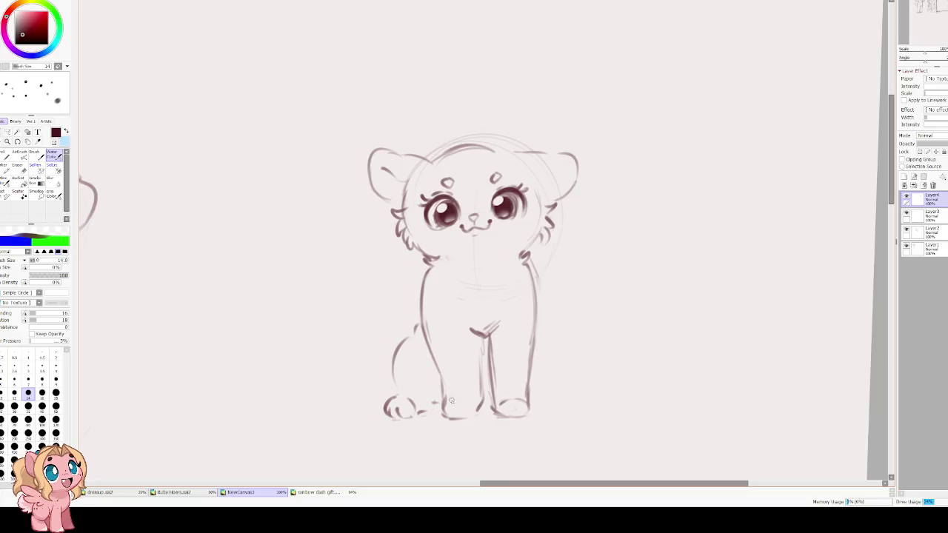
# Draw the haunch curve beside the front legs and try a toe-bean circle, undoing unwanted strokes
pyautogui.moveTo(455, 398); pyautogui.dragTo(444, 400)
pyautogui.moveTo(536, 327); pyautogui.dragTo(555, 363)
pyautogui.hotkey('ctrl', 'z')
pyautogui.moveTo(534, 328)
pyautogui.mouseDown()
pyautogui.moveTo(566, 359)
pyautogui.moveTo(572, 379)
pyautogui.moveTo(541, 409)
pyautogui.mouseUp()
pyautogui.moveTo(553, 370); pyautogui.dragTo(565, 381)
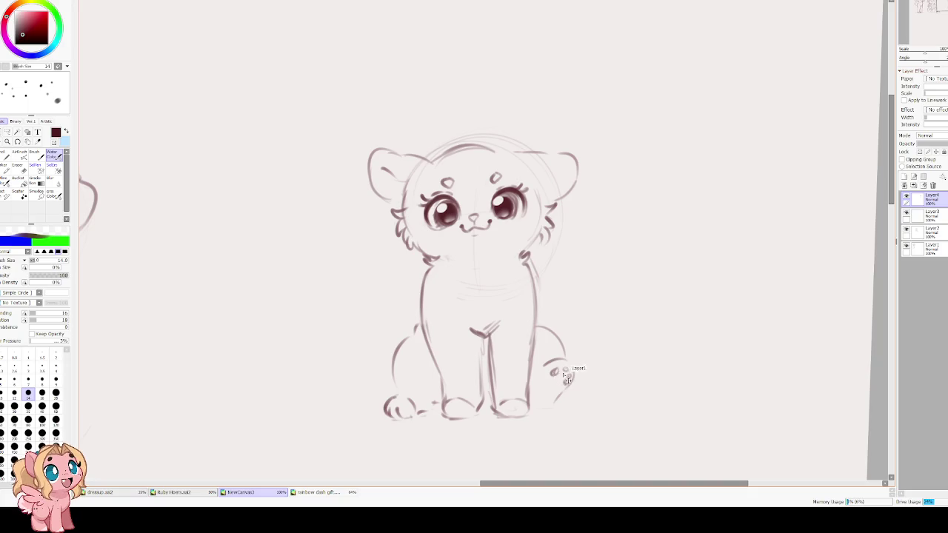
pyautogui.hotkey('ctrl', 'z')
# Tilt the view, reduce the brush to size 12 and sketch toe-bean arcs on the raised back paw
pyautogui.hotkey('ctrl', 'z')
pyautogui.scroll(3, 559, 377)
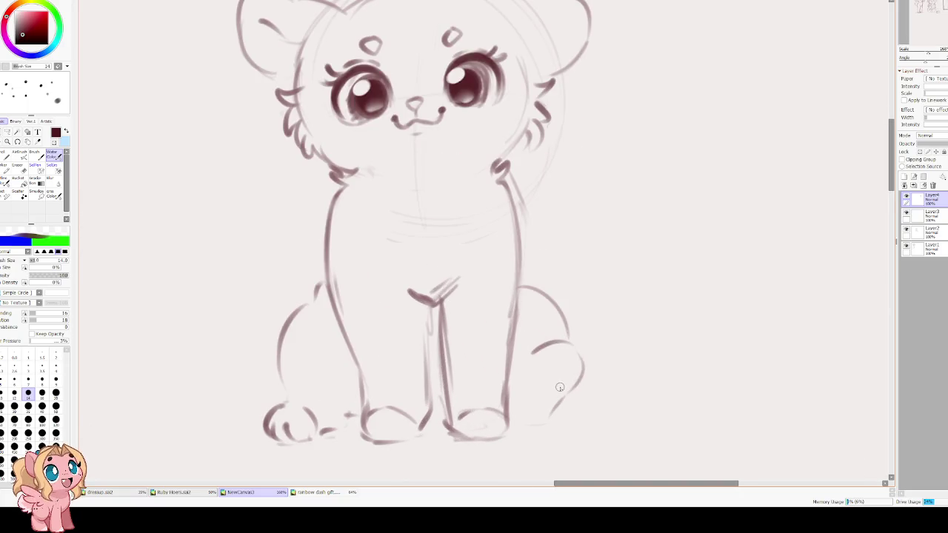
pyautogui.press('Delete')
pyautogui.press('[')
pyautogui.moveTo(581, 345)
pyautogui.mouseDown()
pyautogui.moveTo(584, 355)
pyautogui.moveTo(567, 360)
pyautogui.moveTo(585, 367)
pyautogui.moveTo(596, 364)
pyautogui.moveTo(579, 345)
pyautogui.moveTo(570, 362)
pyautogui.moveTo(593, 351)
pyautogui.moveTo(582, 364)
pyautogui.moveTo(567, 331)
pyautogui.moveTo(591, 330)
pyautogui.moveTo(600, 353)
pyautogui.moveTo(570, 342)
pyautogui.moveTo(599, 350)
pyautogui.mouseUp()
pyautogui.hotkey('ctrl', 'z')
pyautogui.hotkey('ctrl', 'z')
pyautogui.hotkey('ctrl', 'z')
pyautogui.hotkey('ctrl', 'z')
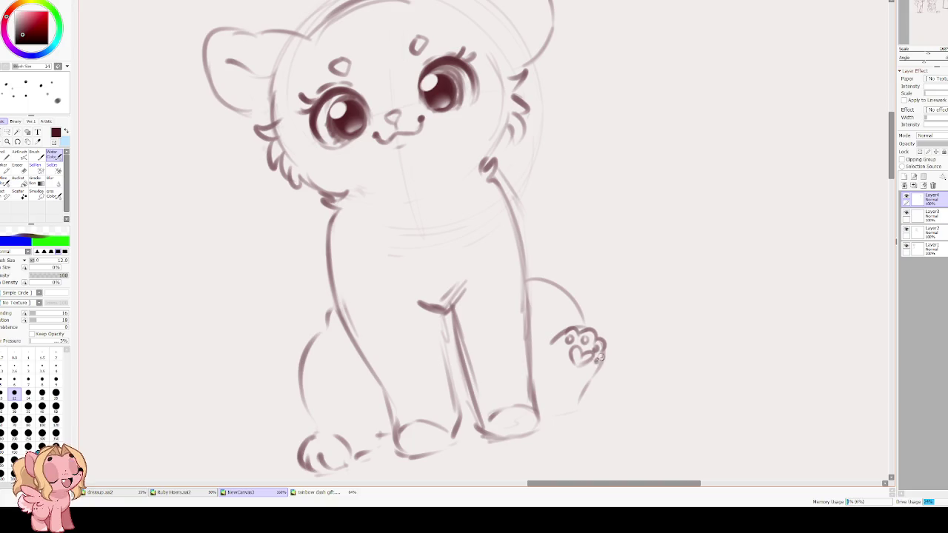
pyautogui.moveTo(452, 339); pyautogui.dragTo(323, 336)
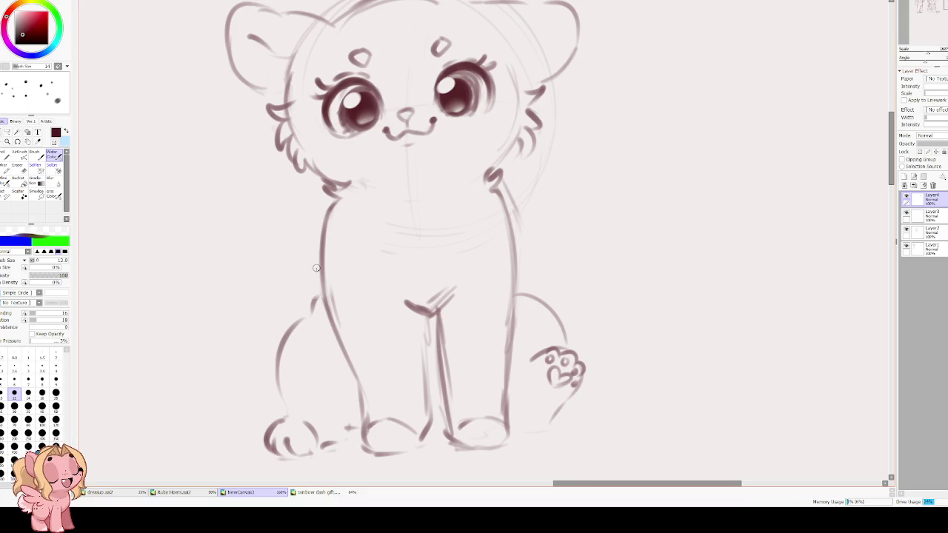
pyautogui.scroll(2, 223, 215)
pyautogui.scroll(1, 117, 161)
# Lasso the cat's face, scale it up slightly and nudge it upward
pyautogui.press('l')
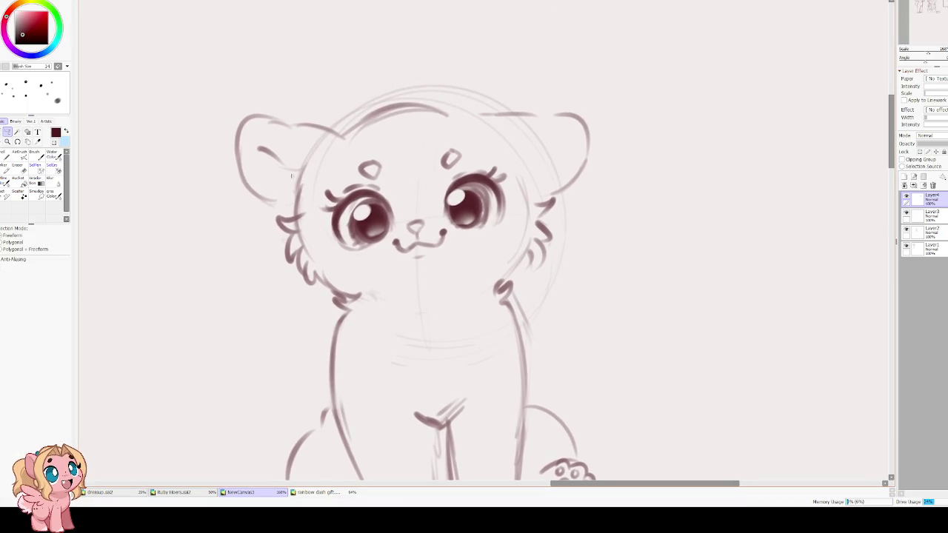
pyautogui.moveTo(315, 181)
pyautogui.mouseDown()
pyautogui.moveTo(348, 265)
pyautogui.moveTo(489, 253)
pyautogui.moveTo(519, 179)
pyautogui.moveTo(447, 133)
pyautogui.moveTo(348, 145)
pyautogui.mouseUp()
pyautogui.hotkey('ctrl', 't')
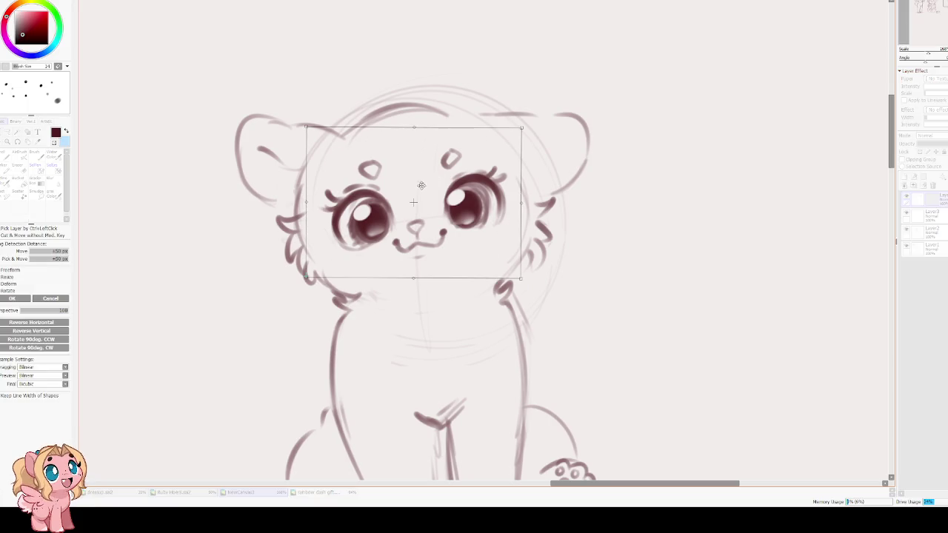
pyautogui.moveTo(515, 128); pyautogui.dragTo(525, 124)
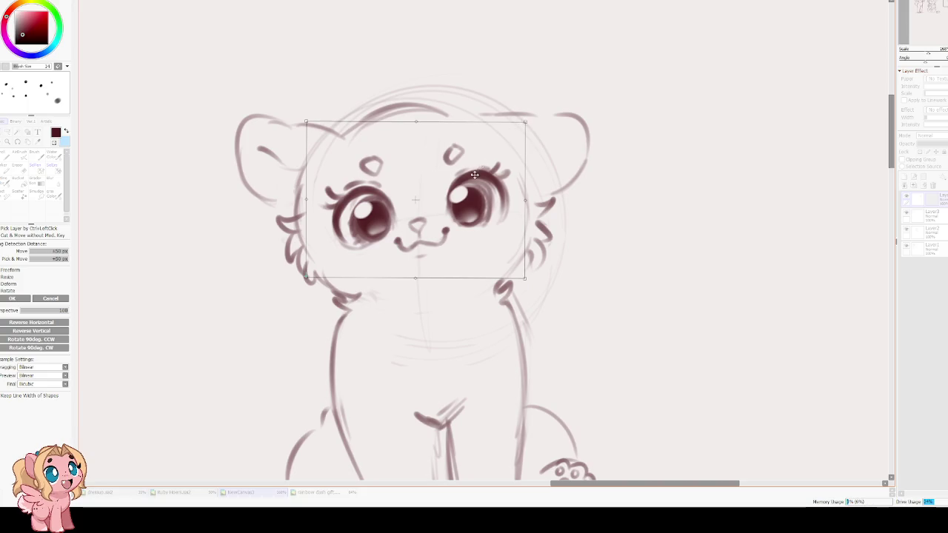
pyautogui.moveTo(475, 179); pyautogui.dragTo(475, 176)
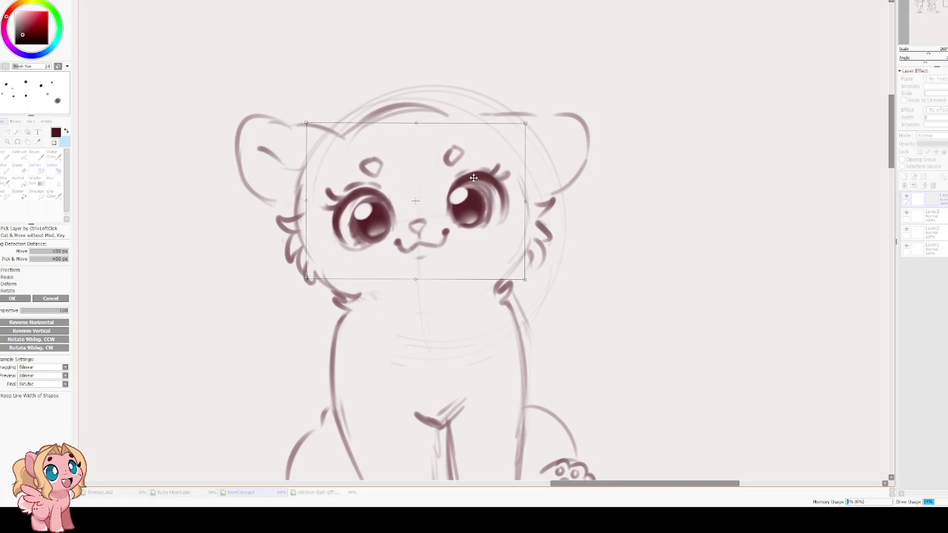
pyautogui.press('h')
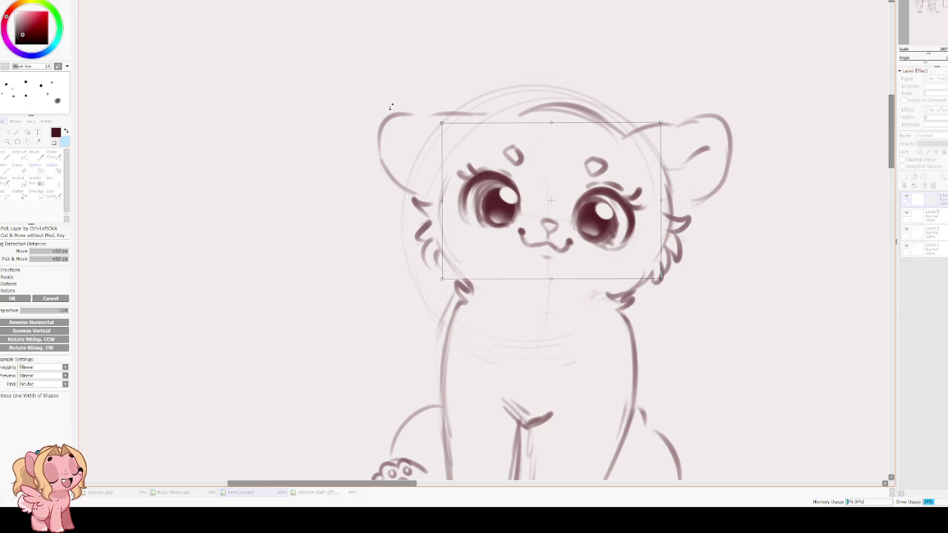
pyautogui.press('h')
pyautogui.press('Return')
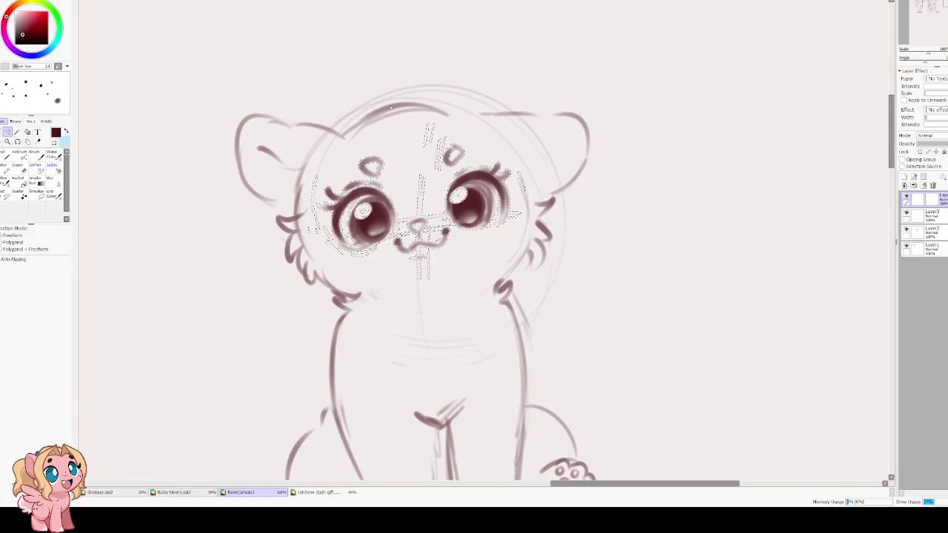
# Rotate the whole cat sketch slightly clockwise and move it lower on the canvas
pyautogui.scroll(-1, 227, 116)
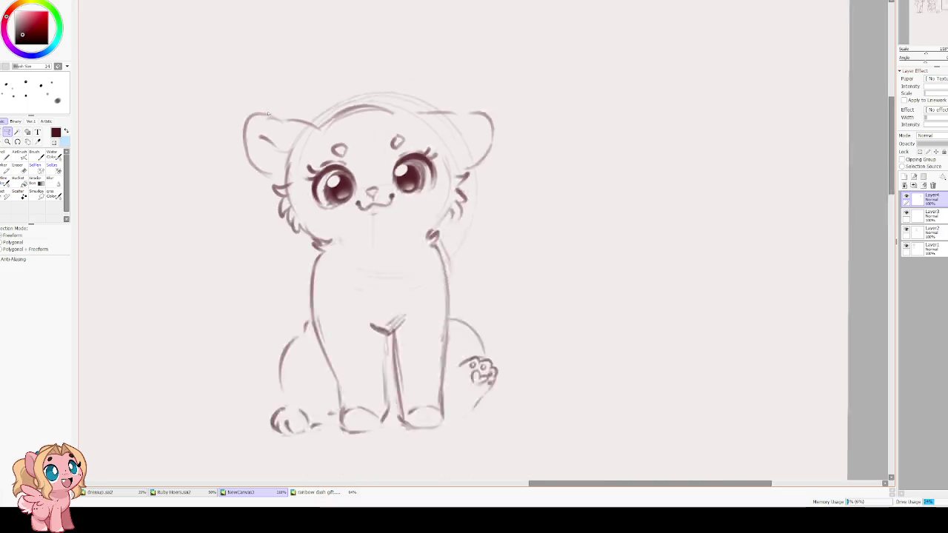
pyautogui.scroll(-1, 227, 116)
pyautogui.scroll(-1, 227, 116)
pyautogui.scroll(-2, 228, 116)
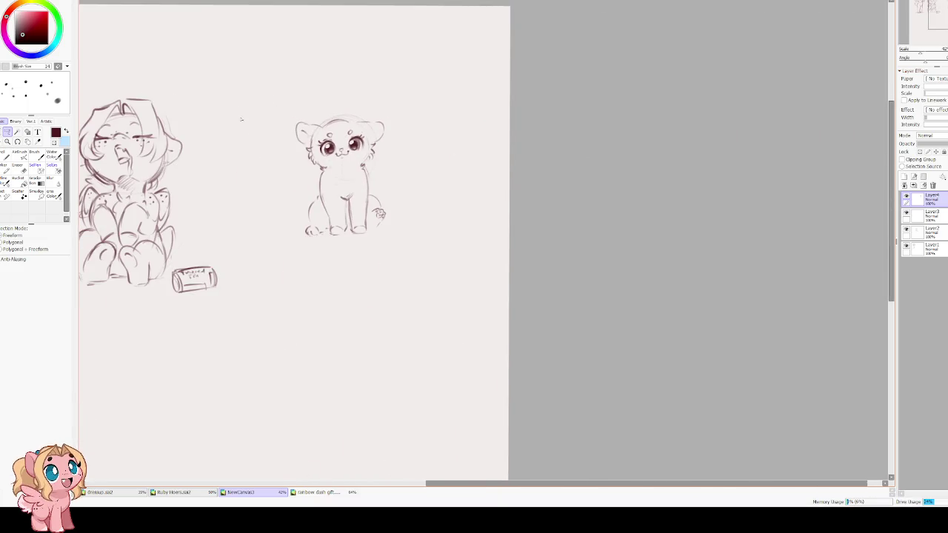
pyautogui.hotkey('ctrl', 't')
pyautogui.moveTo(425, 176); pyautogui.dragTo(444, 180)
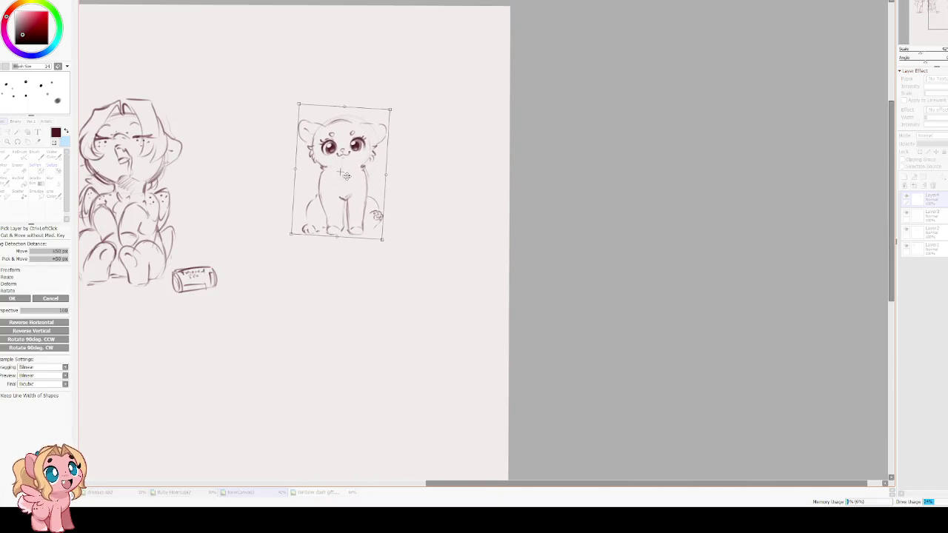
pyautogui.moveTo(345, 175); pyautogui.dragTo(346, 205)
pyautogui.press('Return')
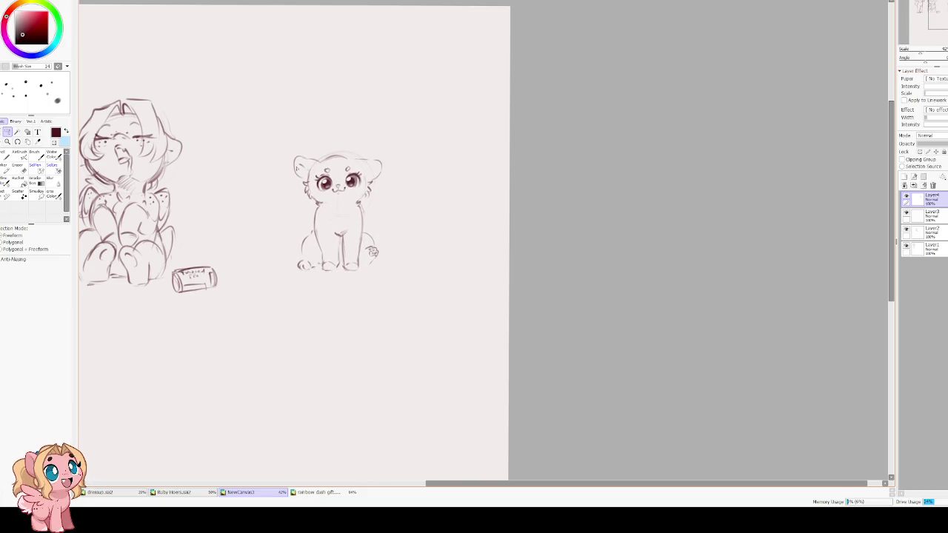
pyautogui.scroll(4, 292, 180)
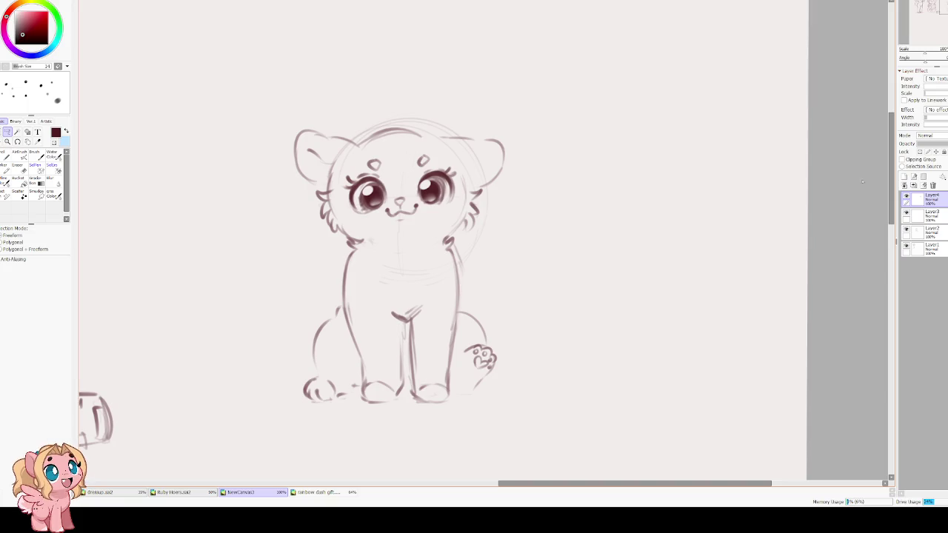
# Add a new empty layer, then return to Layer4 with the painting brush and tilt the view
pyautogui.click(904, 177)
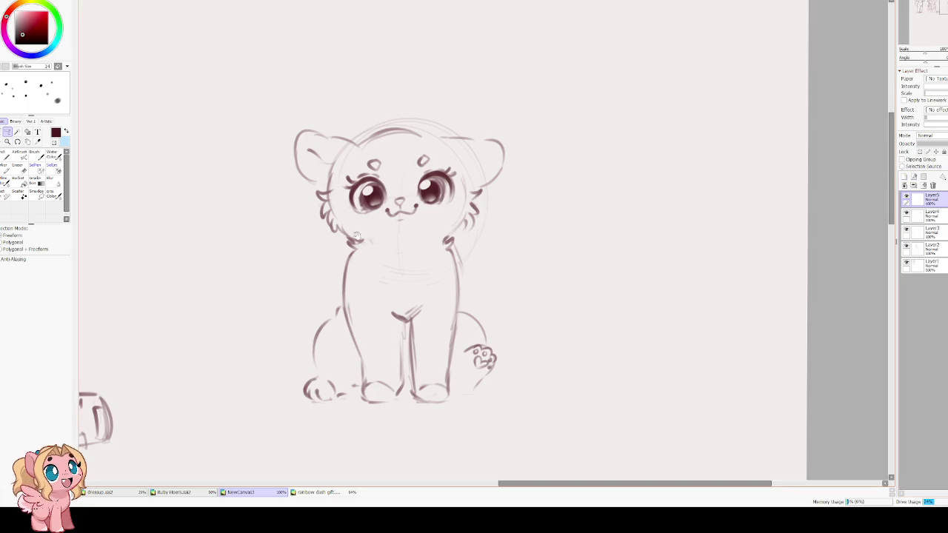
pyautogui.scroll(1, 356, 236)
pyautogui.press('b')
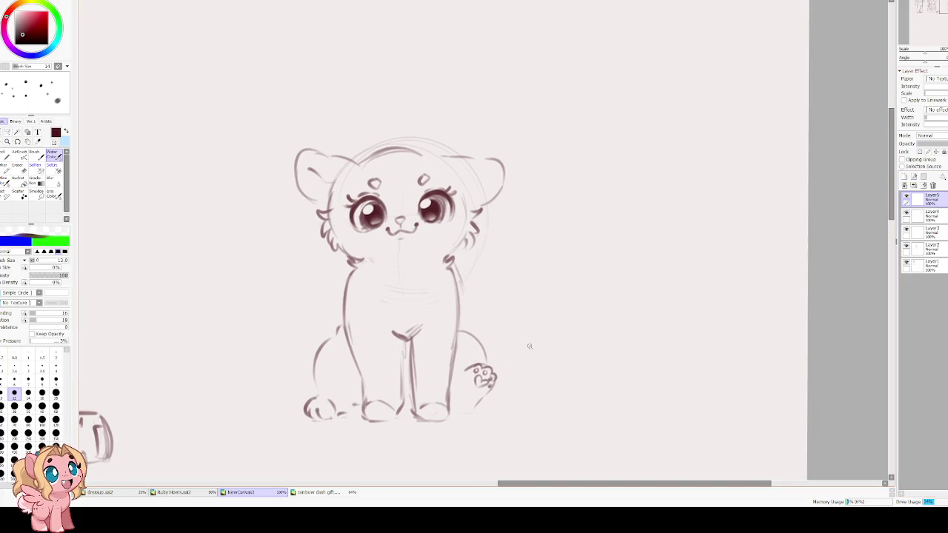
pyautogui.click(914, 214)
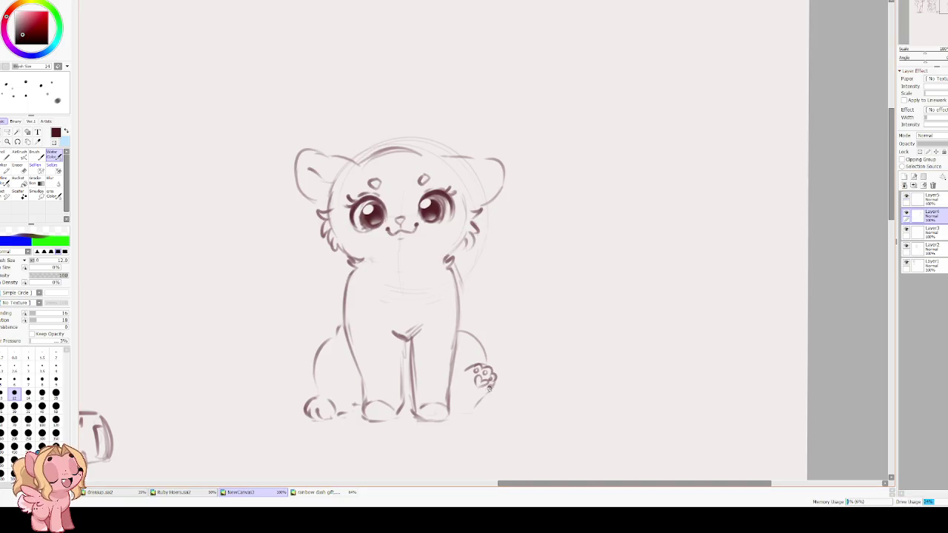
pyautogui.scroll(2, 500, 404)
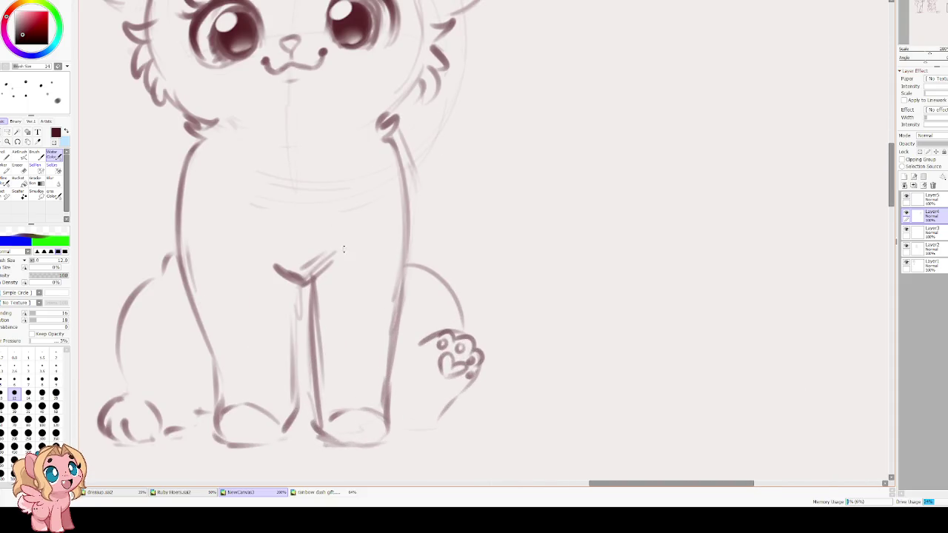
pyautogui.press('Delete')
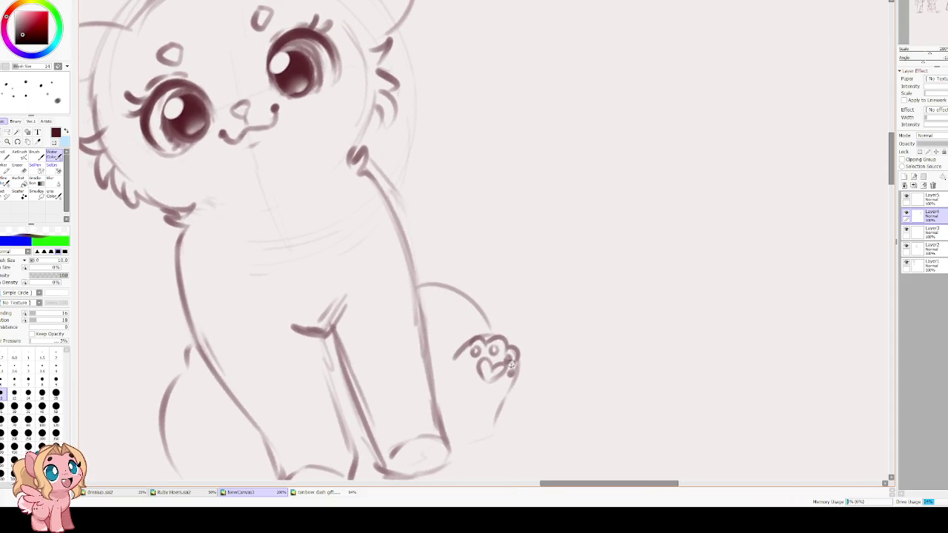
# Redraw the paw's left edge as a curve flowing from the paw top down the leg
pyautogui.moveTo(503, 390)
pyautogui.mouseDown()
pyautogui.moveTo(483, 434)
pyautogui.moveTo(465, 441)
pyautogui.mouseUp()
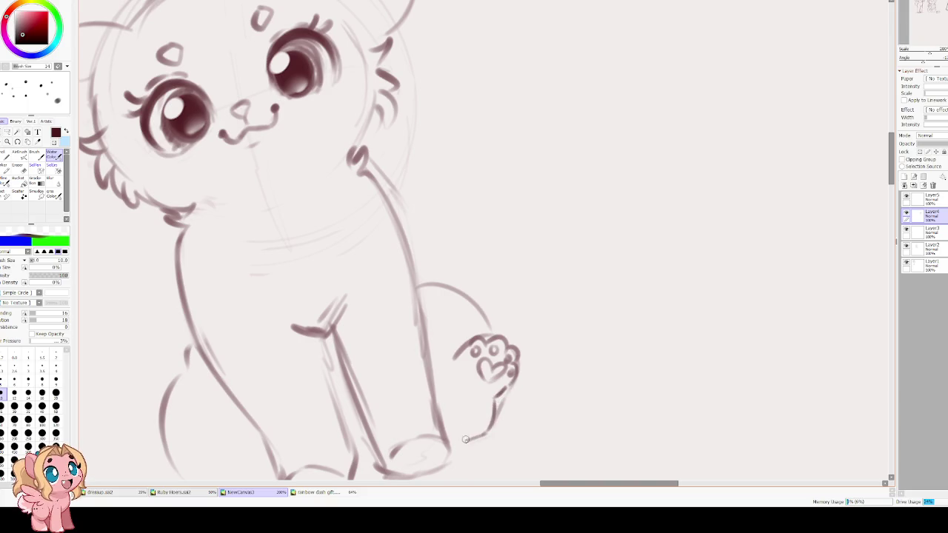
pyautogui.moveTo(453, 356); pyautogui.dragTo(443, 423)
pyautogui.hotkey('ctrl', 'z')
pyautogui.hotkey('ctrl', 'z')
pyautogui.moveTo(478, 345); pyautogui.dragTo(439, 412)
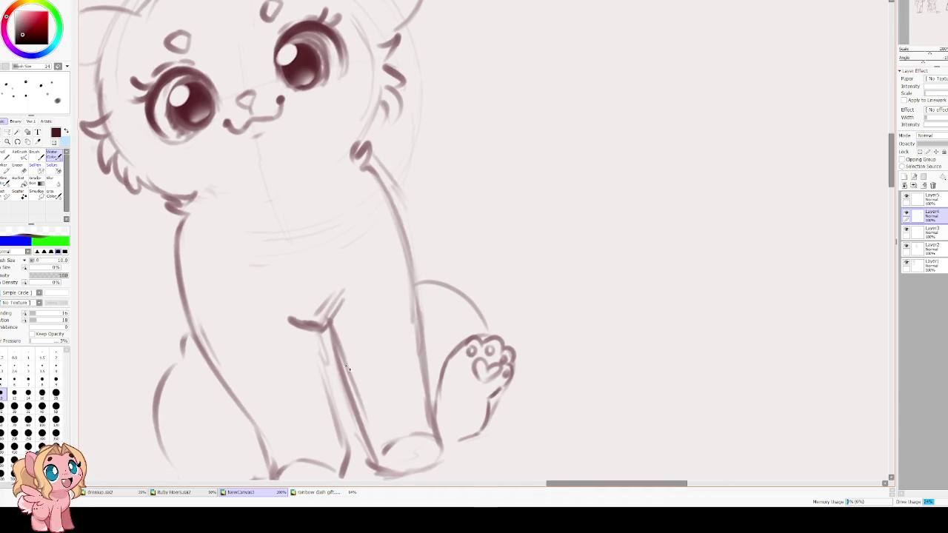
pyautogui.moveTo(450, 361); pyautogui.dragTo(356, 331)
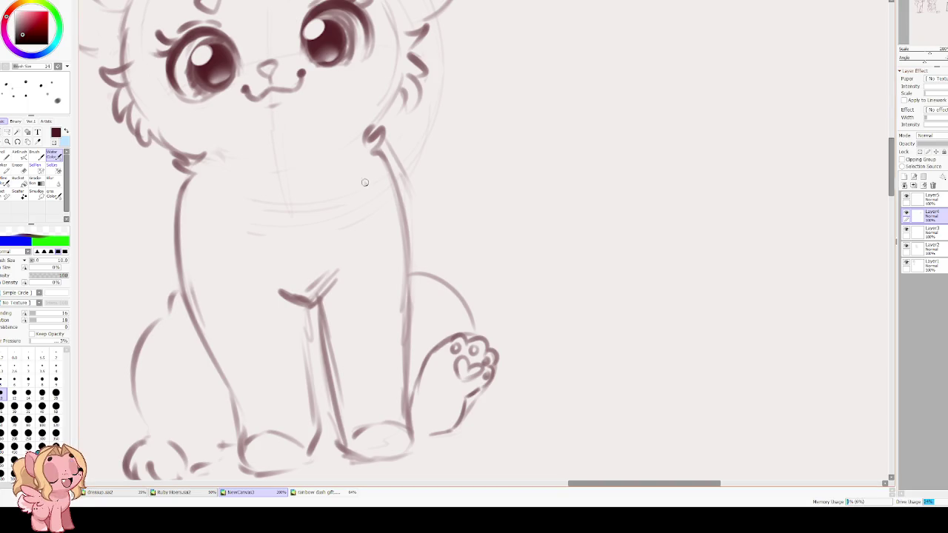
pyautogui.scroll(1, 462, 348)
pyautogui.scroll(1, 463, 344)
# Erase the heart and toe marks inside the paw with a size-30 eraser and redraw the paw's top outline
pyautogui.press('e')
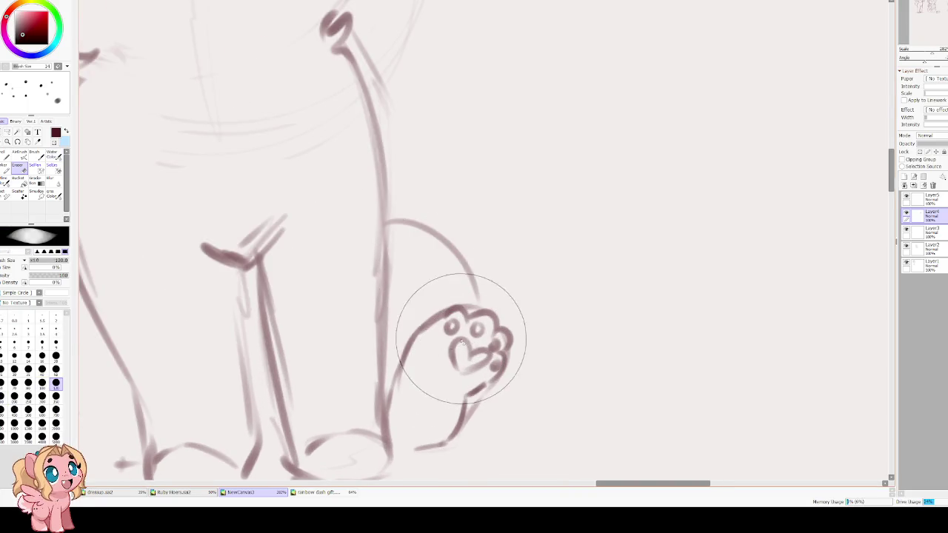
pyautogui.click(14, 368)
pyautogui.moveTo(453, 348)
pyautogui.mouseDown()
pyautogui.moveTo(486, 369)
pyautogui.moveTo(459, 330)
pyautogui.moveTo(444, 332)
pyautogui.moveTo(493, 332)
pyautogui.moveTo(516, 354)
pyautogui.mouseUp()
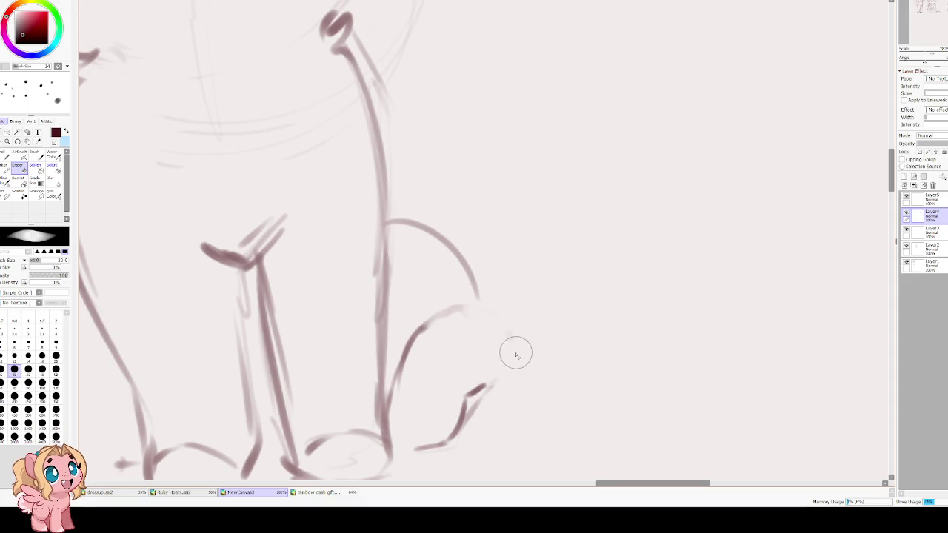
pyautogui.press('b')
pyautogui.moveTo(422, 325)
pyautogui.mouseDown()
pyautogui.moveTo(461, 318)
pyautogui.moveTo(498, 363)
pyautogui.mouseUp()
pyautogui.moveTo(441, 344)
pyautogui.mouseDown()
pyautogui.moveTo(455, 333)
pyautogui.moveTo(448, 344)
pyautogui.moveTo(474, 339)
pyautogui.moveTo(487, 353)
pyautogui.moveTo(487, 371)
pyautogui.moveTo(448, 362)
pyautogui.moveTo(473, 371)
pyautogui.moveTo(448, 350)
pyautogui.moveTo(472, 367)
pyautogui.moveTo(455, 376)
pyautogui.mouseUp()
pyautogui.hotkey('ctrl', 'z')
pyautogui.hotkey('ctrl', 'z')
pyautogui.hotkey('ctrl', 'z')
pyautogui.hotkey('ctrl', 'z')
# Darken the toe loops and retrace the paw's edges down toward the leg, mirroring the view to check
pyautogui.moveTo(435, 330); pyautogui.dragTo(481, 333)
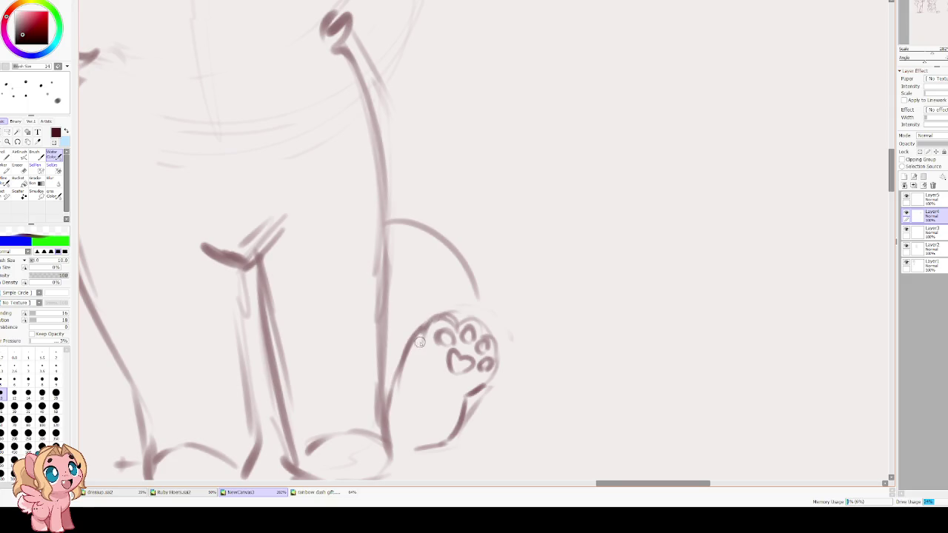
pyautogui.moveTo(453, 314)
pyautogui.mouseDown()
pyautogui.moveTo(422, 329)
pyautogui.moveTo(409, 353)
pyautogui.mouseUp()
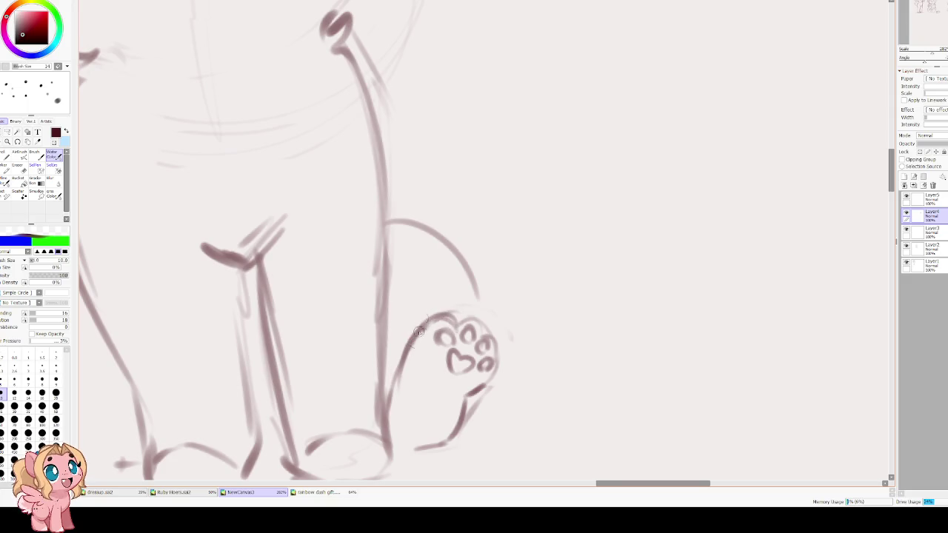
pyautogui.press('Insert')
pyautogui.moveTo(509, 326)
pyautogui.mouseDown()
pyautogui.moveTo(480, 344)
pyautogui.moveTo(495, 393)
pyautogui.mouseUp()
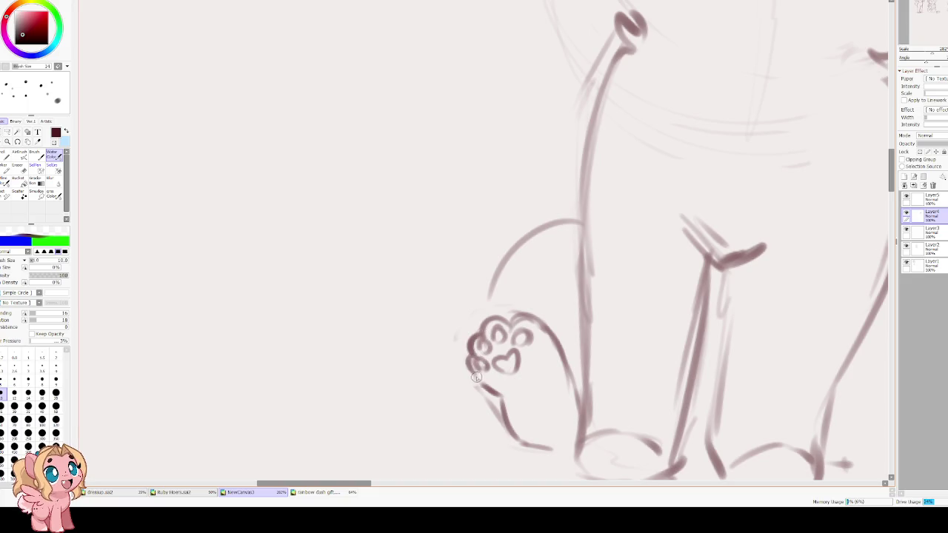
pyautogui.press('Insert')
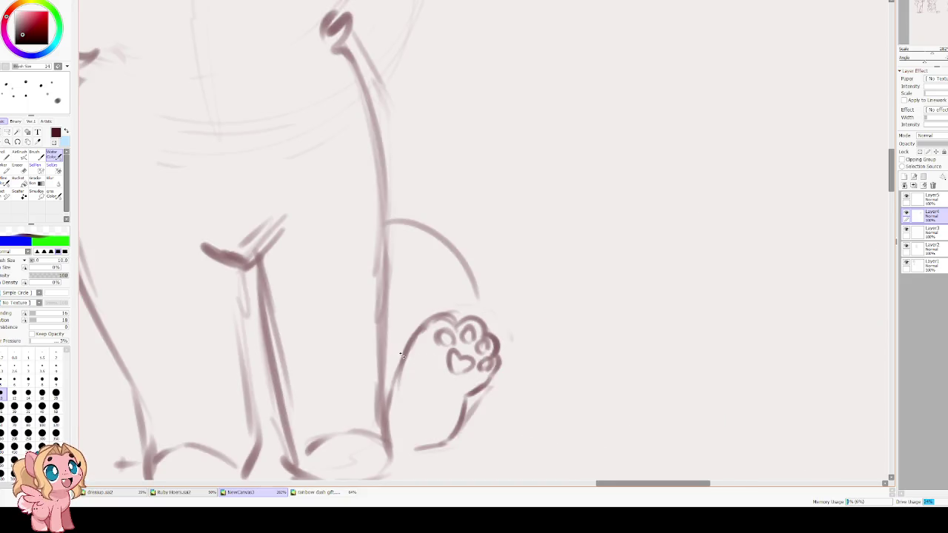
pyautogui.press('Delete')
pyautogui.press('Delete')
pyautogui.moveTo(536, 362); pyautogui.dragTo(510, 433)
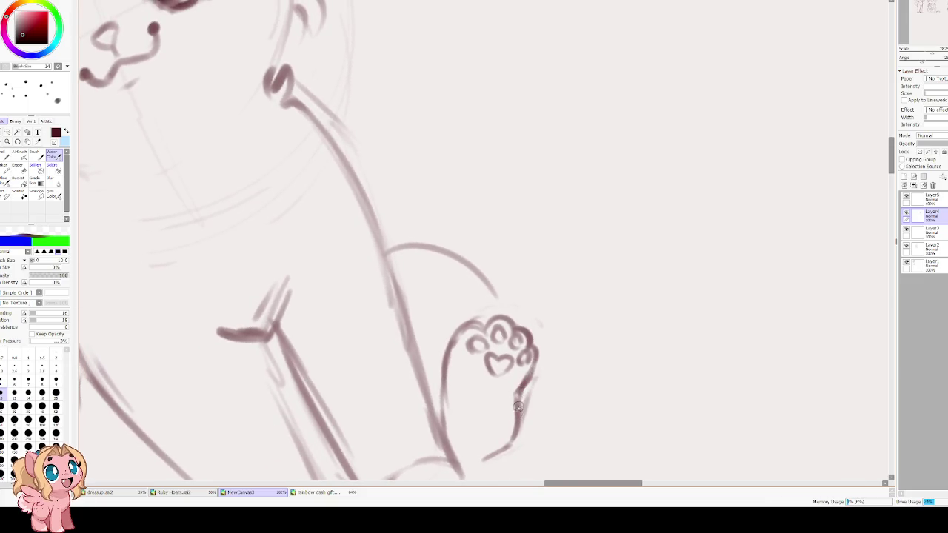
pyautogui.moveTo(458, 324); pyautogui.dragTo(444, 427)
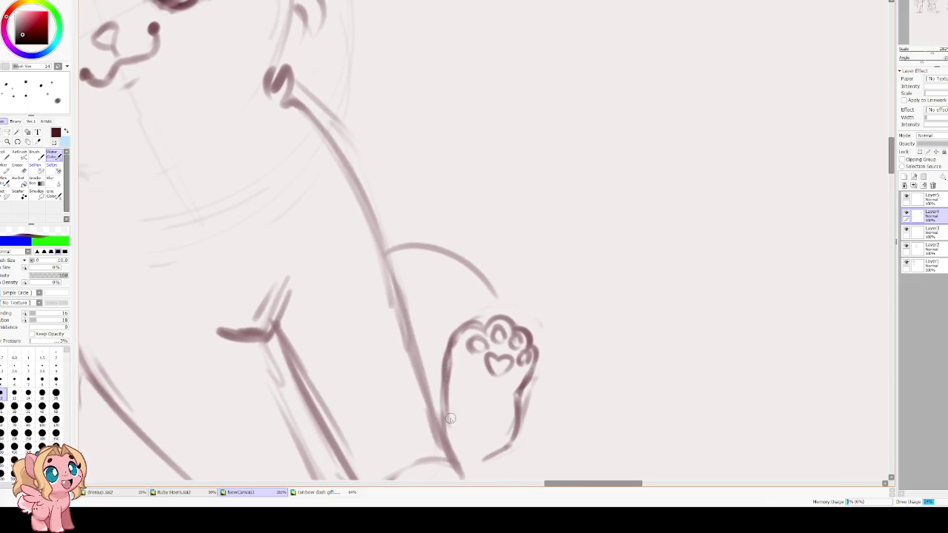
pyautogui.press('Insert')
pyautogui.press('End')
pyautogui.press('End')
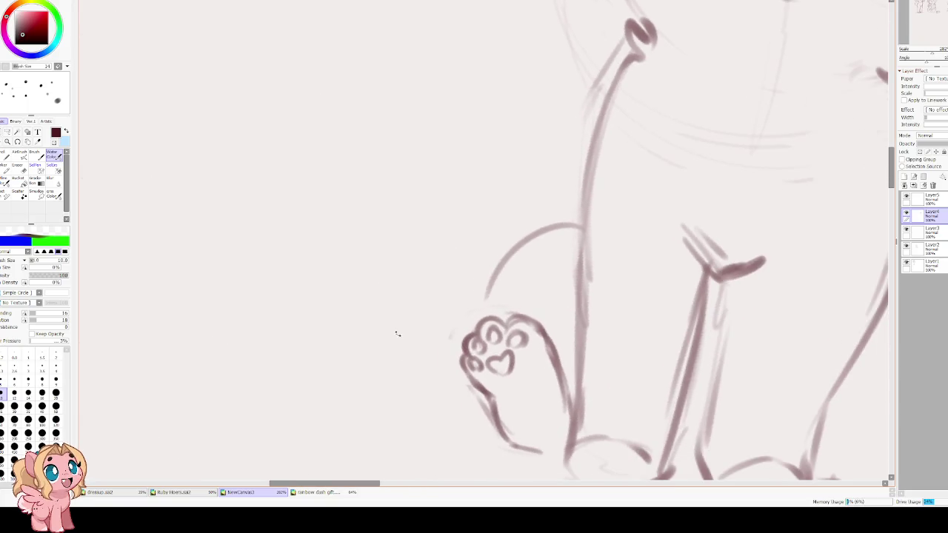
# Join the belly curve down to the paw with fur strokes, erasing the first attempt
pyautogui.moveTo(499, 275); pyautogui.dragTo(480, 326)
pyautogui.press('e')
pyautogui.moveTo(519, 248); pyautogui.dragTo(458, 318)
pyautogui.press('b')
pyautogui.moveTo(523, 251)
pyautogui.mouseDown()
pyautogui.moveTo(490, 235)
pyautogui.moveTo(477, 318)
pyautogui.mouseUp()
pyautogui.press('Insert')
pyautogui.scroll(-3, 465, 227)
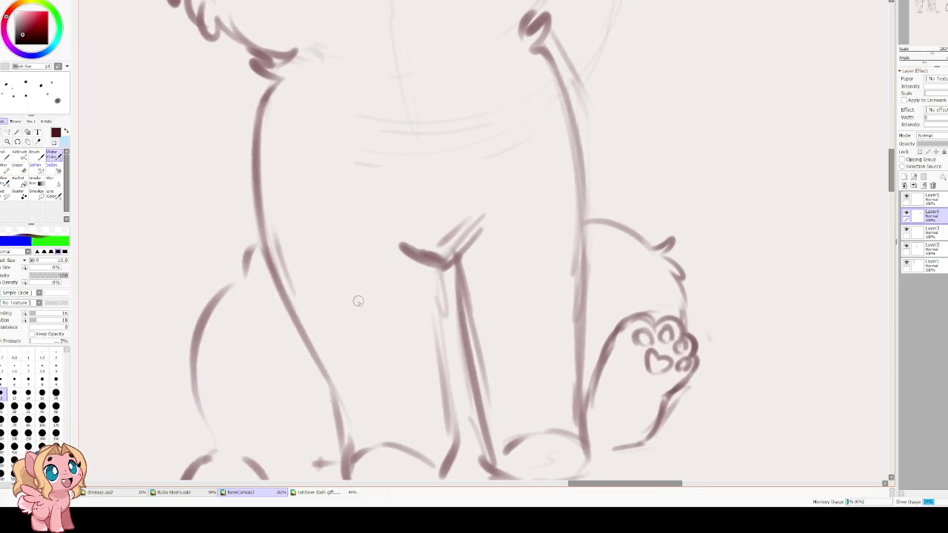
pyautogui.moveTo(356, 300); pyautogui.dragTo(355, 247)
pyautogui.scroll(3, 289, 153)
pyautogui.scroll(-2, 353, 168)
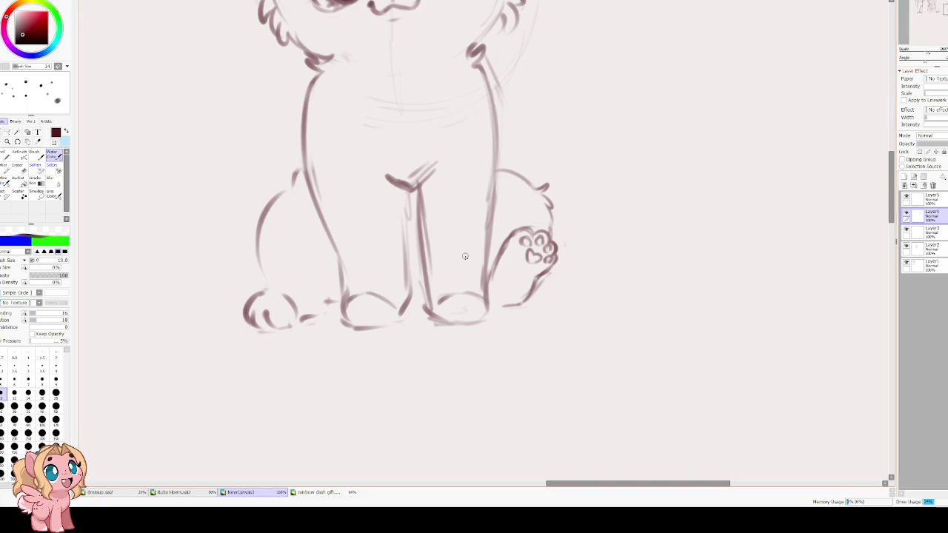
# Erase the upper left haunch line and redraw the haunch as a furry outline
pyautogui.scroll(3, 272, 290)
pyautogui.press('e')
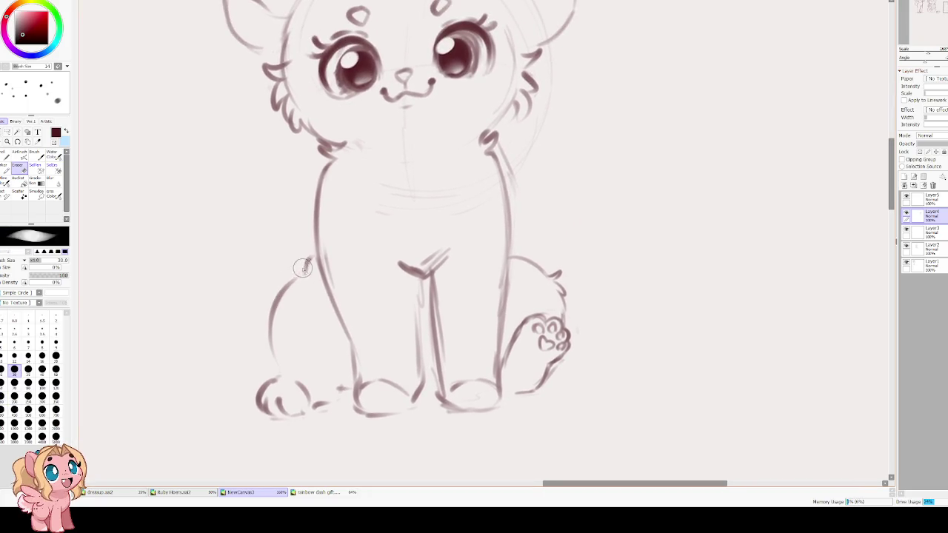
pyautogui.moveTo(272, 291); pyautogui.dragTo(270, 326)
pyautogui.press('b')
pyautogui.moveTo(303, 274)
pyautogui.mouseDown()
pyautogui.moveTo(273, 299)
pyautogui.moveTo(274, 374)
pyautogui.mouseUp()
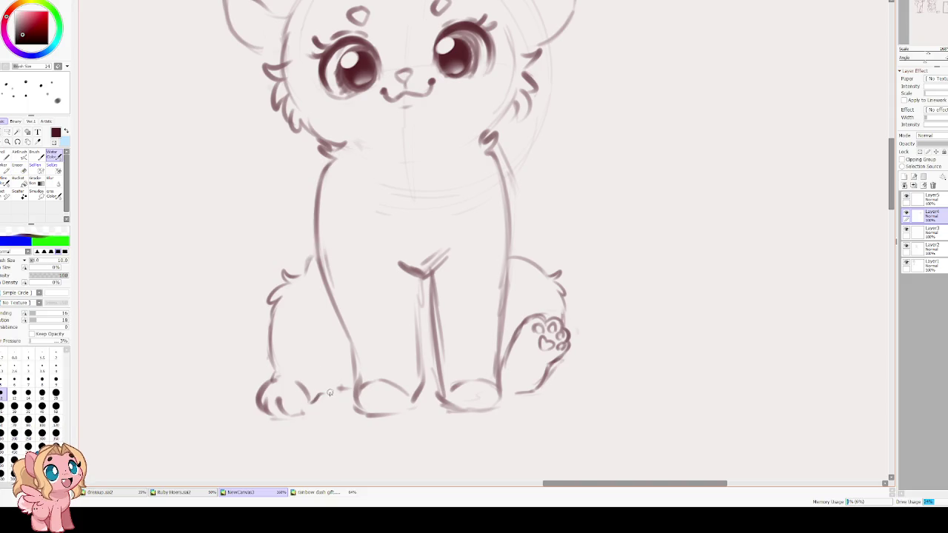
# Ink the left front paw with toe lines and add a fur tuft on the body's left edge
pyautogui.moveTo(262, 384)
pyautogui.mouseDown()
pyautogui.moveTo(265, 415)
pyautogui.moveTo(303, 410)
pyautogui.mouseUp()
pyautogui.moveTo(275, 370); pyautogui.dragTo(324, 376)
pyautogui.moveTo(306, 407); pyautogui.dragTo(327, 400)
pyautogui.scroll(3, 324, 342)
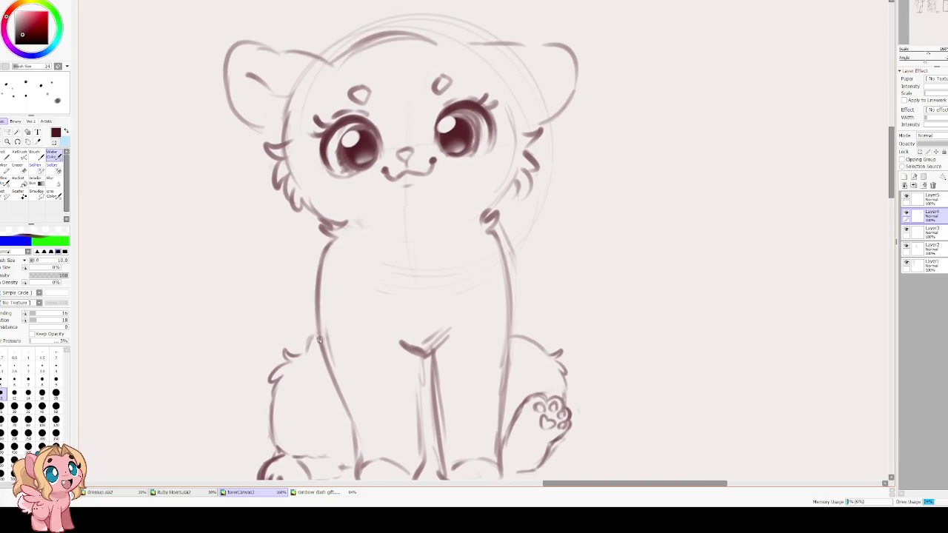
pyautogui.moveTo(312, 316); pyautogui.dragTo(305, 342)
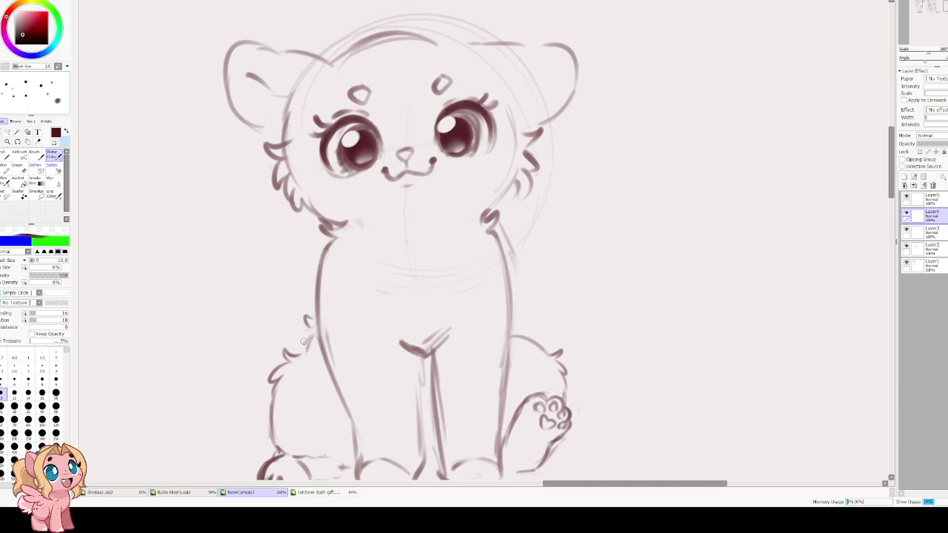
pyautogui.scroll(2, 306, 317)
# Erase and redraw the body's left edge running down the left front leg
pyautogui.moveTo(322, 290); pyautogui.dragTo(311, 341)
pyautogui.scroll(-4, 320, 288)
pyautogui.scroll(1, 321, 288)
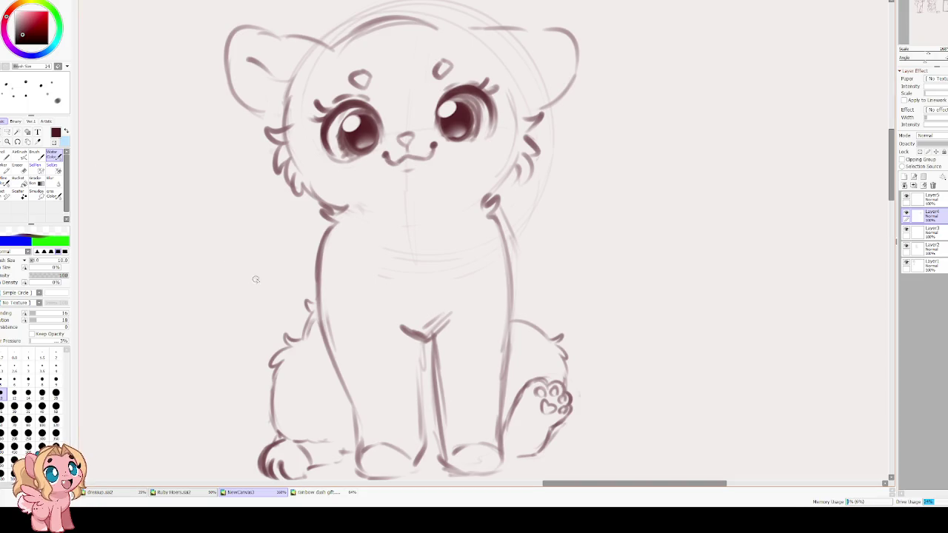
pyautogui.press('e')
pyautogui.moveTo(318, 275); pyautogui.dragTo(344, 392)
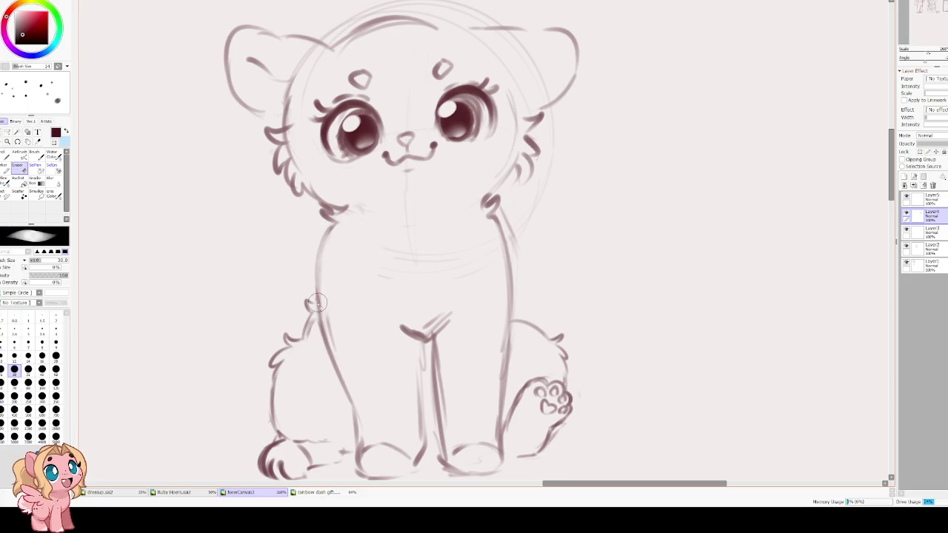
pyautogui.press('b')
pyautogui.moveTo(330, 224)
pyautogui.mouseDown()
pyautogui.moveTo(323, 267)
pyautogui.moveTo(347, 391)
pyautogui.mouseUp()
pyautogui.moveTo(341, 326); pyautogui.dragTo(365, 441)
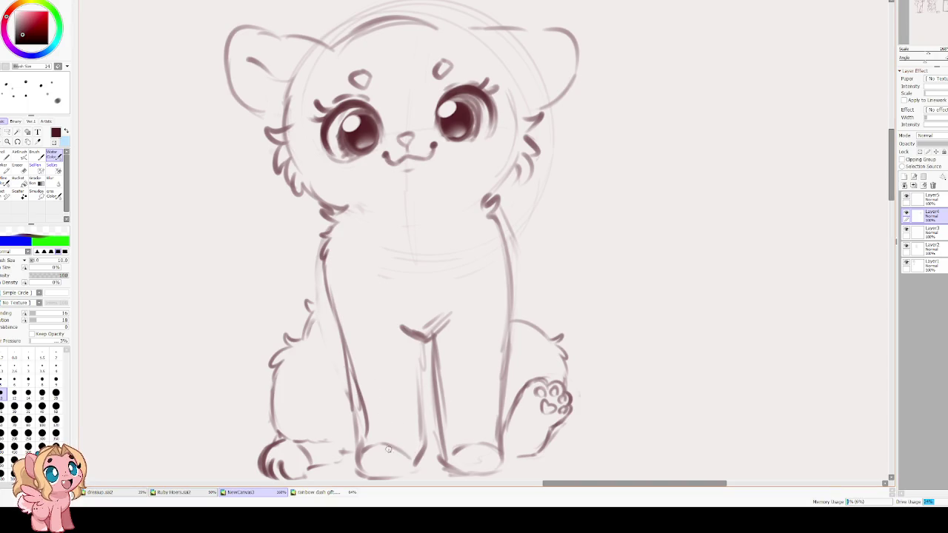
# Darken the left front foot and toes and sketch the left leg's inner line
pyautogui.scroll(-3, 387, 449)
pyautogui.moveTo(378, 363)
pyautogui.mouseDown()
pyautogui.moveTo(370, 419)
pyautogui.moveTo(429, 416)
pyautogui.mouseUp()
pyautogui.moveTo(381, 392)
pyautogui.mouseDown()
pyautogui.moveTo(382, 417)
pyautogui.moveTo(419, 419)
pyautogui.mouseUp()
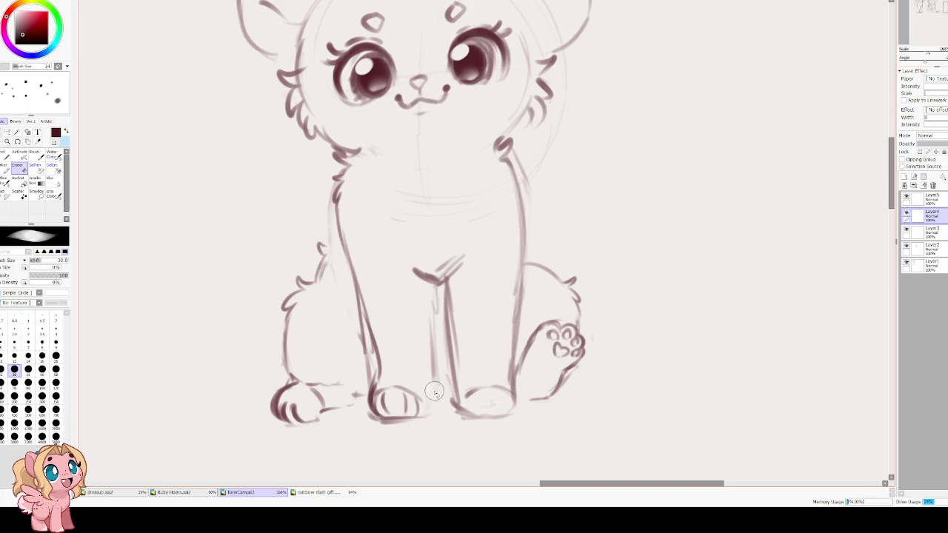
pyautogui.moveTo(425, 412)
pyautogui.mouseDown()
pyautogui.moveTo(411, 274)
pyautogui.moveTo(441, 281)
pyautogui.moveTo(431, 366)
pyautogui.moveTo(417, 281)
pyautogui.mouseUp()
pyautogui.hotkey('ctrl', 'z')
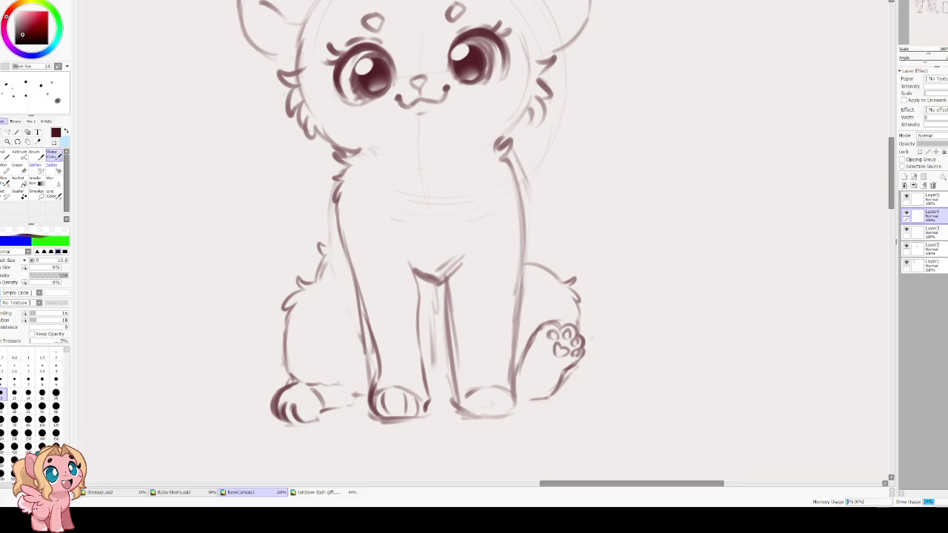
pyautogui.moveTo(405, 251); pyautogui.dragTo(415, 277)
pyautogui.moveTo(451, 310)
pyautogui.mouseDown()
pyautogui.moveTo(420, 317)
pyautogui.moveTo(426, 415)
pyautogui.mouseUp()
# Erase the old inner leg line and redraw the right front leg's inner edge, discarding failed attempts
pyautogui.press('e')
pyautogui.moveTo(404, 337)
pyautogui.mouseDown()
pyautogui.moveTo(389, 400)
pyautogui.moveTo(454, 391)
pyautogui.moveTo(449, 415)
pyautogui.moveTo(425, 420)
pyautogui.moveTo(470, 418)
pyautogui.mouseUp()
pyautogui.press('e')
pyautogui.moveTo(425, 397); pyautogui.dragTo(421, 326)
pyautogui.moveTo(422, 374); pyautogui.dragTo(444, 295)
pyautogui.hotkey('ctrl', 'z')
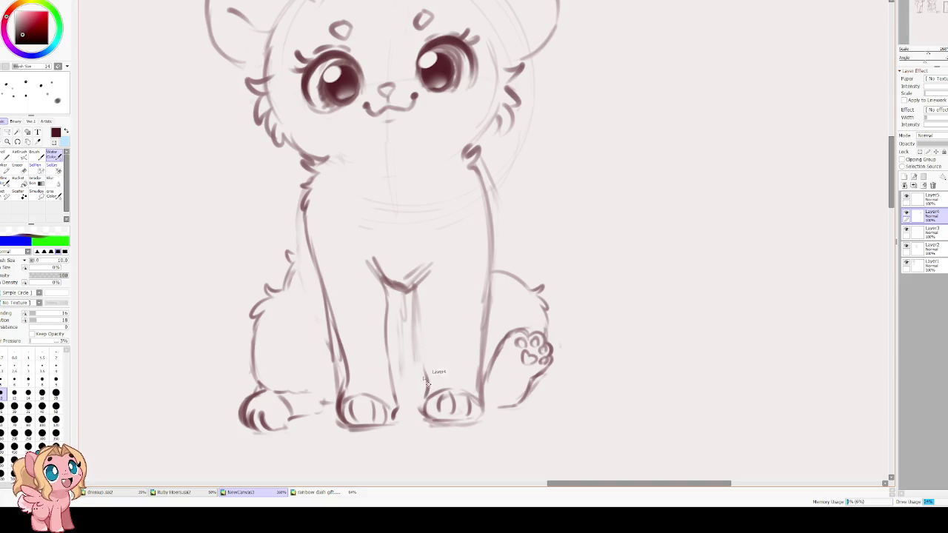
pyautogui.moveTo(425, 393); pyautogui.dragTo(433, 283)
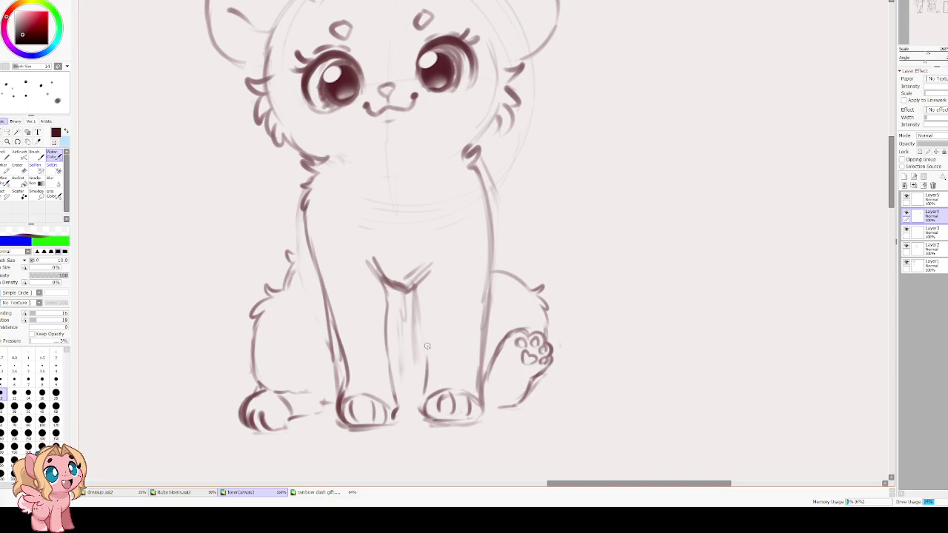
pyautogui.hotkey('ctrl', 'z')
pyautogui.moveTo(425, 396); pyautogui.dragTo(430, 349)
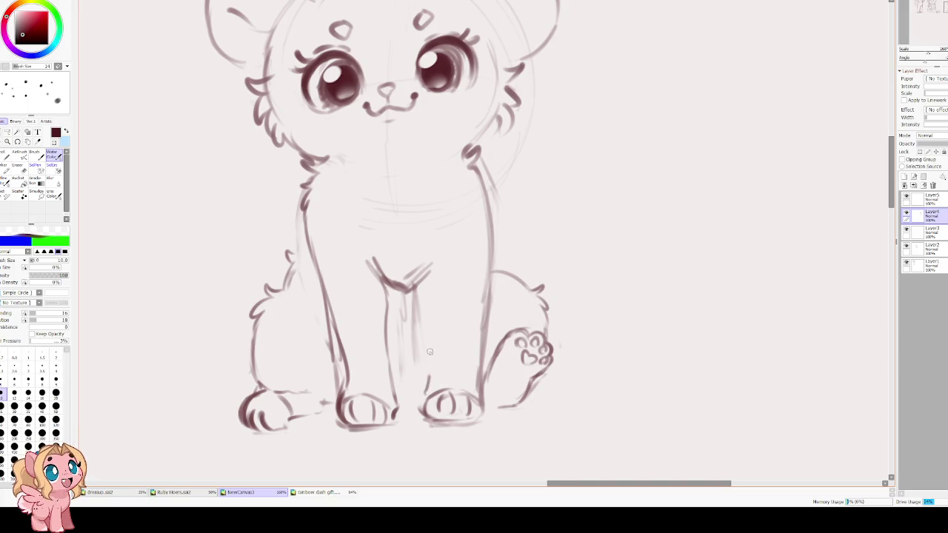
pyautogui.hotkey('ctrl', 'z')
pyautogui.moveTo(426, 401)
pyautogui.mouseDown()
pyautogui.moveTo(430, 295)
pyautogui.moveTo(392, 280)
pyautogui.moveTo(422, 296)
pyautogui.mouseUp()
pyautogui.press('e')
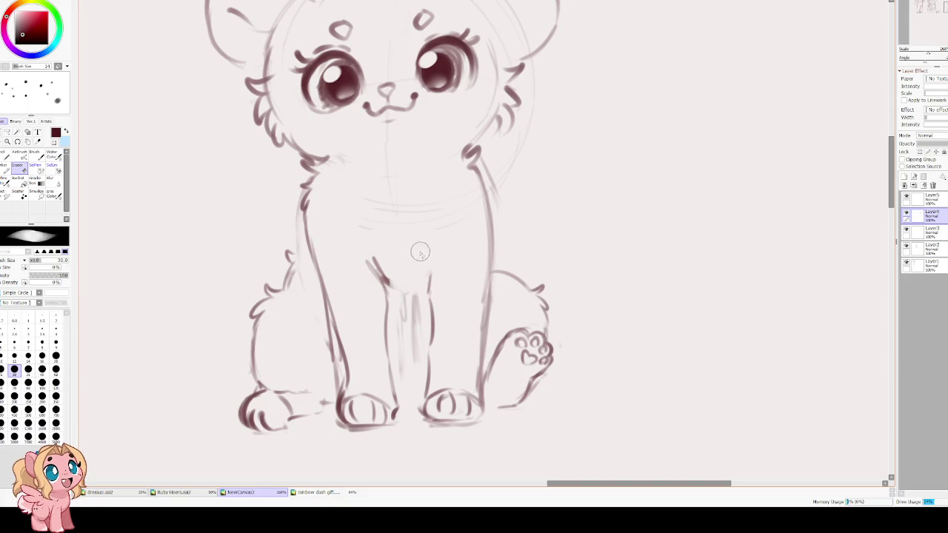
# Extend the mouth into a w-shaped smile with a short chin line below
pyautogui.scroll(-5, 385, 137)
pyautogui.scroll(4, 420, 194)
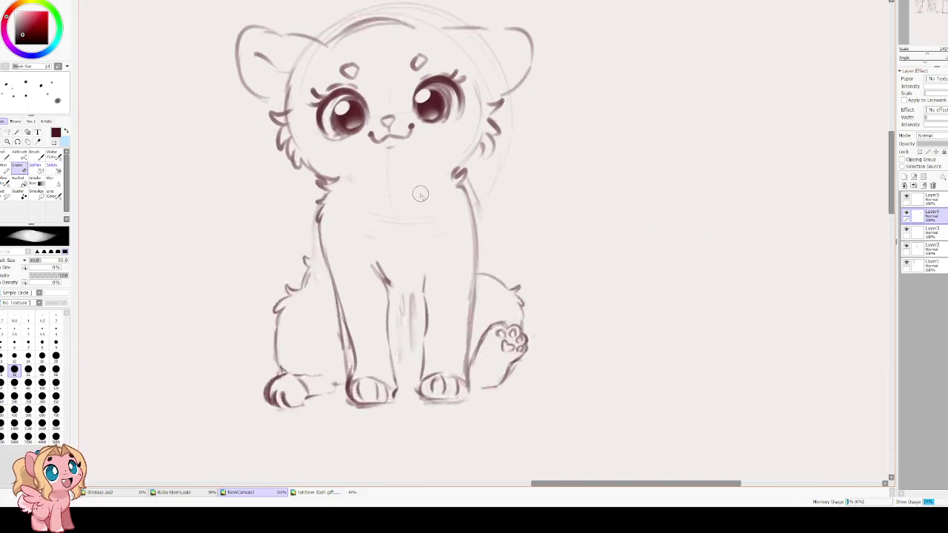
pyautogui.scroll(1, 420, 194)
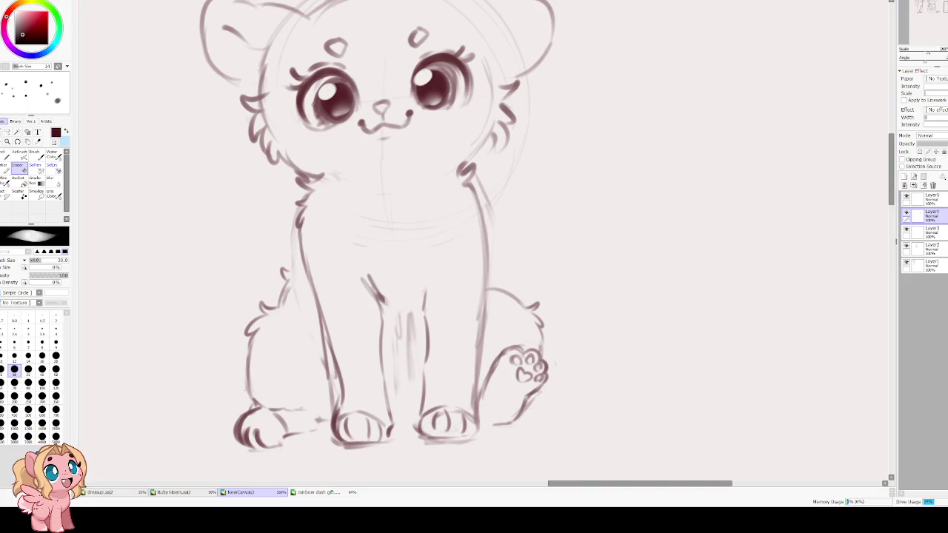
pyautogui.scroll(1, 380, 252)
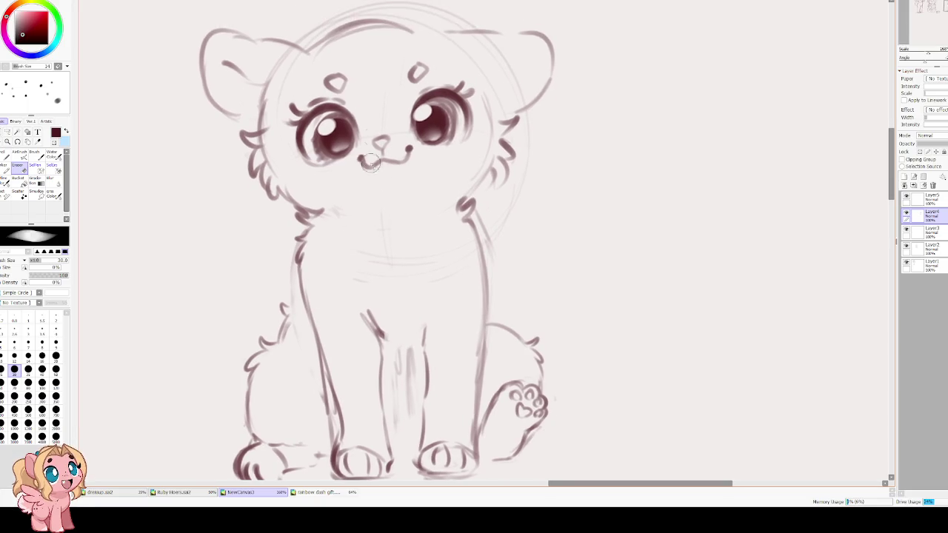
pyautogui.press('c')
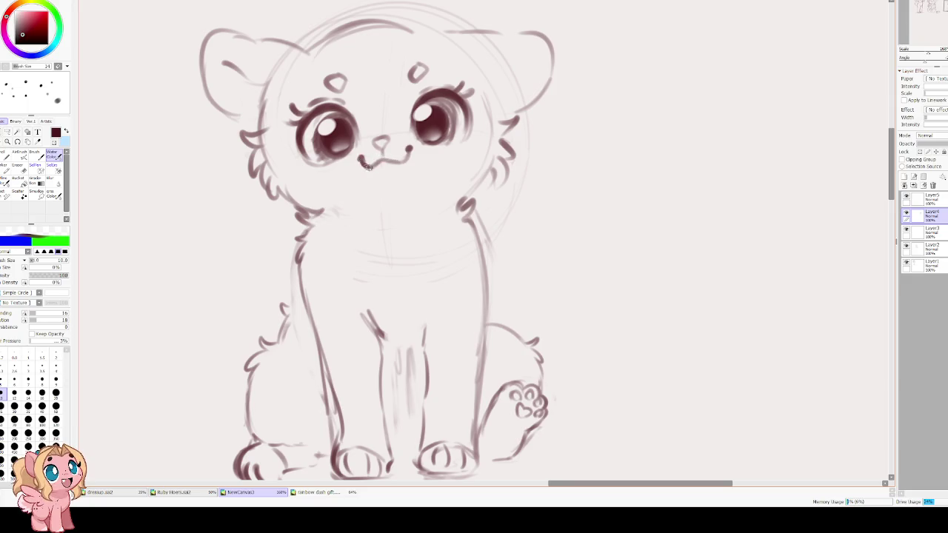
pyautogui.moveTo(378, 160); pyautogui.dragTo(403, 163)
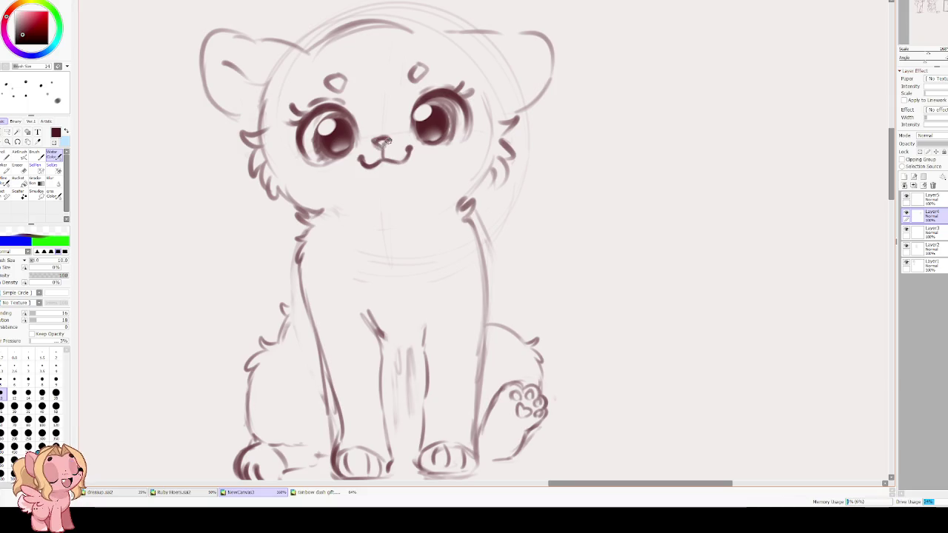
pyautogui.moveTo(376, 172); pyautogui.dragTo(393, 170)
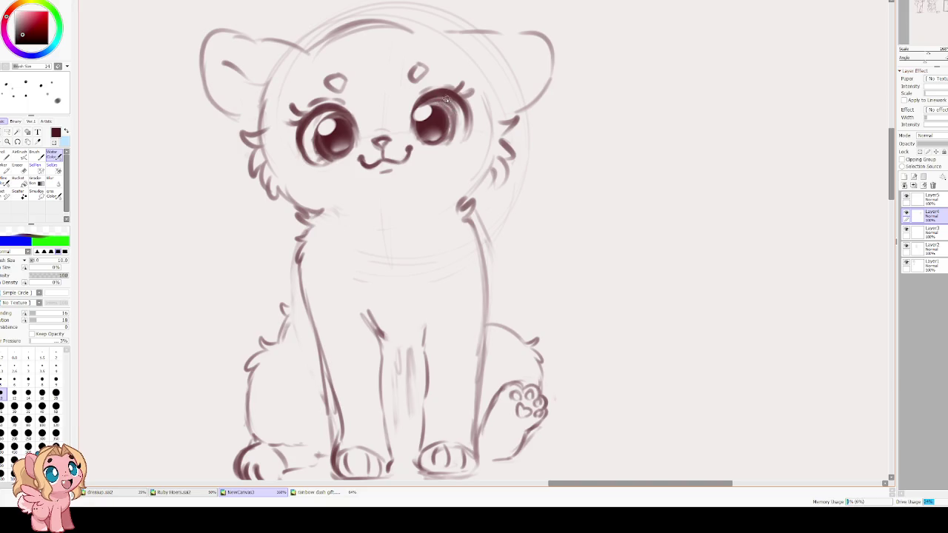
# Darken the right eye's top and outer edges and the left eye's lower-left edge
pyautogui.moveTo(453, 94); pyautogui.dragTo(412, 105)
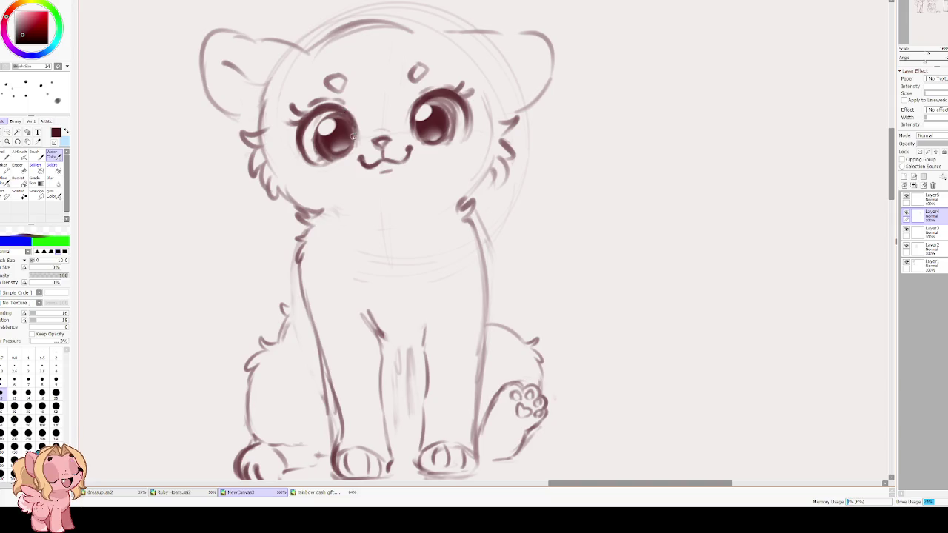
pyautogui.moveTo(465, 117)
pyautogui.mouseDown()
pyautogui.moveTo(462, 145)
pyautogui.moveTo(473, 145)
pyautogui.mouseUp()
pyautogui.moveTo(313, 158); pyautogui.dragTo(297, 166)
# Dot freckles below both eyes, on the muzzle by the nose and on the cheek
pyautogui.click(316, 172)
pyautogui.click(328, 173)
pyautogui.click(453, 151)
pyautogui.scroll(1, 367, 152)
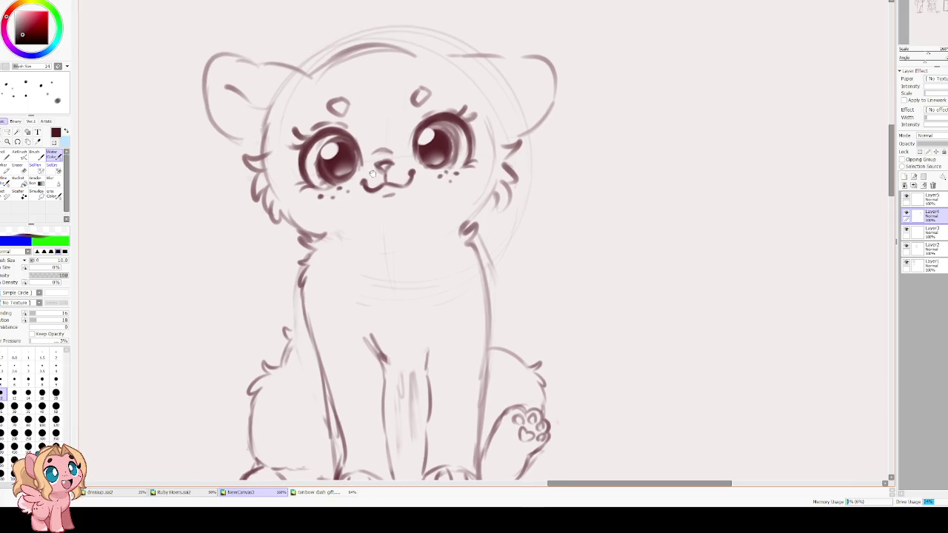
pyautogui.click(395, 143)
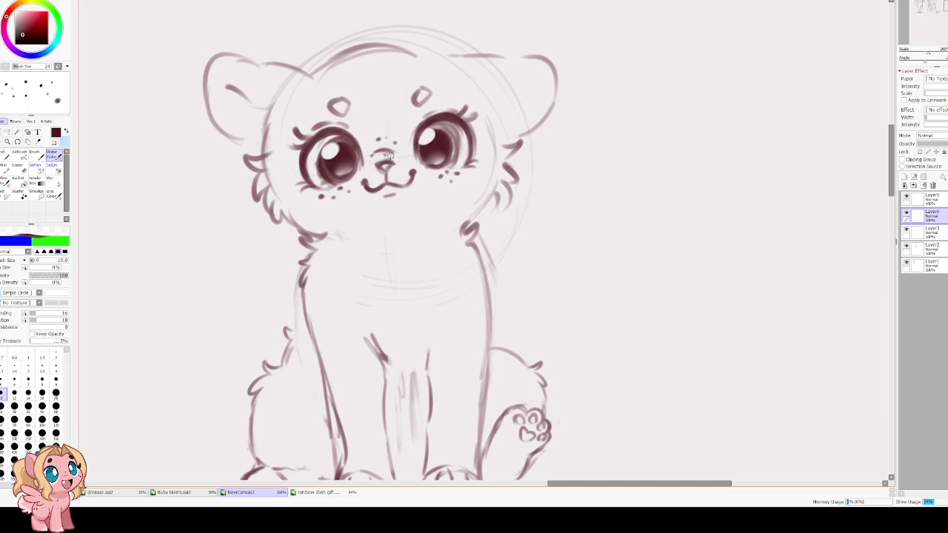
pyautogui.click(294, 193)
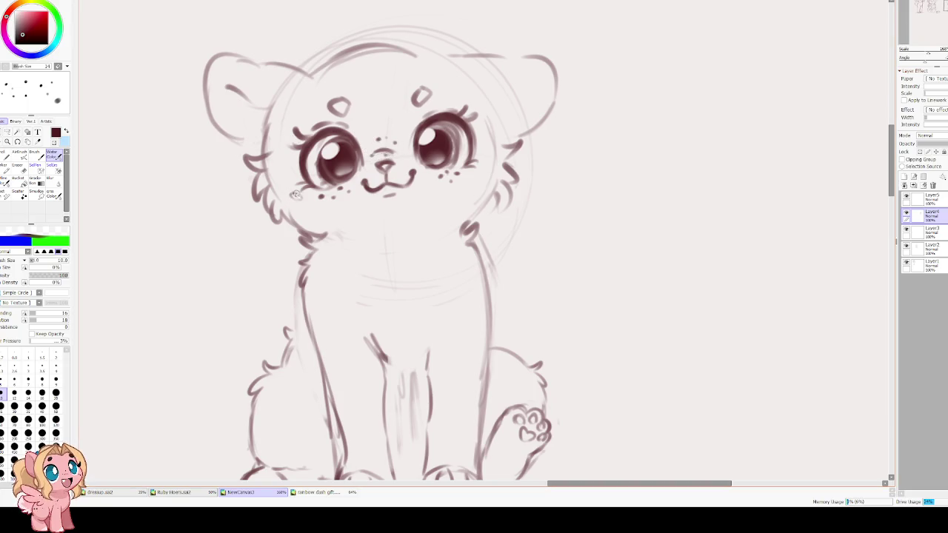
pyautogui.click(292, 175)
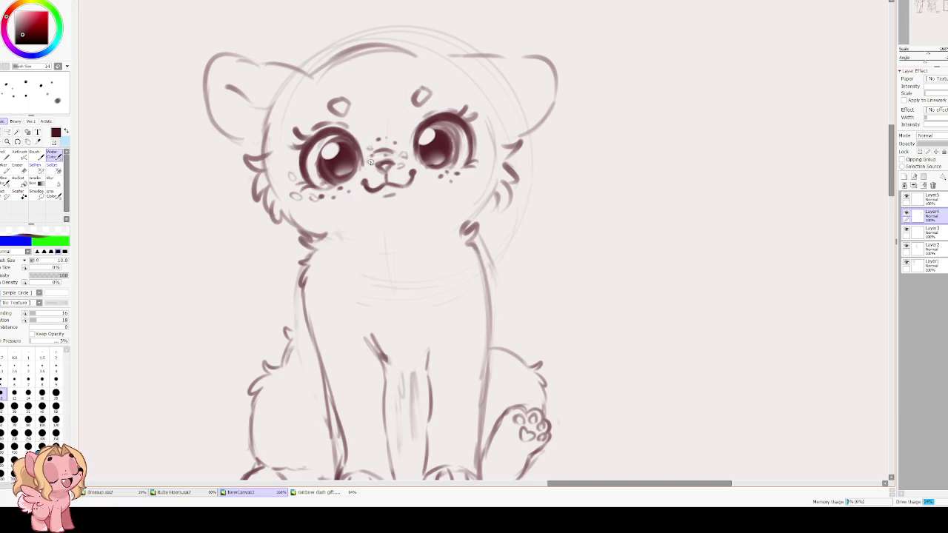
# Add a stroke along the front leg, then undo it as unwanted
pyautogui.moveTo(437, 176); pyautogui.dragTo(421, 186)
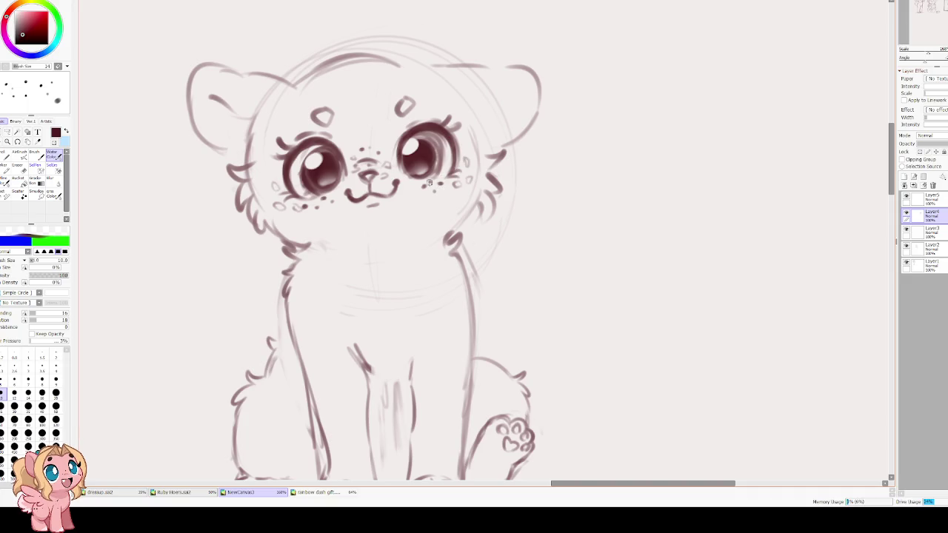
pyautogui.moveTo(372, 228); pyautogui.dragTo(413, 191)
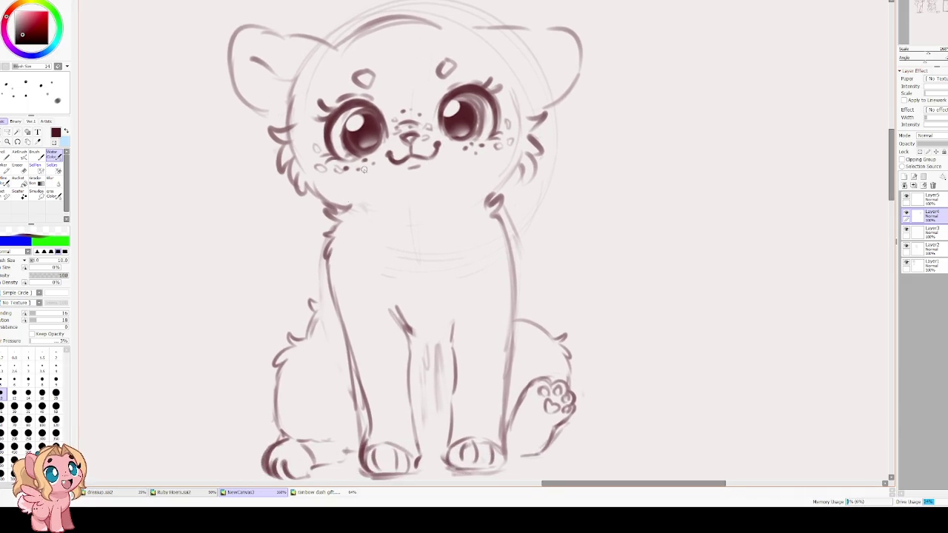
pyautogui.moveTo(446, 336)
pyautogui.mouseDown()
pyautogui.moveTo(447, 300)
pyautogui.moveTo(448, 321)
pyautogui.moveTo(412, 331)
pyautogui.moveTo(449, 323)
pyautogui.mouseUp()
pyautogui.hotkey('ctrl', 'z')
pyautogui.hotkey('ctrl', 'z')
pyautogui.hotkey('ctrl', 'z')
# Try a chest fur V and a right leg line, then undo both
pyautogui.scroll(-2, 435, 338)
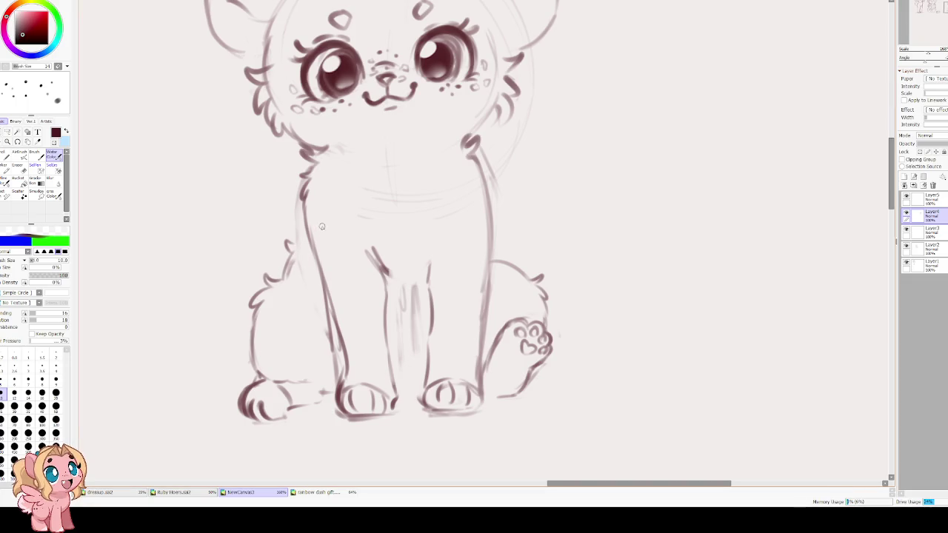
pyautogui.moveTo(385, 289); pyautogui.dragTo(367, 247)
pyautogui.moveTo(435, 245)
pyautogui.mouseDown()
pyautogui.moveTo(425, 277)
pyautogui.moveTo(409, 264)
pyautogui.moveTo(409, 290)
pyautogui.moveTo(434, 244)
pyautogui.moveTo(424, 341)
pyautogui.mouseUp()
pyautogui.hotkey('ctrl', 'z')
pyautogui.hotkey('ctrl', 'z')
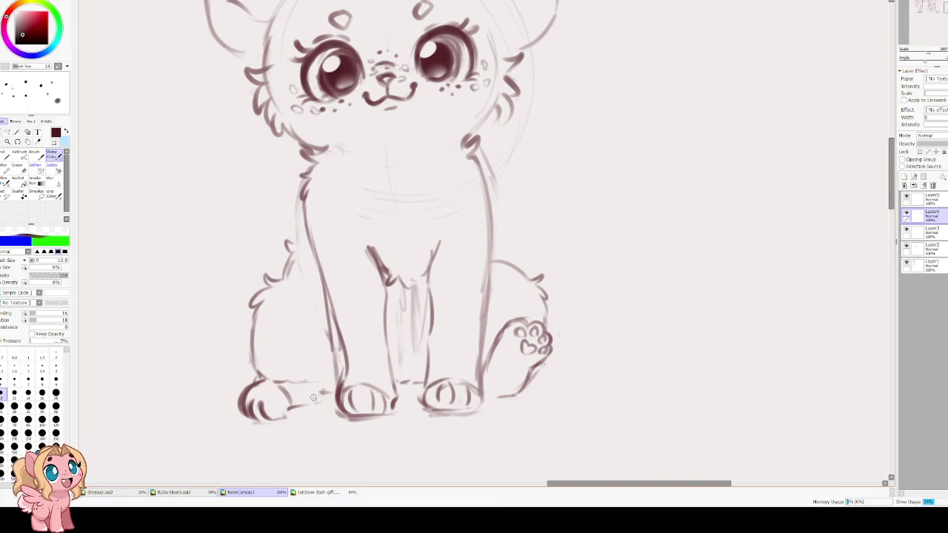
# Erase the old lower-left paw lines and try redrawing the hind leg and paw
pyautogui.press('e')
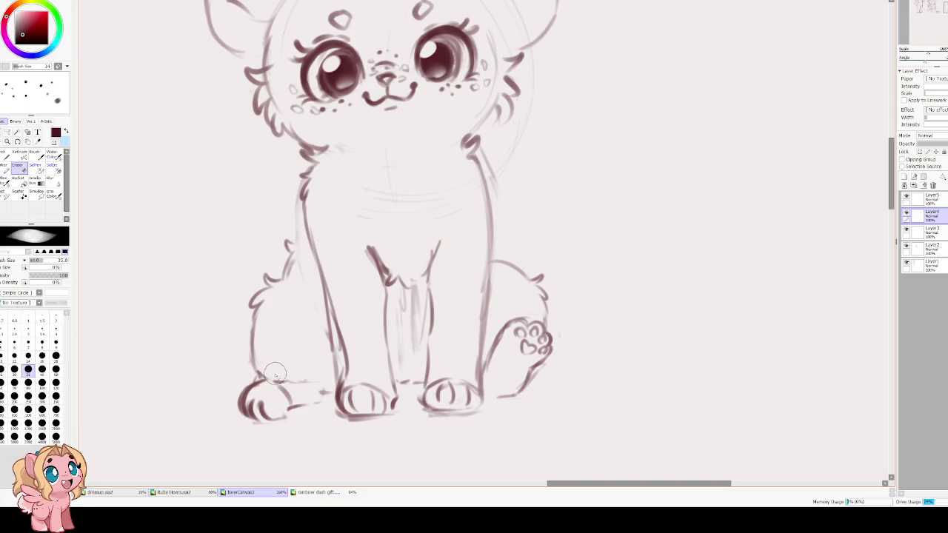
pyautogui.moveTo(304, 392)
pyautogui.mouseDown()
pyautogui.moveTo(251, 418)
pyautogui.moveTo(296, 385)
pyautogui.mouseUp()
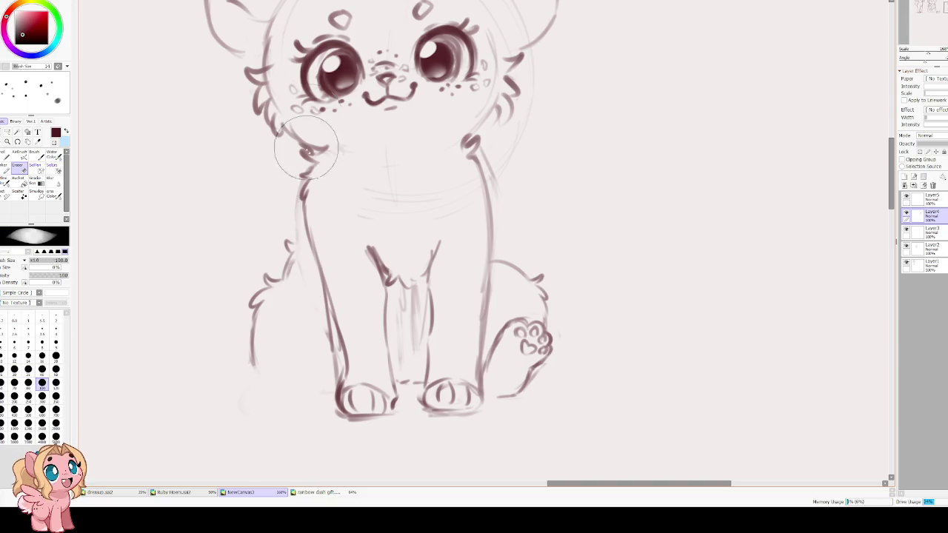
pyautogui.press('e')
pyautogui.moveTo(251, 346); pyautogui.dragTo(269, 387)
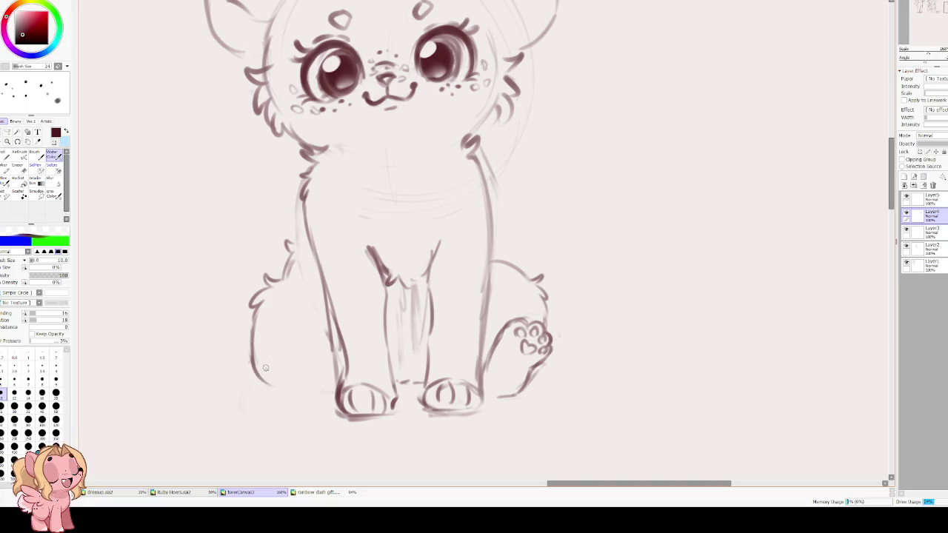
pyautogui.moveTo(250, 326)
pyautogui.mouseDown()
pyautogui.moveTo(278, 412)
pyautogui.moveTo(322, 405)
pyautogui.mouseUp()
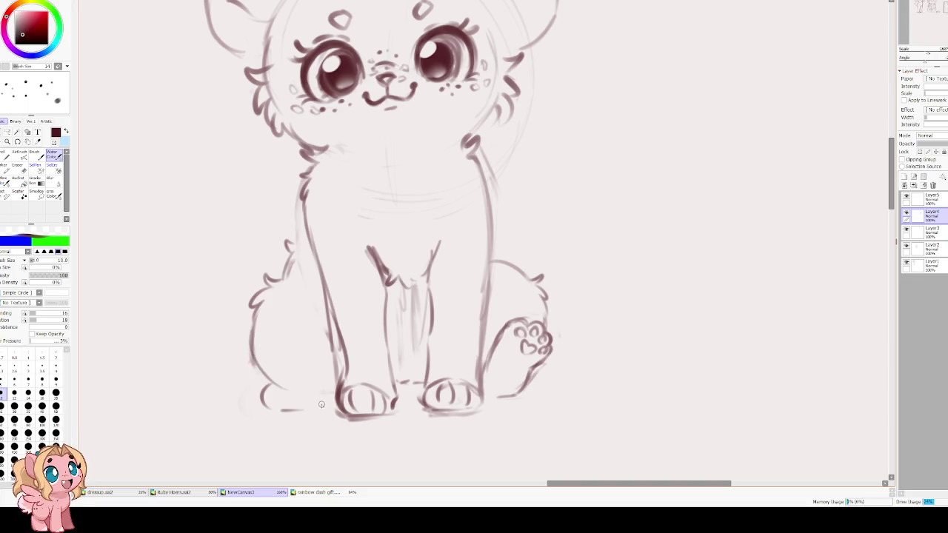
pyautogui.moveTo(276, 385); pyautogui.dragTo(285, 412)
pyautogui.hotkey('ctrl', 'z')
pyautogui.hotkey('ctrl', 'z')
pyautogui.hotkey('ctrl', 'z')
pyautogui.moveTo(275, 379)
pyautogui.mouseDown()
pyautogui.moveTo(278, 392)
pyautogui.moveTo(323, 407)
pyautogui.moveTo(295, 407)
pyautogui.moveTo(321, 403)
pyautogui.mouseUp()
pyautogui.hotkey('ctrl', 'z')
pyautogui.hotkey('ctrl', 'z')
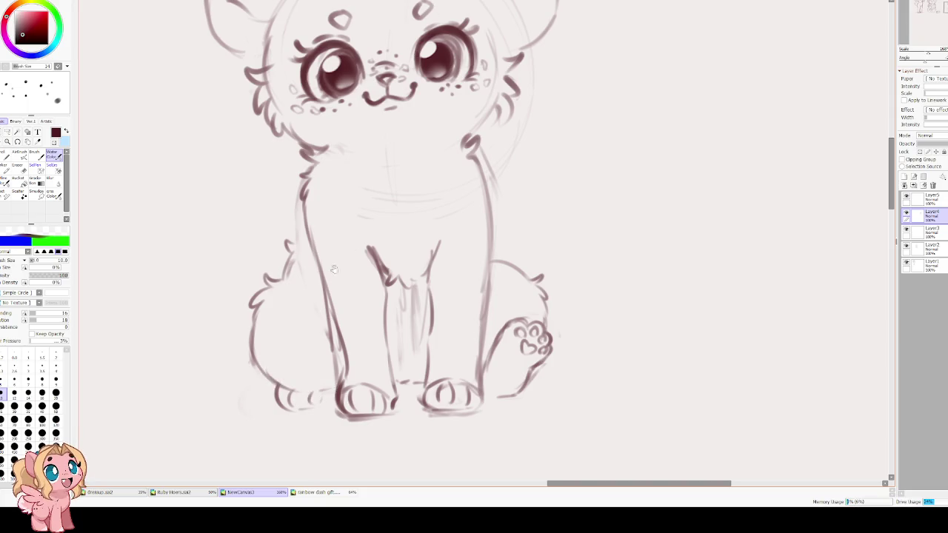
# Join the body line to the tail, darken the right contour, and add chest fur tufts
pyautogui.moveTo(333, 269); pyautogui.dragTo(293, 358)
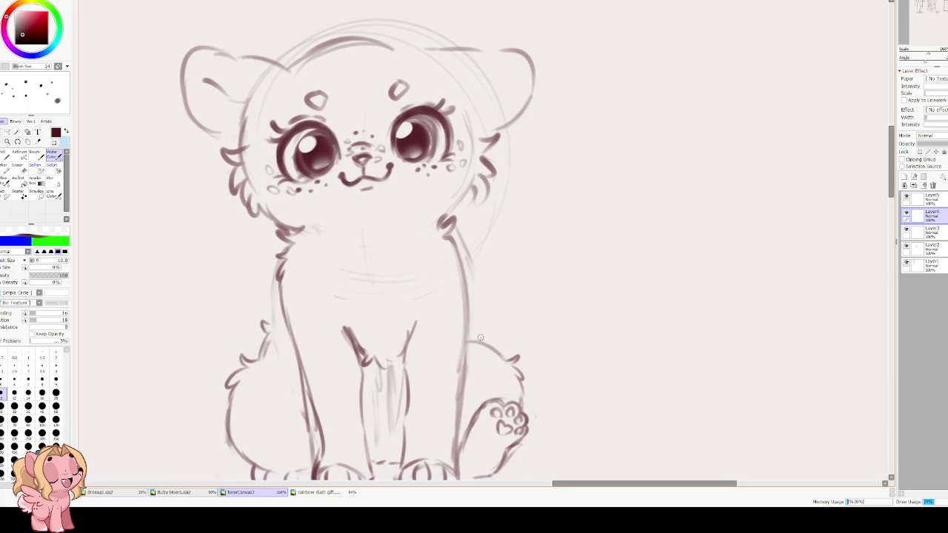
pyautogui.moveTo(467, 328); pyautogui.dragTo(481, 345)
pyautogui.moveTo(459, 243); pyautogui.dragTo(460, 378)
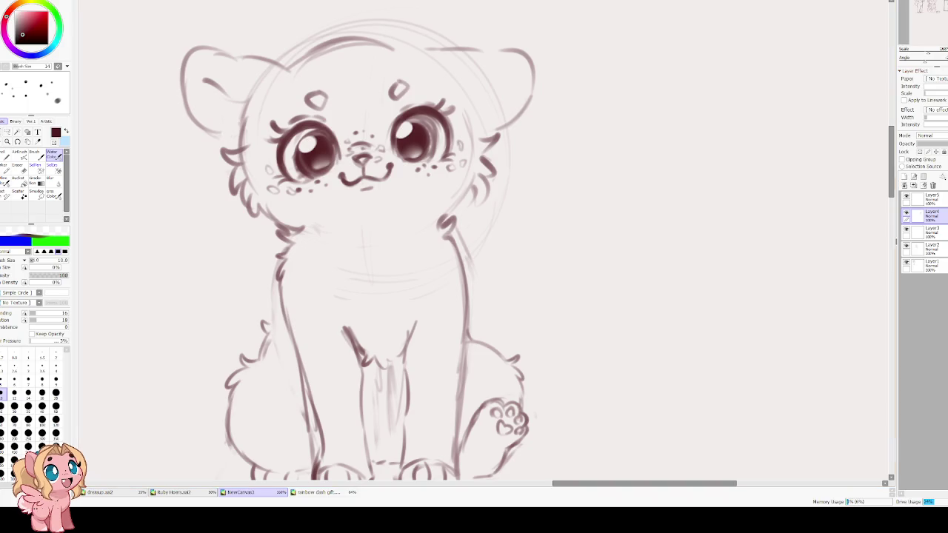
pyautogui.moveTo(325, 232); pyautogui.dragTo(333, 267)
pyautogui.moveTo(402, 226); pyautogui.dragTo(409, 255)
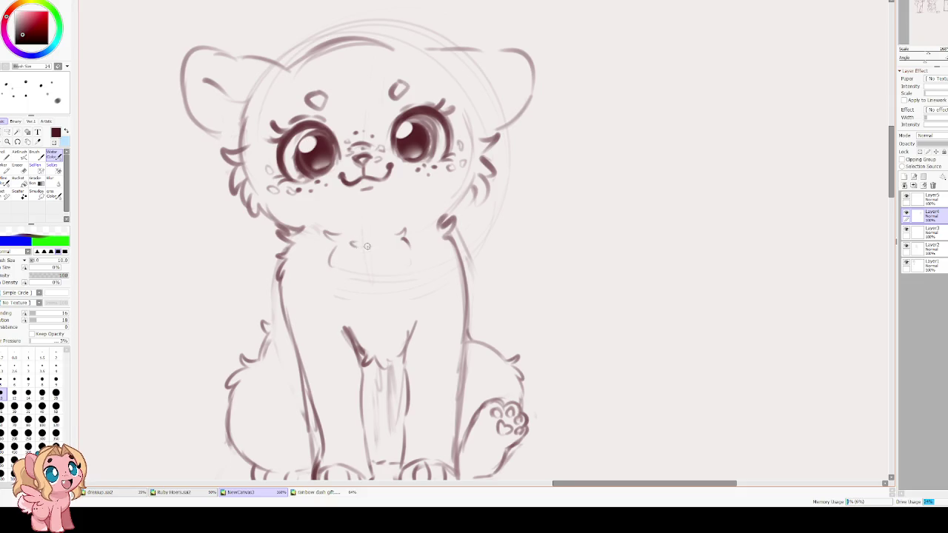
# Replace the thin head-top arc with a bolder curve across the head
pyautogui.scroll(2, 374, 219)
pyautogui.scroll(2, 374, 218)
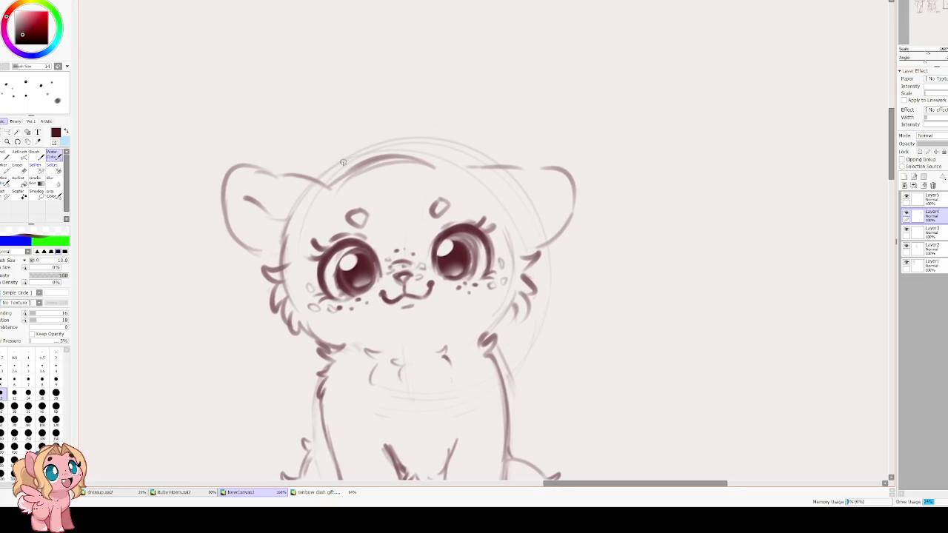
pyautogui.hotkey('ctrl', 'z')
pyautogui.moveTo(348, 172); pyautogui.dragTo(447, 171)
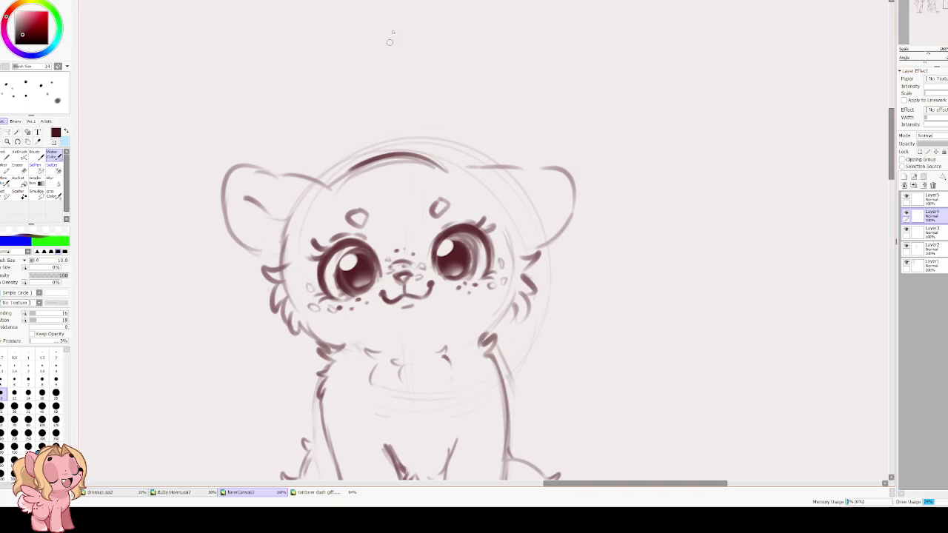
pyautogui.hscroll(-5, 431, 163)
pyautogui.scroll(1, 473, 201)
pyautogui.hscroll(2, 474, 201)
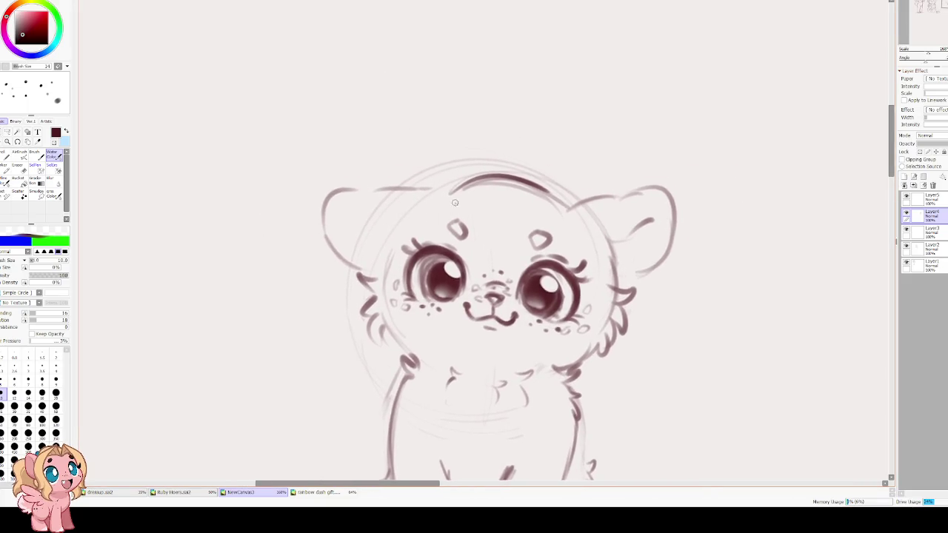
pyautogui.hscroll(1, 485, 200)
pyautogui.hscroll(1, 501, 201)
pyautogui.moveTo(480, 202); pyautogui.dragTo(526, 205)
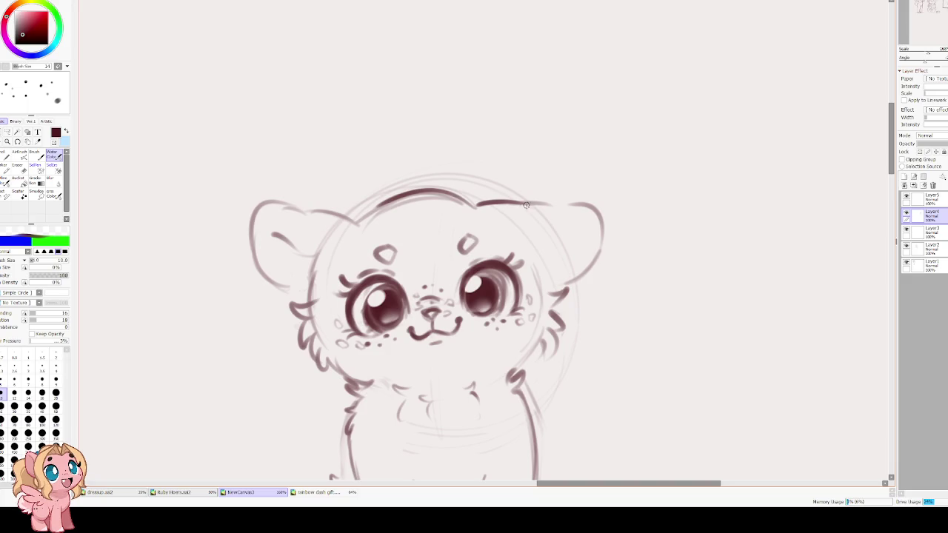
# Erase the old right ear outline and try a larger, rounder right ear
pyautogui.moveTo(588, 186); pyautogui.dragTo(585, 245)
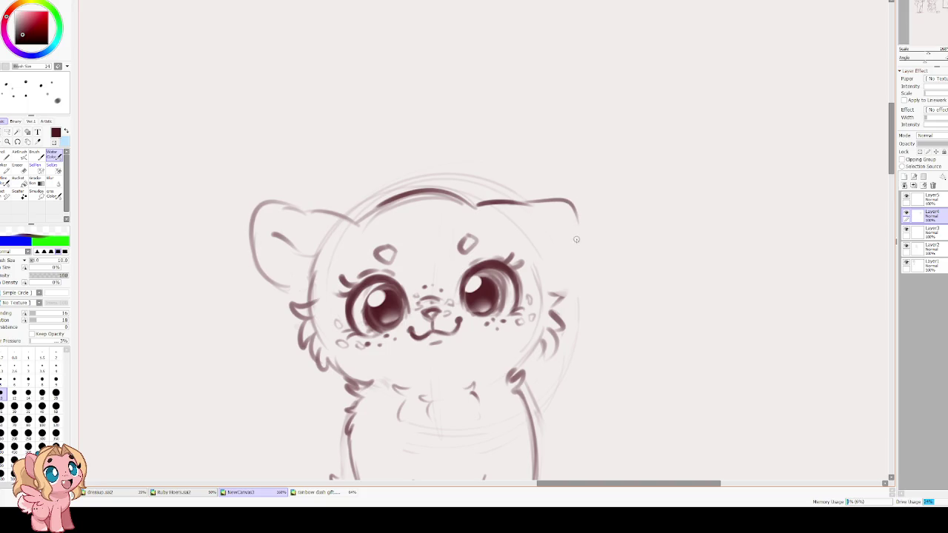
pyautogui.moveTo(519, 203); pyautogui.dragTo(547, 267)
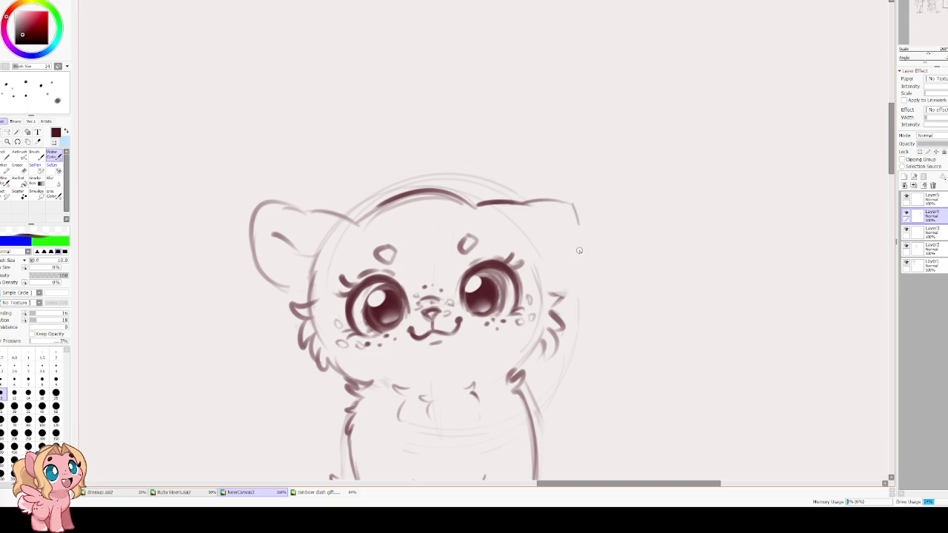
pyautogui.hotkey('ctrl', 'z')
pyautogui.moveTo(518, 201); pyautogui.dragTo(567, 281)
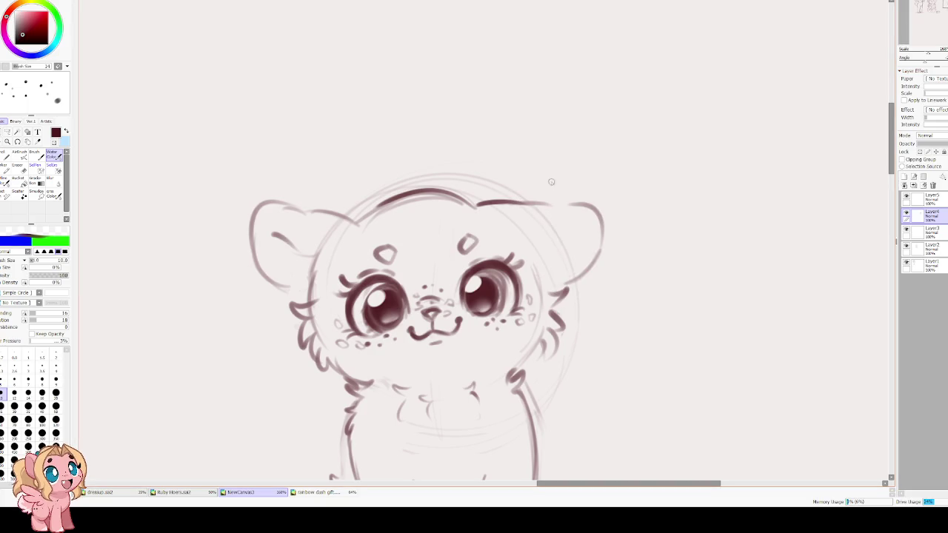
pyautogui.press('e')
pyautogui.moveTo(518, 180)
pyautogui.mouseDown()
pyautogui.moveTo(601, 230)
pyautogui.moveTo(575, 214)
pyautogui.mouseUp()
pyautogui.press('c')
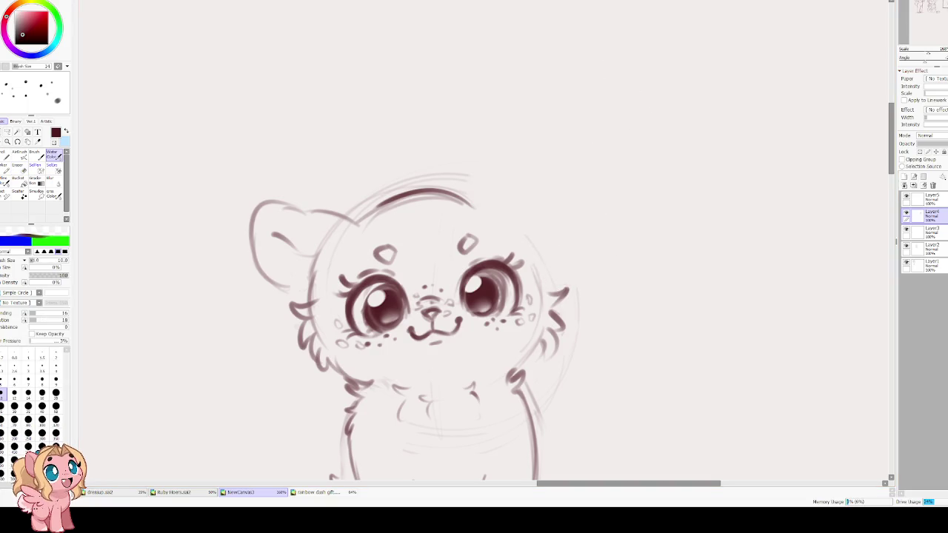
# Redraw the right ear as an arched outline with a new outer edge
pyautogui.moveTo(488, 195)
pyautogui.mouseDown()
pyautogui.moveTo(508, 169)
pyautogui.moveTo(548, 157)
pyautogui.moveTo(564, 222)
pyautogui.moveTo(537, 257)
pyautogui.mouseUp()
pyautogui.moveTo(542, 191)
pyautogui.mouseDown()
pyautogui.moveTo(501, 228)
pyautogui.moveTo(526, 224)
pyautogui.moveTo(536, 249)
pyautogui.moveTo(551, 238)
pyautogui.mouseUp()
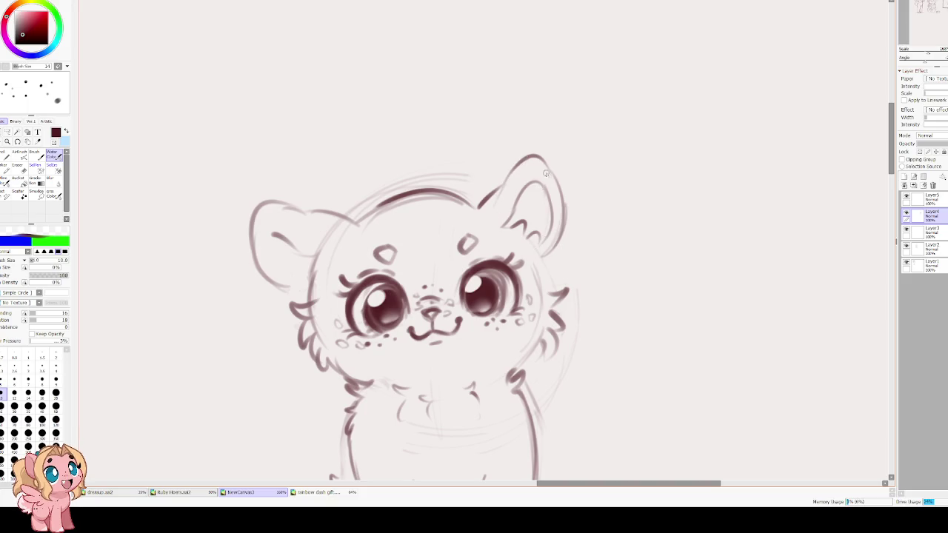
pyautogui.hotkey('ctrl', 'z')
pyautogui.hotkey('ctrl', 'z')
pyautogui.hotkey('ctrl', 'z')
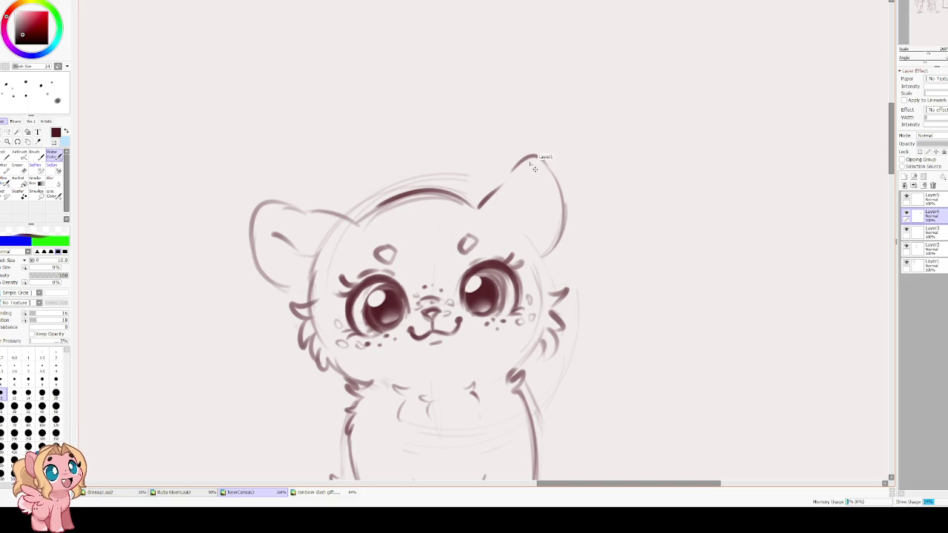
pyautogui.moveTo(562, 191); pyautogui.dragTo(545, 256)
pyautogui.moveTo(570, 219); pyautogui.dragTo(547, 256)
pyautogui.hotkey('ctrl', 'z')
pyautogui.hotkey('ctrl', 'z')
pyautogui.moveTo(564, 199)
pyautogui.mouseDown()
pyautogui.moveTo(539, 259)
pyautogui.moveTo(558, 268)
pyautogui.mouseUp()
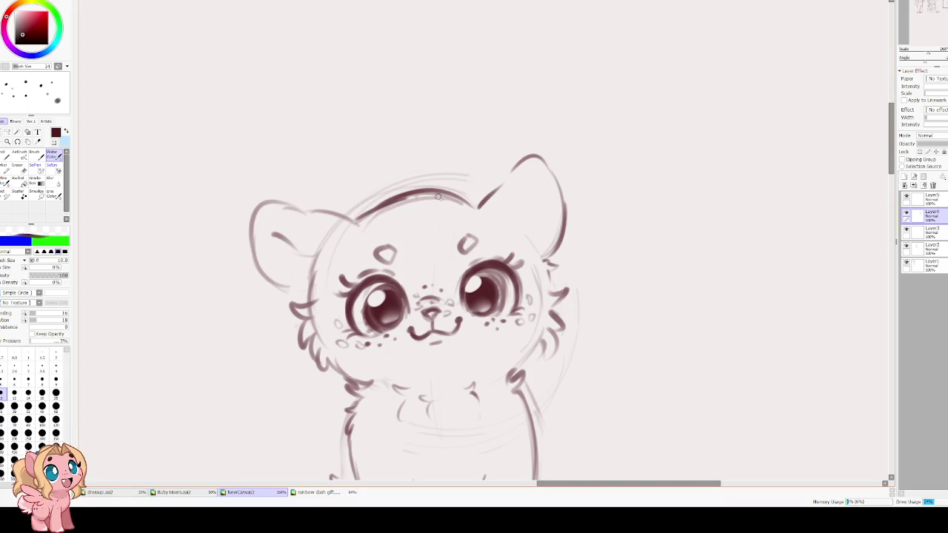
# Redraw the head-top line joining the two ears, starting further left
pyautogui.moveTo(363, 223); pyautogui.dragTo(467, 204)
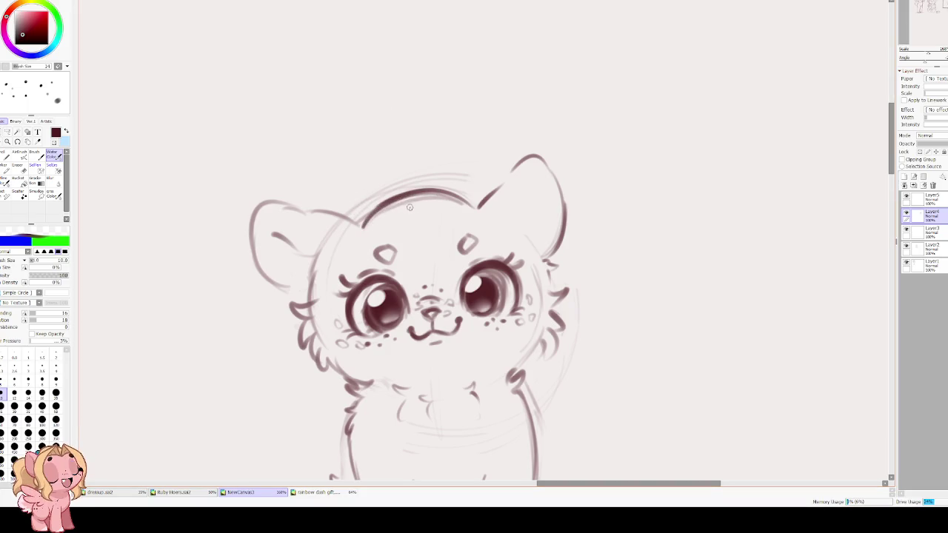
pyautogui.press('e')
pyautogui.moveTo(423, 180)
pyautogui.mouseDown()
pyautogui.moveTo(434, 180)
pyautogui.moveTo(415, 196)
pyautogui.mouseUp()
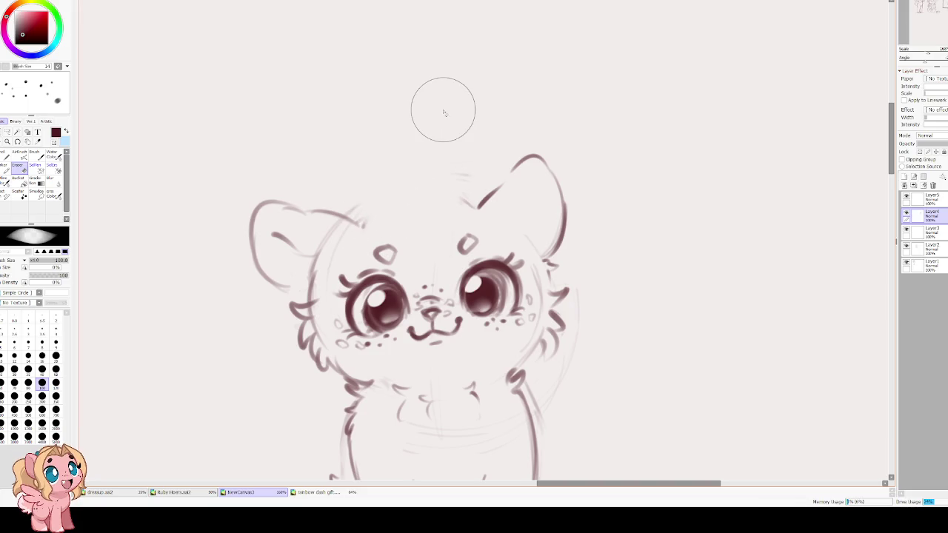
pyautogui.press('b')
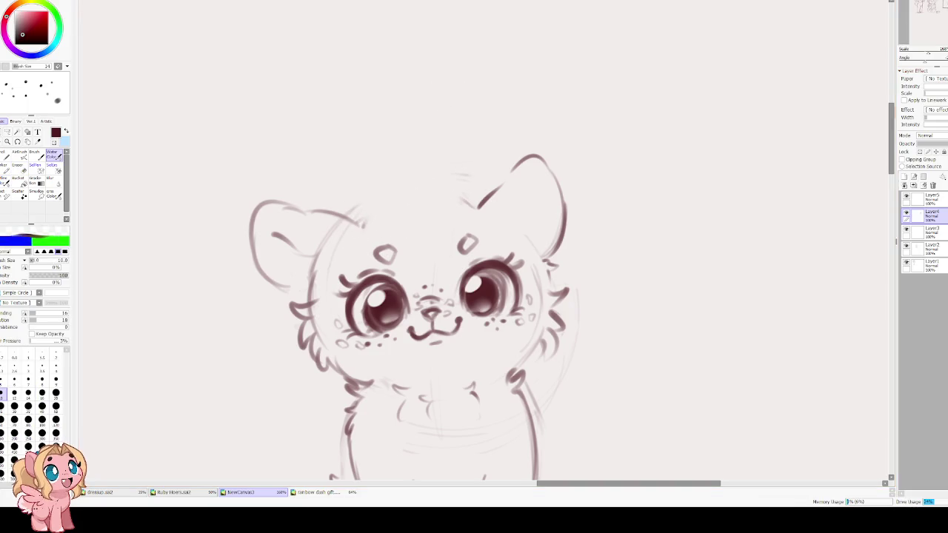
pyautogui.moveTo(383, 216); pyautogui.dragTo(471, 198)
pyautogui.hotkey('ctrl', 'z')
pyautogui.hotkey('ctrl', 'z')
pyautogui.hotkey('ctrl', 'z')
pyautogui.moveTo(373, 214); pyautogui.dragTo(468, 199)
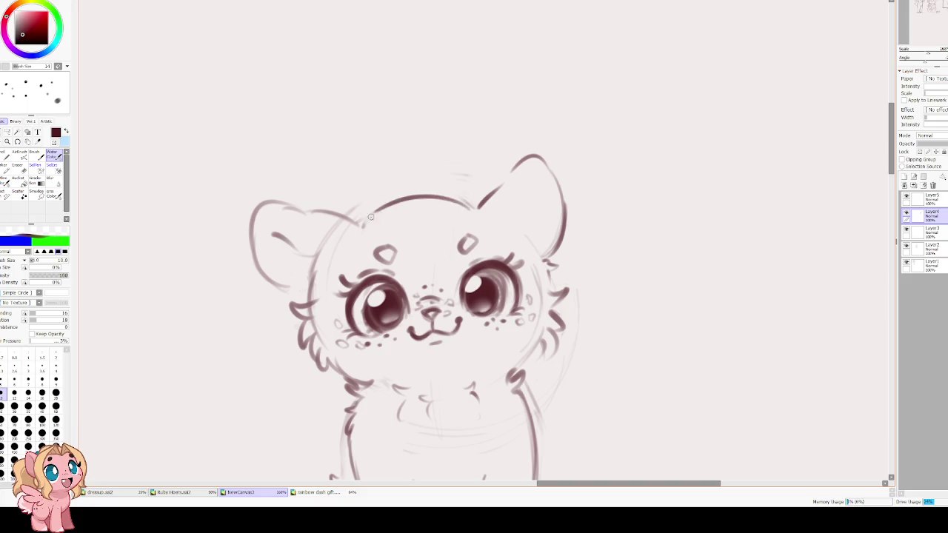
# Darken both ear outlines and add inner lines to the right ear
pyautogui.moveTo(359, 220)
pyautogui.mouseDown()
pyautogui.moveTo(295, 279)
pyautogui.moveTo(305, 292)
pyautogui.mouseUp()
pyautogui.moveTo(532, 181)
pyautogui.mouseDown()
pyautogui.moveTo(519, 234)
pyautogui.moveTo(545, 253)
pyautogui.mouseUp()
pyautogui.moveTo(546, 186)
pyautogui.mouseDown()
pyautogui.moveTo(540, 251)
pyautogui.moveTo(562, 210)
pyautogui.mouseUp()
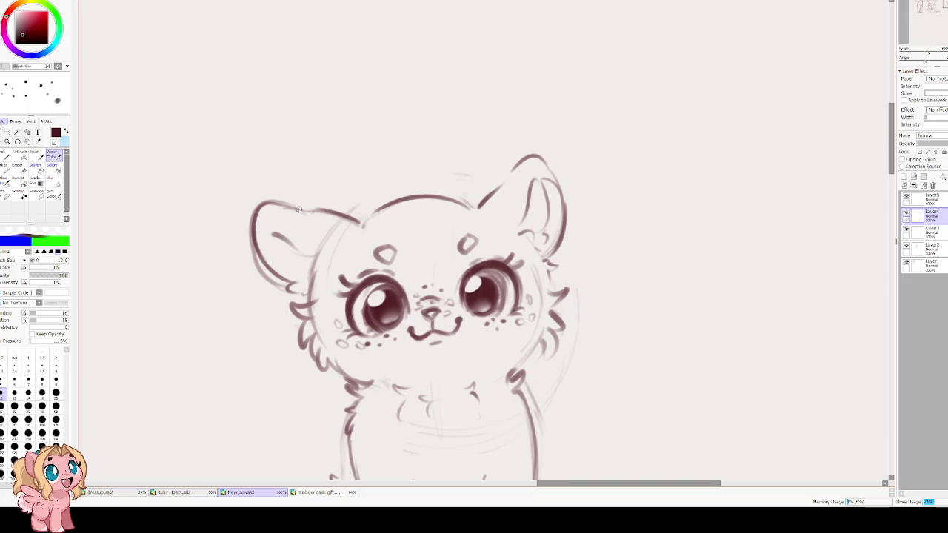
pyautogui.moveTo(537, 178); pyautogui.dragTo(554, 219)
pyautogui.moveTo(529, 159); pyautogui.dragTo(510, 202)
pyautogui.scroll(-2, 291, 228)
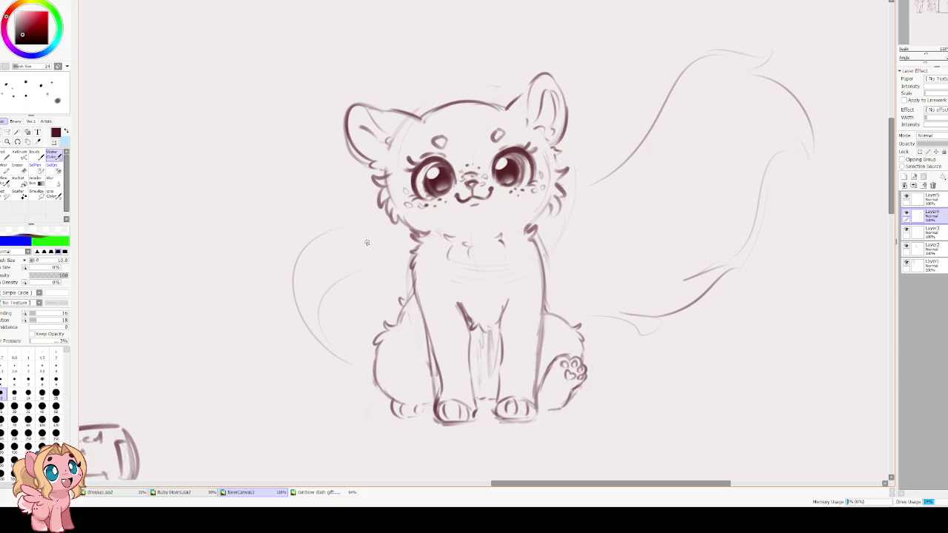
# Hide the rough tail layer, select Layer5, and sketch a faint arc left of the cat
pyautogui.click(905, 197)
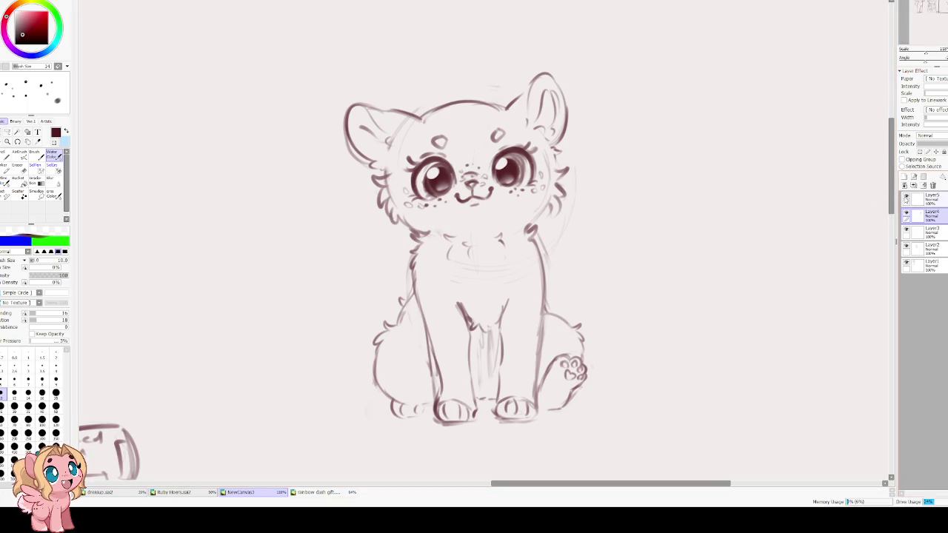
pyautogui.click(933, 199)
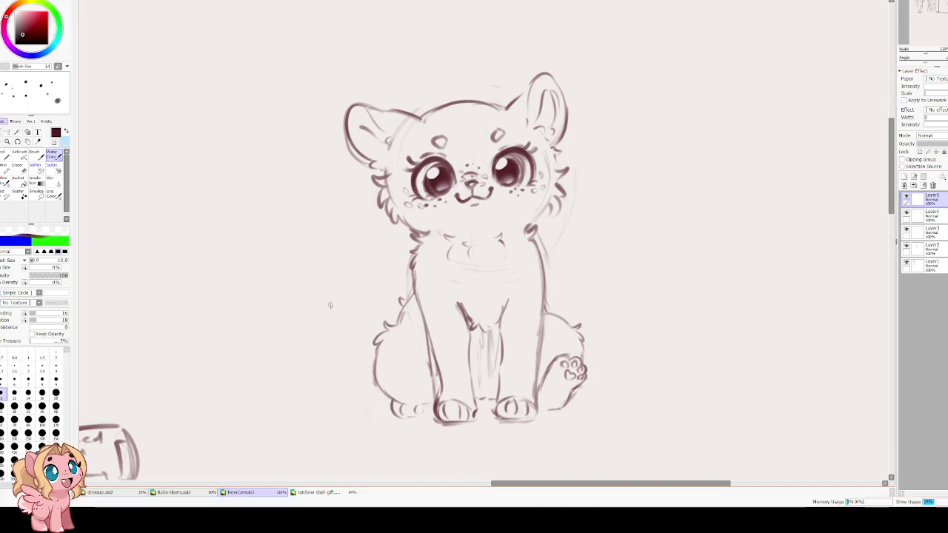
pyautogui.moveTo(349, 358); pyautogui.dragTo(303, 293)
pyautogui.hotkey('ctrl', 'z')
pyautogui.moveTo(342, 351); pyautogui.dragTo(372, 296)
# Sketch faint arcs around the head and tail guides on both sides of the body
pyautogui.moveTo(584, 218); pyautogui.dragTo(585, 103)
pyautogui.moveTo(487, 31)
pyautogui.mouseDown()
pyautogui.moveTo(511, 122)
pyautogui.moveTo(428, 93)
pyautogui.moveTo(398, 165)
pyautogui.mouseUp()
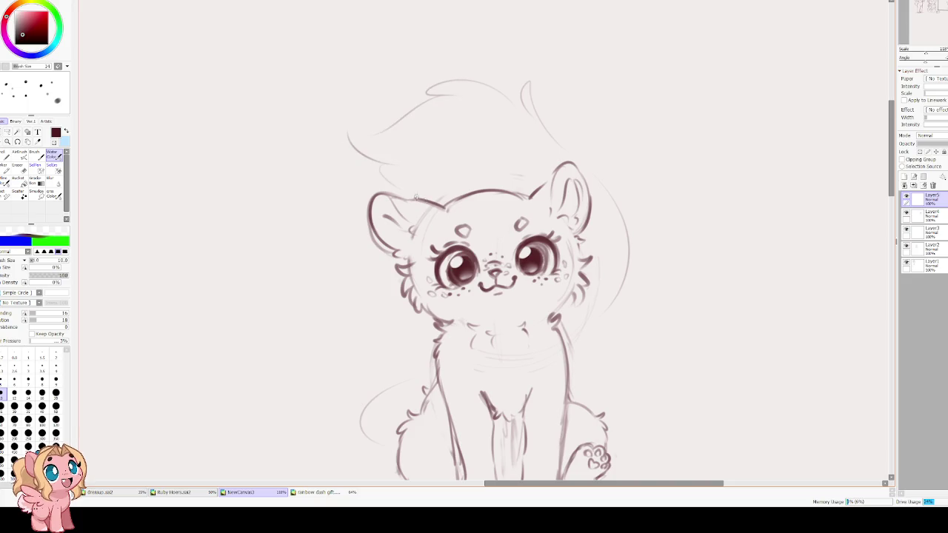
pyautogui.moveTo(624, 300); pyautogui.dragTo(576, 361)
pyautogui.moveTo(448, 370)
pyautogui.mouseDown()
pyautogui.moveTo(484, 296)
pyautogui.moveTo(397, 374)
pyautogui.moveTo(434, 405)
pyautogui.mouseUp()
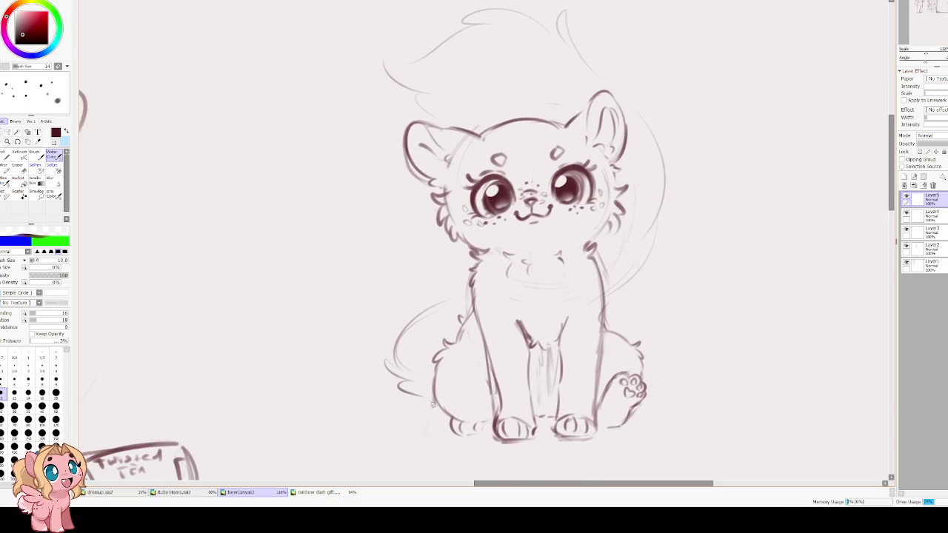
# Add a small spot on the hair shape and faintly trace the tail outline
pyautogui.scroll(1, 578, 222)
pyautogui.scroll(3, 518, 148)
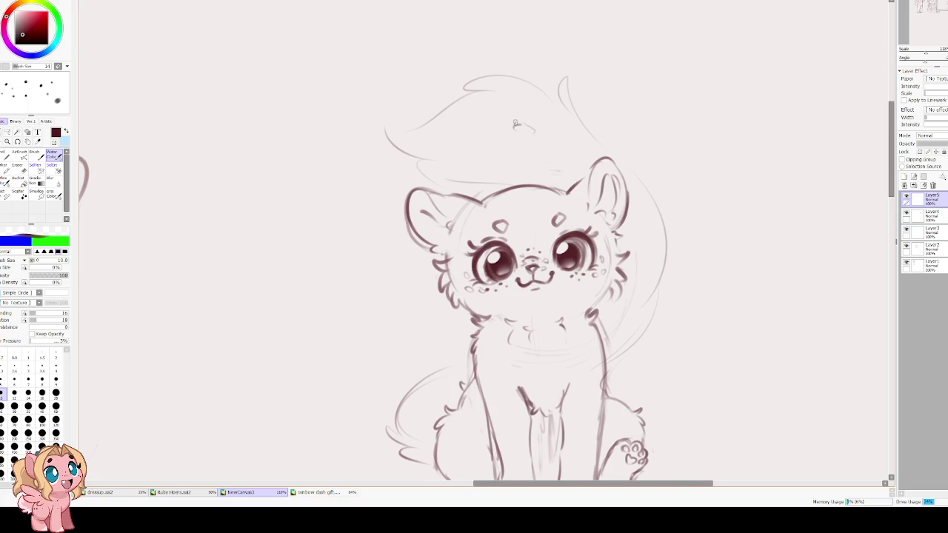
pyautogui.moveTo(513, 159); pyautogui.dragTo(520, 163)
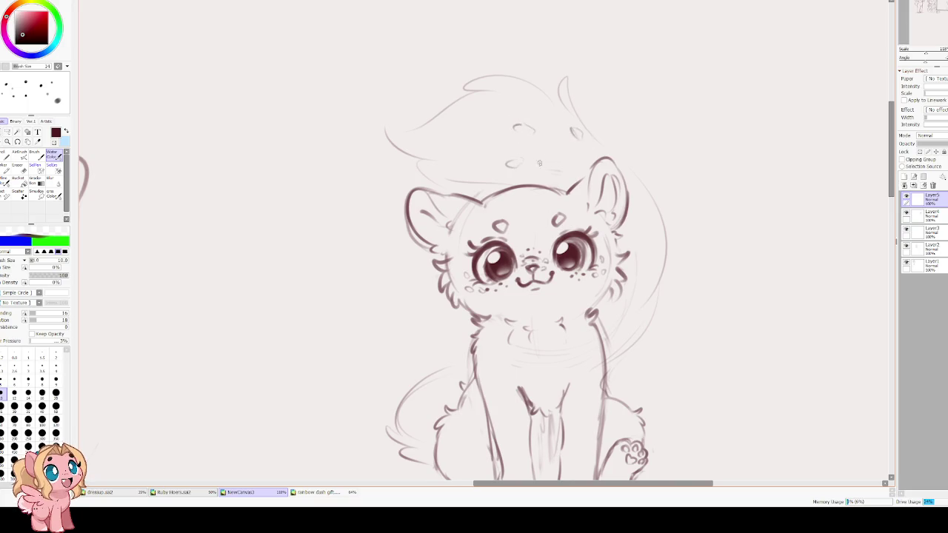
pyautogui.scroll(-3, 518, 163)
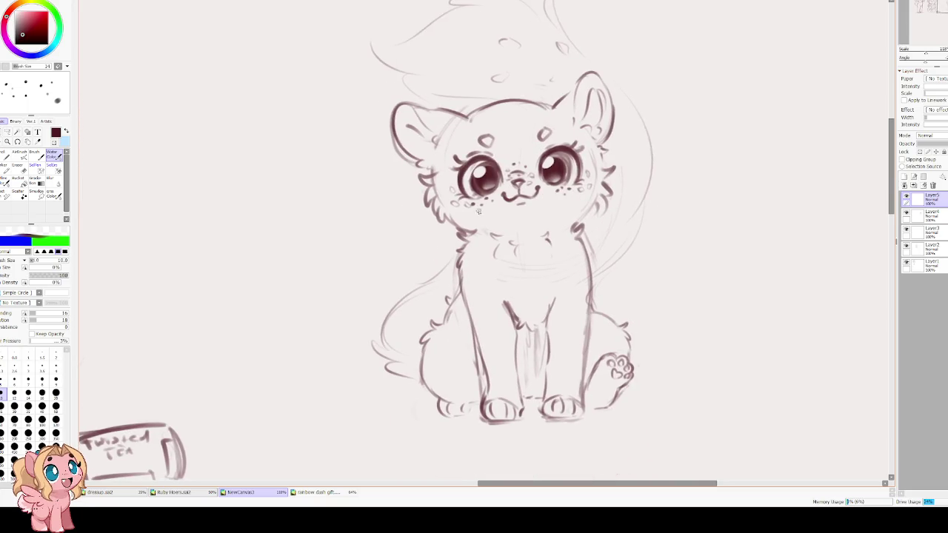
pyautogui.moveTo(644, 193); pyautogui.dragTo(611, 258)
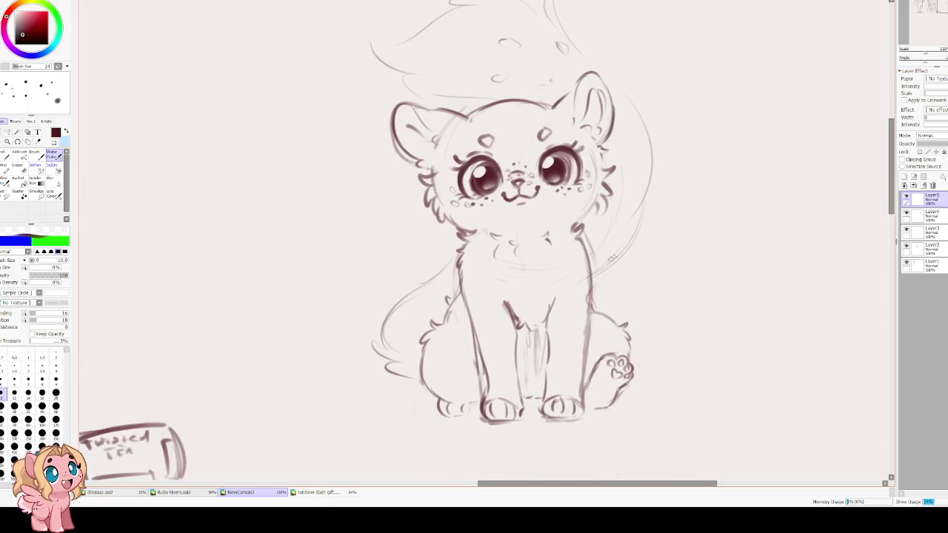
pyautogui.moveTo(550, 266); pyautogui.dragTo(462, 245)
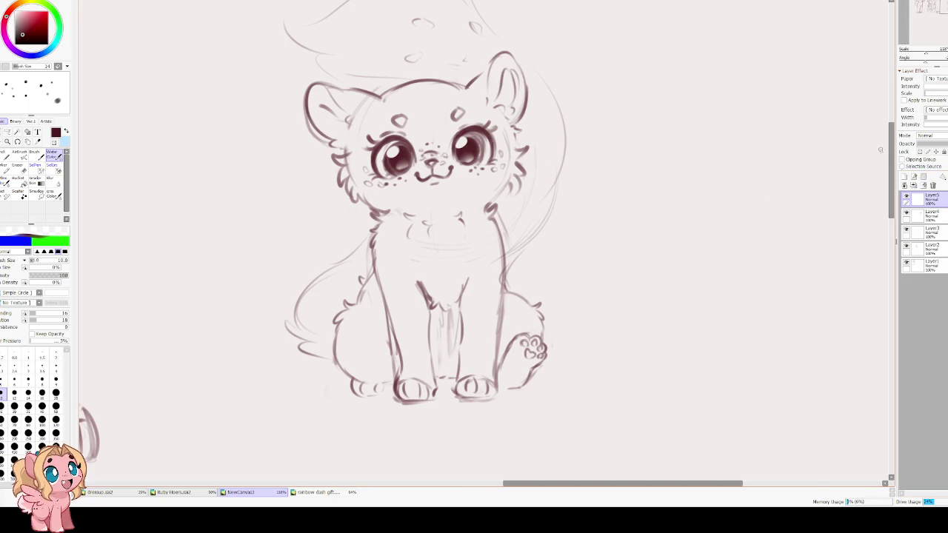
# Clear Layer5 and ready an enlarged eraser on Layer4, the cat's body layer
pyautogui.click(924, 185)
pyautogui.moveTo(408, 127); pyautogui.dragTo(457, 158)
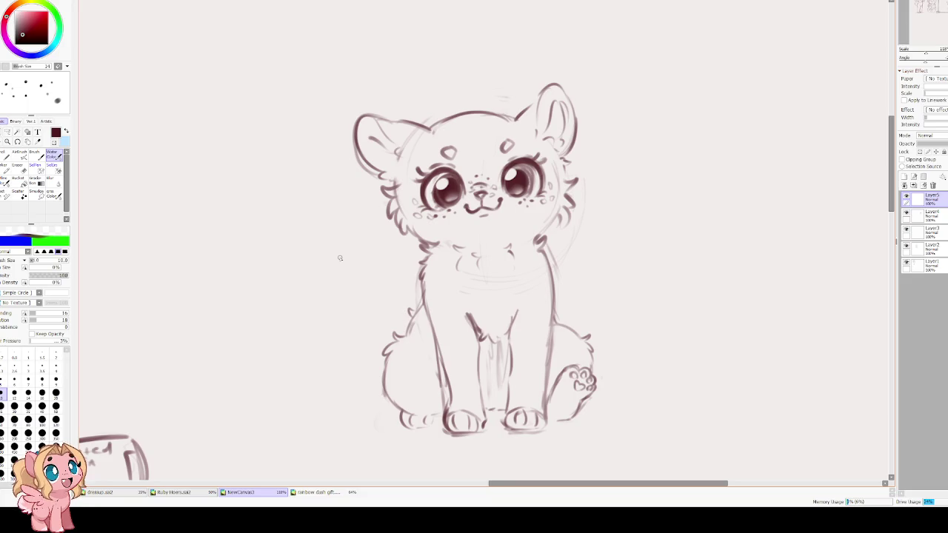
pyautogui.press('e')
pyautogui.press(']')
pyautogui.press(']')
pyautogui.press(']')
pyautogui.press(']')
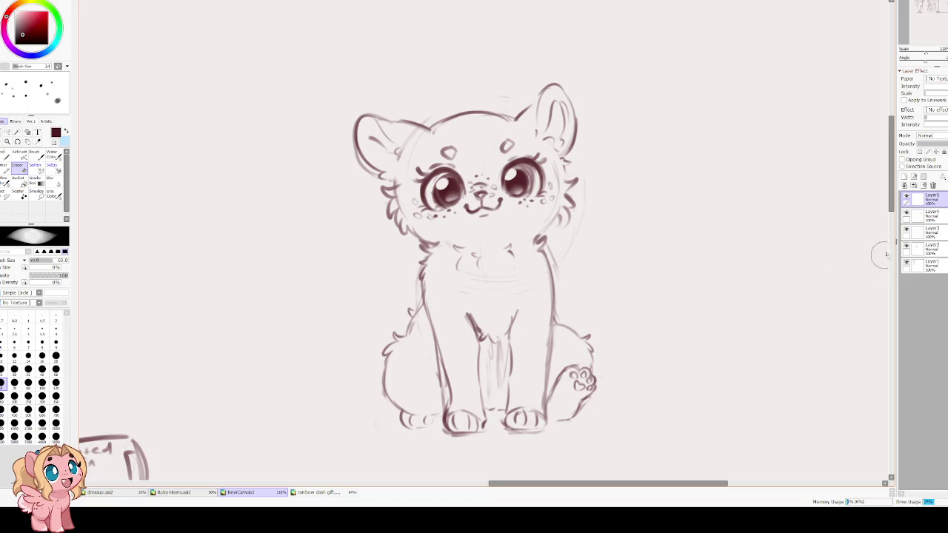
pyautogui.click(925, 214)
pyautogui.moveTo(453, 378); pyautogui.dragTo(433, 297)
pyautogui.press(']')
pyautogui.press(']')
pyautogui.press(']')
# Erase the cat's front leg lines and return to the Water Color brush
pyautogui.moveTo(434, 254)
pyautogui.mouseDown()
pyautogui.moveTo(451, 250)
pyautogui.moveTo(510, 336)
pyautogui.moveTo(440, 349)
pyautogui.moveTo(430, 249)
pyautogui.mouseUp()
pyautogui.moveTo(492, 272)
pyautogui.mouseDown()
pyautogui.moveTo(513, 271)
pyautogui.moveTo(501, 290)
pyautogui.moveTo(508, 237)
pyautogui.moveTo(470, 190)
pyautogui.mouseUp()
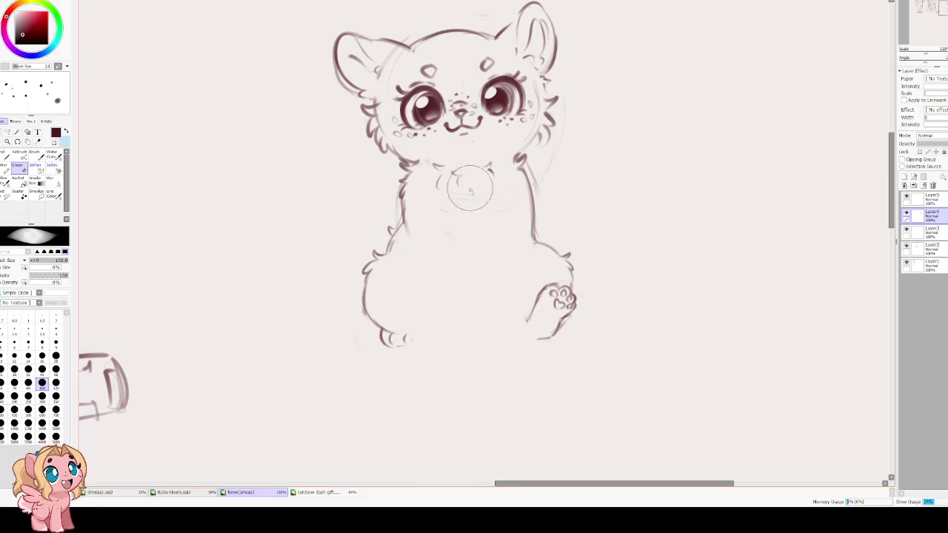
pyautogui.press('c')
pyautogui.moveTo(450, 280); pyautogui.dragTo(451, 312)
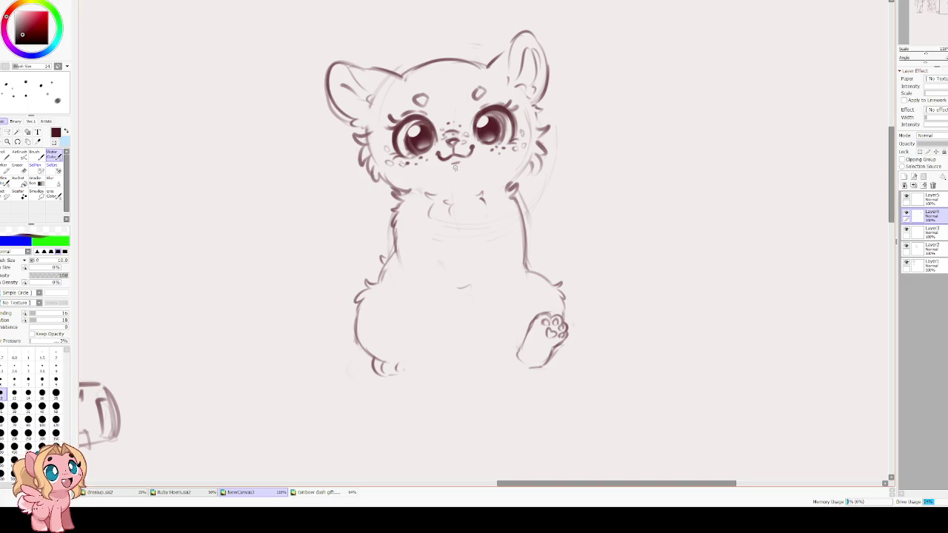
pyautogui.moveTo(382, 246)
pyautogui.mouseDown()
pyautogui.moveTo(369, 287)
pyautogui.moveTo(501, 246)
pyautogui.mouseUp()
# Try and undo a stroke across the upper chest, then return to the upper sketch layer
pyautogui.hotkey('ctrl', 'z')
pyautogui.moveTo(419, 261); pyautogui.dragTo(493, 226)
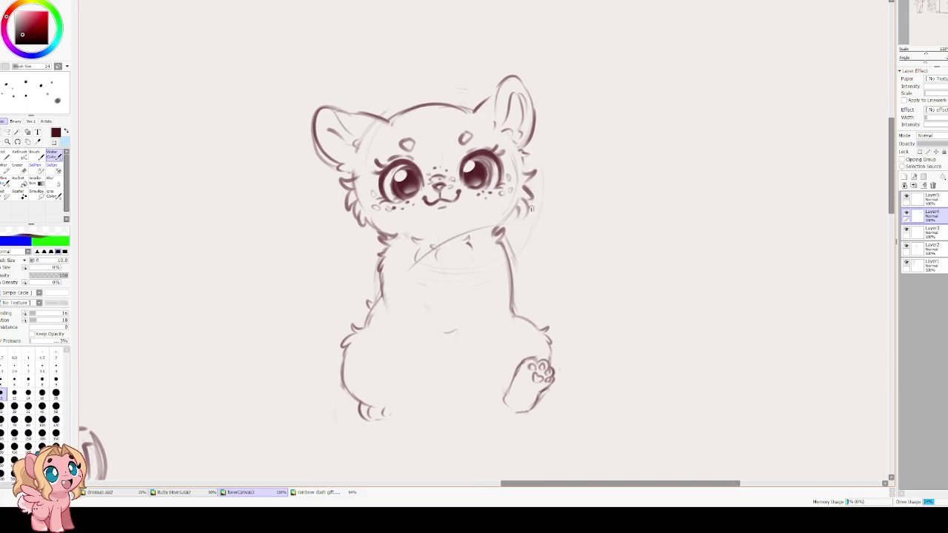
pyautogui.hotkey('ctrl', 'z')
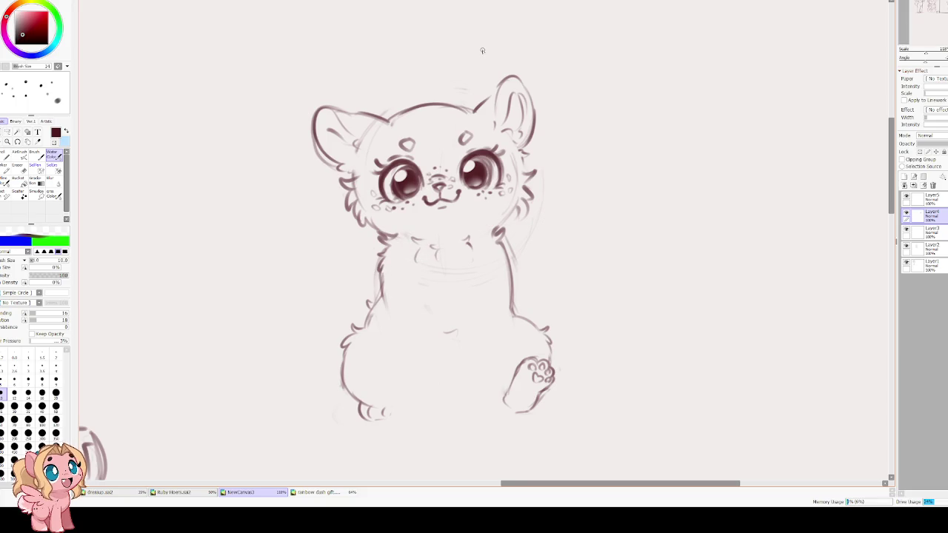
pyautogui.click(929, 197)
# Try several thin tail curves to the left, undoing each attempt
pyautogui.moveTo(361, 321); pyautogui.dragTo(311, 308)
pyautogui.hotkey('ctrl', 'z')
pyautogui.moveTo(363, 323); pyautogui.dragTo(243, 335)
pyautogui.hotkey('ctrl', 'z')
pyautogui.moveTo(351, 328); pyautogui.dragTo(287, 330)
pyautogui.hotkey('ctrl', 'z')
pyautogui.moveTo(361, 320); pyautogui.dragTo(300, 335)
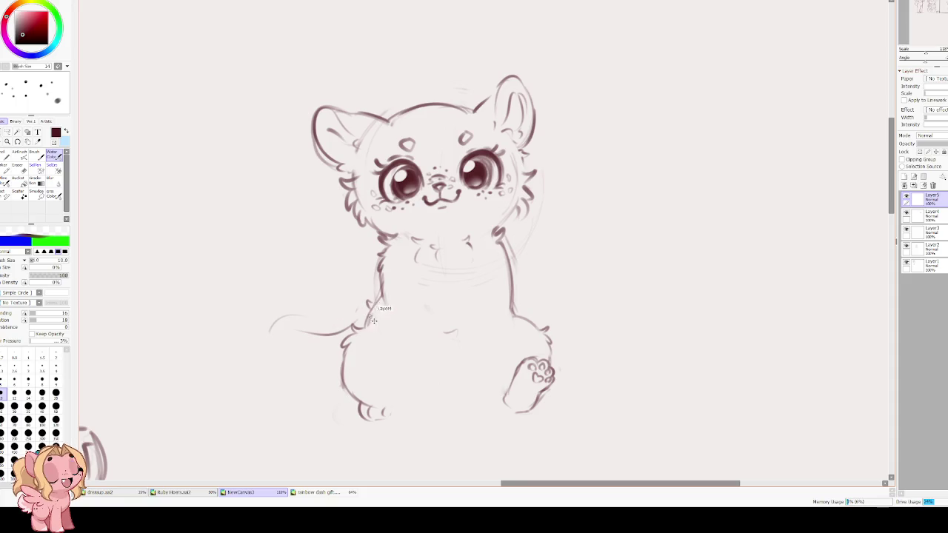
pyautogui.hotkey('ctrl', 'z')
# Try longer tail sweeps down-left and up-right, undoing them
pyautogui.moveTo(477, 252)
pyautogui.mouseDown()
pyautogui.moveTo(305, 321)
pyautogui.moveTo(336, 390)
pyautogui.mouseUp()
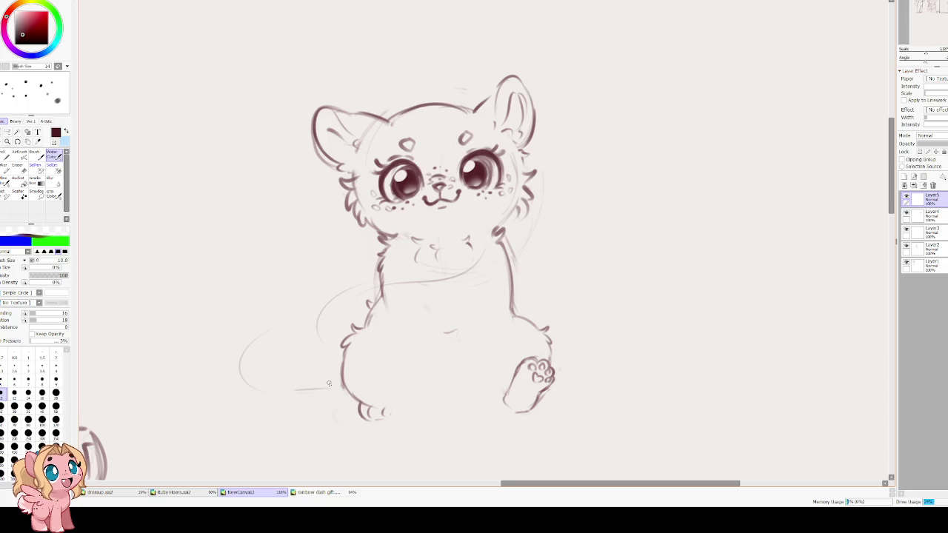
pyautogui.hotkey('ctrl', 'z')
pyautogui.moveTo(311, 298)
pyautogui.mouseDown()
pyautogui.moveTo(345, 266)
pyautogui.moveTo(413, 283)
pyautogui.mouseUp()
pyautogui.hotkey('ctrl', 'z')
pyautogui.hotkey('ctrl', 'z')
pyautogui.hotkey('ctrl', 'z')
pyautogui.moveTo(333, 293); pyautogui.dragTo(528, 237)
pyautogui.hotkey('ctrl', 'z')
pyautogui.hotkey('ctrl', 'z')
# Draw the arm across the chest, a tail sweeping up right, and the belly line
pyautogui.moveTo(441, 282); pyautogui.dragTo(552, 208)
pyautogui.moveTo(546, 168)
pyautogui.mouseDown()
pyautogui.moveTo(570, 189)
pyautogui.moveTo(607, 127)
pyautogui.moveTo(664, 141)
pyautogui.mouseUp()
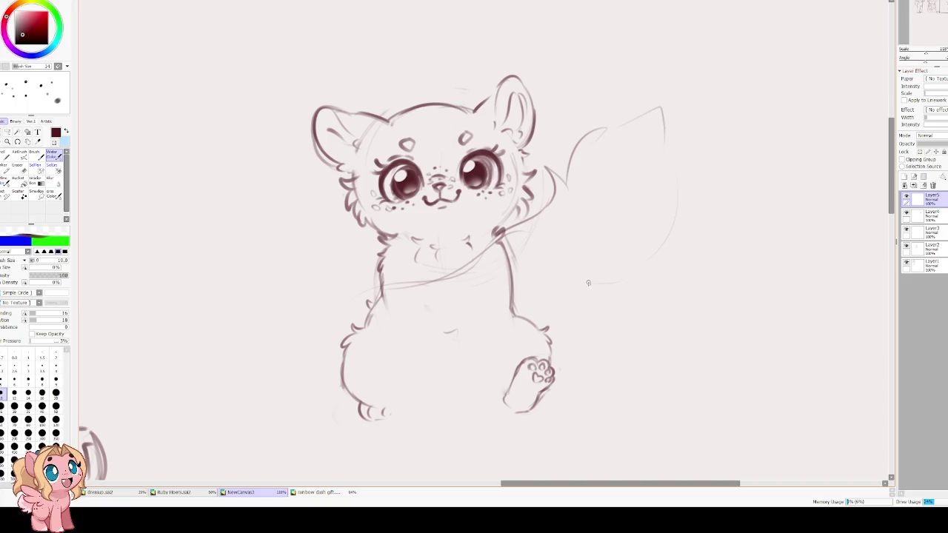
pyautogui.moveTo(672, 174)
pyautogui.mouseDown()
pyautogui.moveTo(617, 283)
pyautogui.moveTo(578, 290)
pyautogui.moveTo(549, 334)
pyautogui.mouseUp()
pyautogui.moveTo(463, 363); pyautogui.dragTo(350, 354)
pyautogui.moveTo(321, 386); pyautogui.dragTo(341, 388)
pyautogui.moveTo(379, 283)
pyautogui.mouseDown()
pyautogui.moveTo(323, 288)
pyautogui.moveTo(325, 390)
pyautogui.mouseUp()
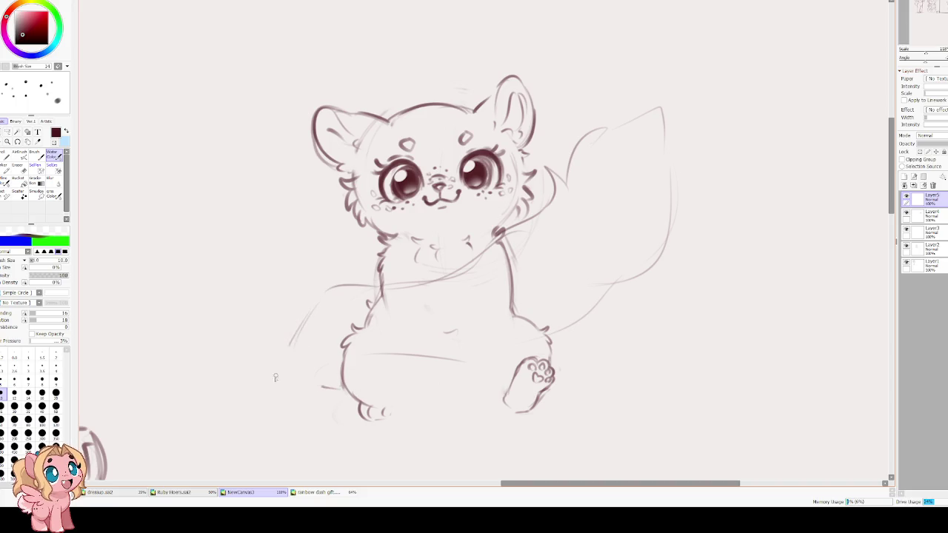
pyautogui.moveTo(443, 359); pyautogui.dragTo(370, 351)
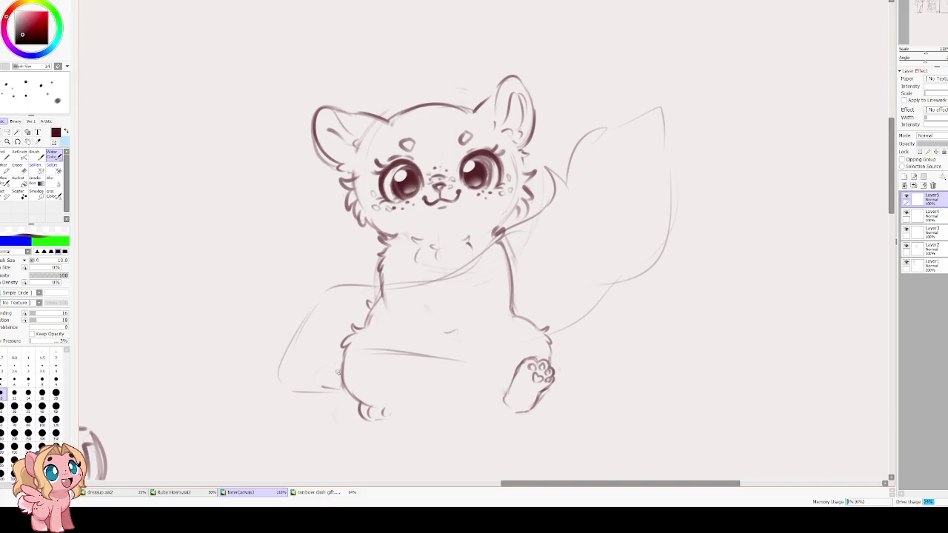
# Erase the stray lower-left curve and draw a haunch curve and lower body edge
pyautogui.press('e')
pyautogui.moveTo(359, 244)
pyautogui.mouseDown()
pyautogui.moveTo(301, 396)
pyautogui.moveTo(338, 307)
pyautogui.mouseUp()
pyautogui.press('b')
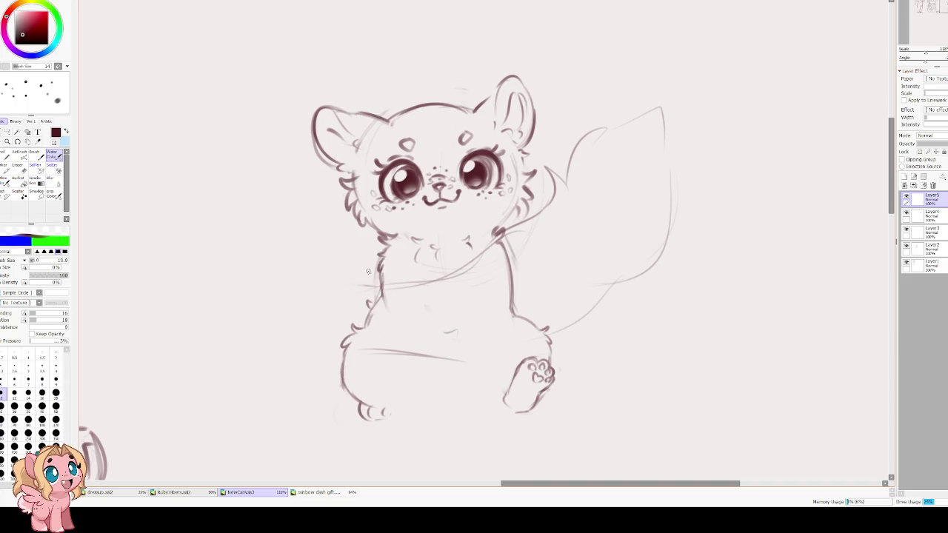
pyautogui.moveTo(379, 283)
pyautogui.mouseDown()
pyautogui.moveTo(339, 290)
pyautogui.moveTo(309, 322)
pyautogui.moveTo(310, 379)
pyautogui.moveTo(344, 404)
pyautogui.mouseUp()
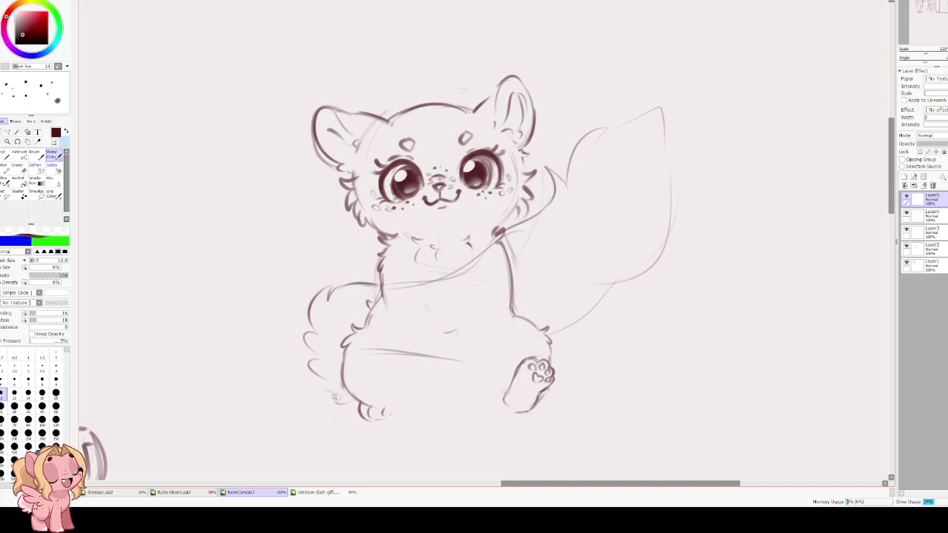
pyautogui.moveTo(360, 354); pyautogui.dragTo(333, 407)
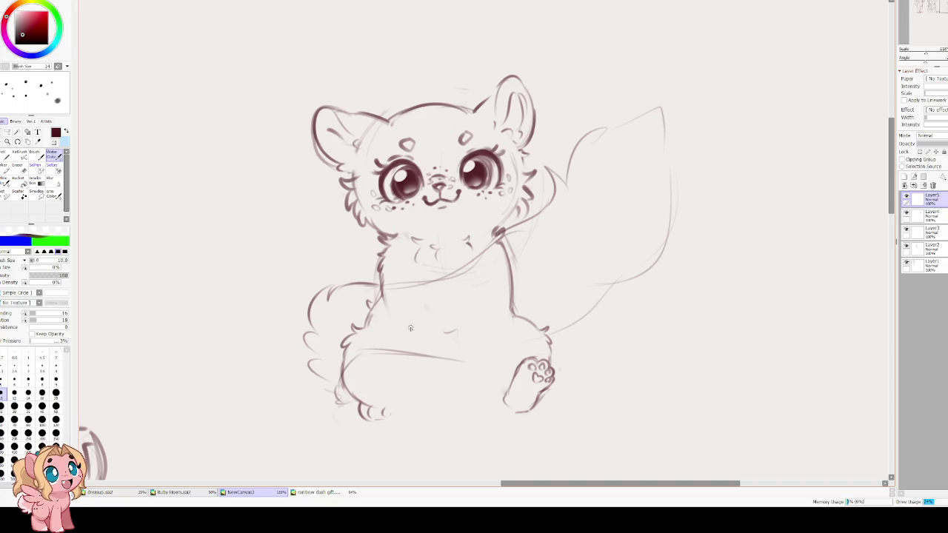
# Erase stray body lines, then add a diagonal chest stroke and a long lower-belly line
pyautogui.moveTo(506, 20); pyautogui.dragTo(443, 49)
pyautogui.press('e')
pyautogui.moveTo(380, 380)
pyautogui.mouseDown()
pyautogui.moveTo(377, 397)
pyautogui.moveTo(407, 339)
pyautogui.mouseUp()
pyautogui.press('b')
pyautogui.moveTo(329, 311); pyautogui.dragTo(438, 272)
pyautogui.moveTo(483, 362)
pyautogui.mouseDown()
pyautogui.moveTo(413, 387)
pyautogui.moveTo(312, 392)
pyautogui.moveTo(294, 382)
pyautogui.mouseUp()
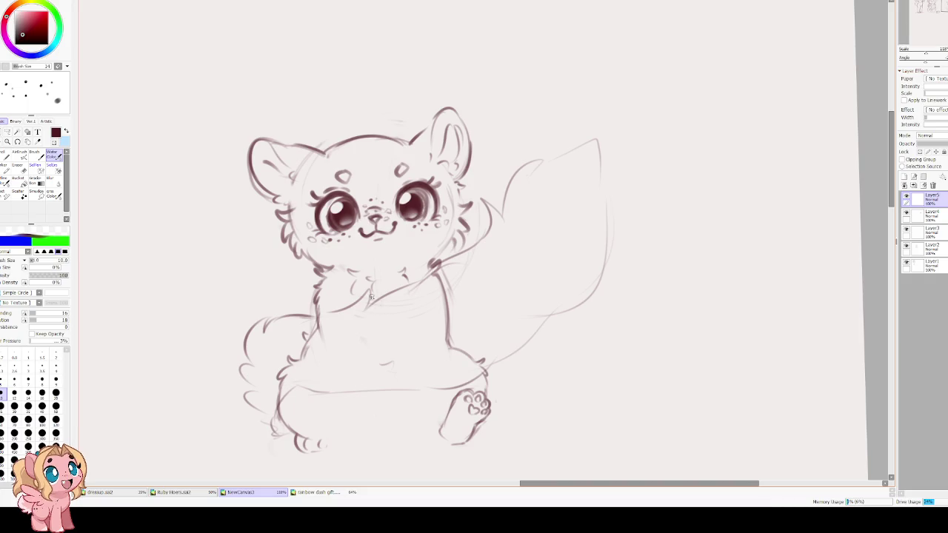
# Erase the old tail sketch and chest lines with a size-300 eraser
pyautogui.press('e')
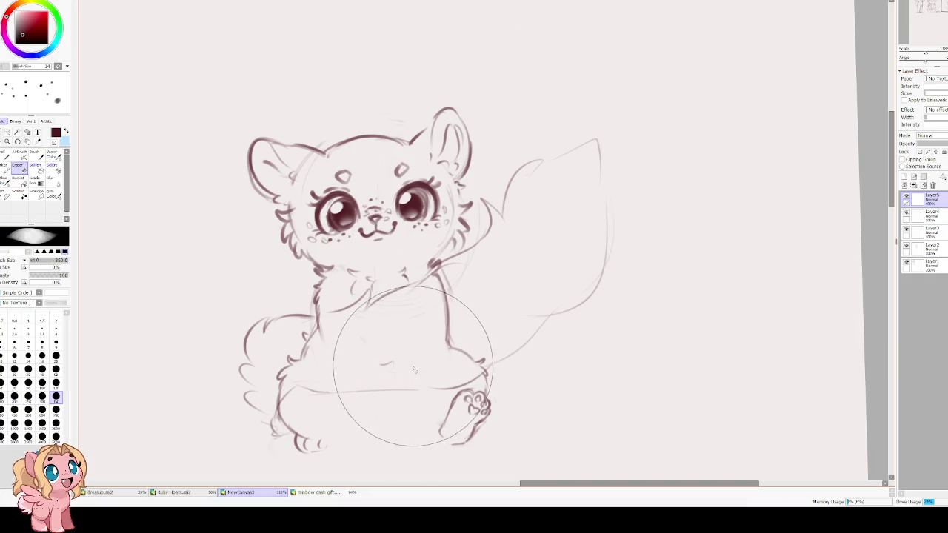
pyautogui.moveTo(391, 311); pyautogui.dragTo(328, 250)
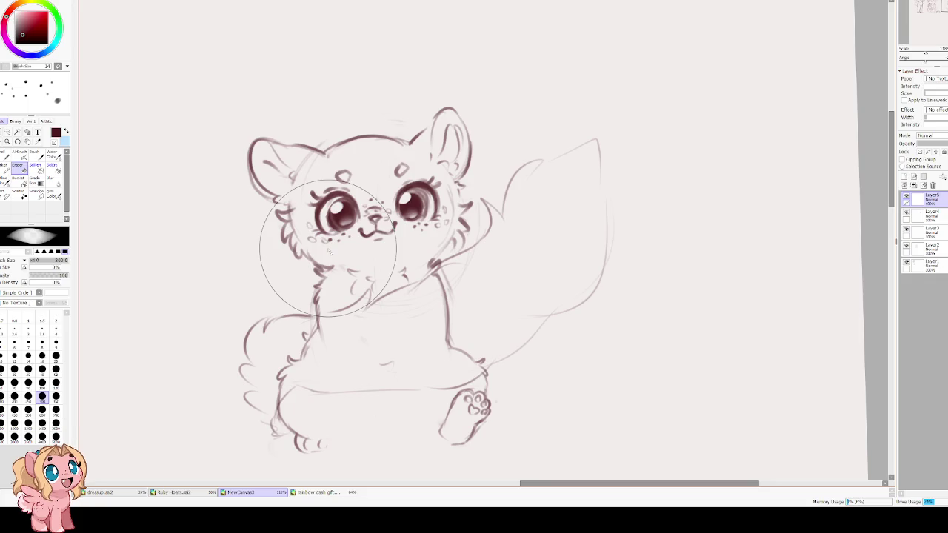
pyautogui.moveTo(560, 237); pyautogui.dragTo(503, 167)
pyautogui.moveTo(697, 211)
pyautogui.mouseDown()
pyautogui.moveTo(360, 328)
pyautogui.moveTo(381, 345)
pyautogui.moveTo(434, 244)
pyautogui.mouseUp()
pyautogui.press('c')
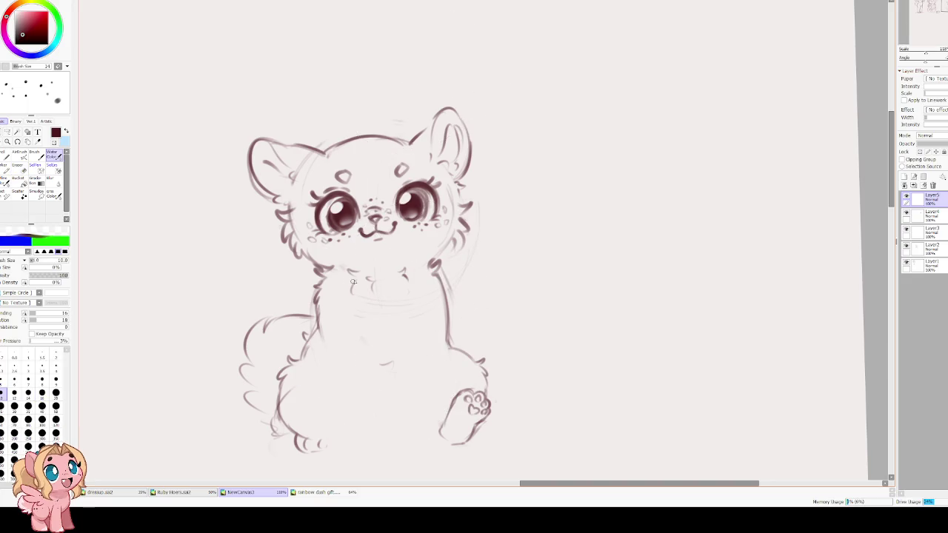
# Draw a neck line and try long tail curves up to the right, undoing misses
pyautogui.moveTo(320, 310); pyautogui.dragTo(404, 279)
pyautogui.moveTo(474, 216); pyautogui.dragTo(542, 140)
pyautogui.hotkey('ctrl', 'z')
pyautogui.moveTo(468, 217)
pyautogui.mouseDown()
pyautogui.moveTo(554, 153)
pyautogui.moveTo(668, 142)
pyautogui.moveTo(659, 208)
pyautogui.moveTo(552, 292)
pyautogui.moveTo(592, 289)
pyautogui.moveTo(519, 301)
pyautogui.mouseUp()
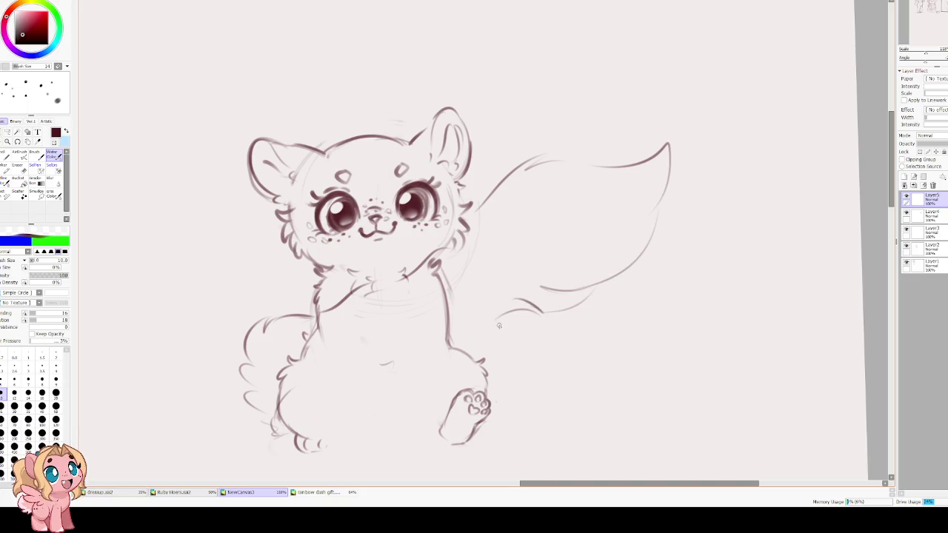
pyautogui.hotkey('ctrl', 'z')
pyautogui.hotkey('ctrl', 'z')
pyautogui.moveTo(596, 284)
pyautogui.mouseDown()
pyautogui.moveTo(561, 304)
pyautogui.moveTo(466, 326)
pyautogui.moveTo(485, 339)
pyautogui.mouseUp()
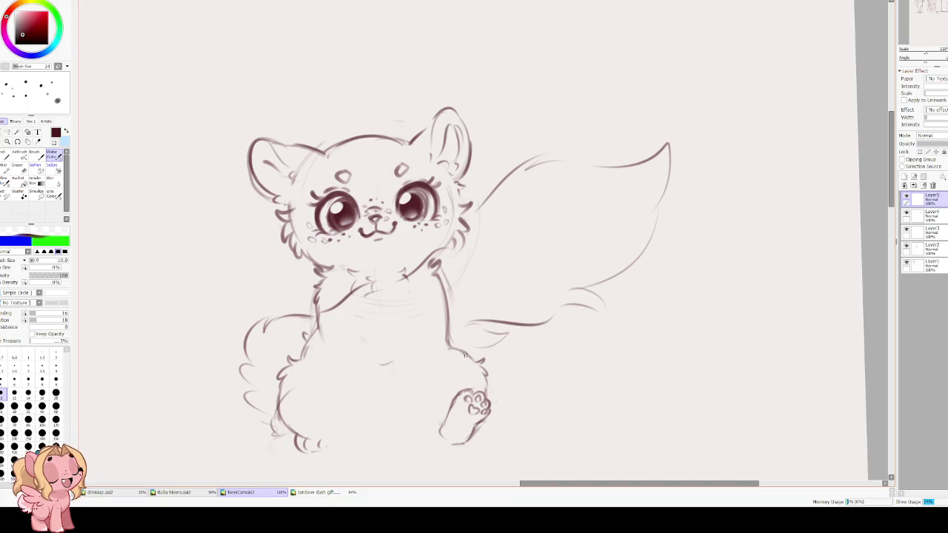
pyautogui.hotkey('ctrl', 'z')
pyautogui.hotkey('ctrl', 'z')
pyautogui.hotkey('ctrl', 'z')
# Sketch a faint line along the body's right side and the tail base
pyautogui.moveTo(432, 373)
pyautogui.mouseDown()
pyautogui.moveTo(465, 292)
pyautogui.moveTo(563, 299)
pyautogui.mouseUp()
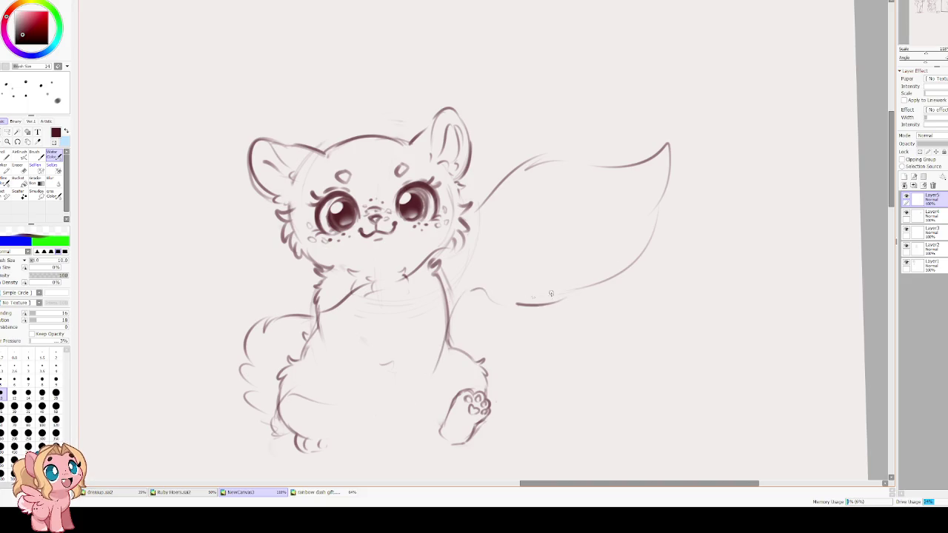
pyautogui.moveTo(438, 337)
pyautogui.mouseDown()
pyautogui.moveTo(402, 393)
pyautogui.moveTo(267, 399)
pyautogui.mouseUp()
pyautogui.moveTo(420, 369); pyautogui.dragTo(472, 311)
pyautogui.hotkey('ctrl', 'z')
pyautogui.hotkey('ctrl', 'z')
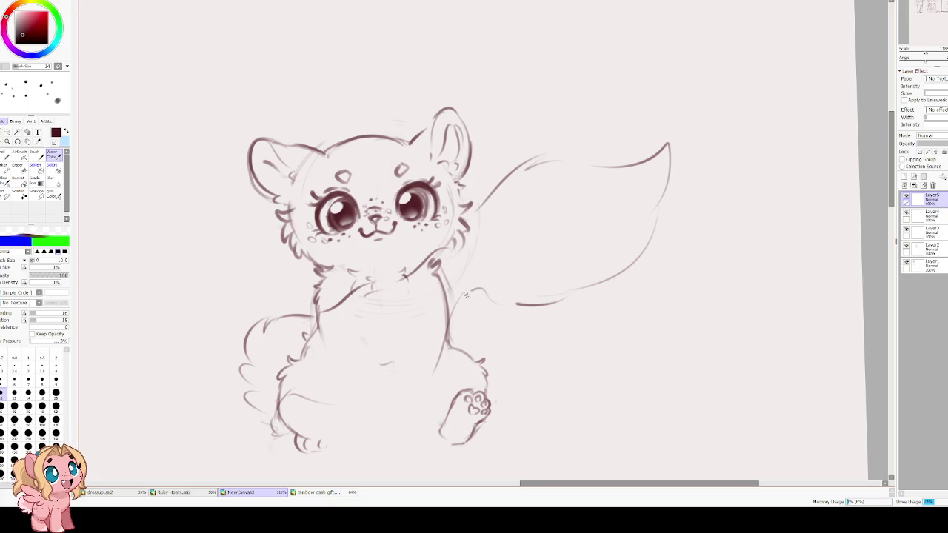
# Draw a paw curled against the chest with a stroke down across it
pyautogui.moveTo(393, 272)
pyautogui.mouseDown()
pyautogui.moveTo(385, 296)
pyautogui.moveTo(404, 303)
pyautogui.moveTo(392, 302)
pyautogui.moveTo(416, 281)
pyautogui.moveTo(377, 300)
pyautogui.mouseUp()
pyautogui.hotkey('ctrl', 'z')
pyautogui.hotkey('ctrl', 'z')
pyautogui.hotkey('ctrl', 'z')
pyautogui.moveTo(416, 271); pyautogui.dragTo(379, 302)
pyautogui.moveTo(394, 315); pyautogui.dragTo(450, 348)
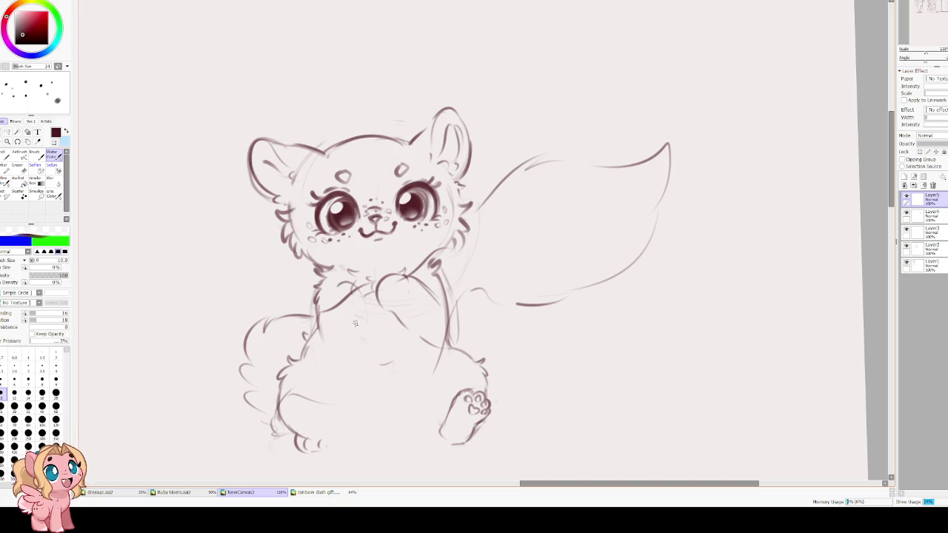
# Erase a stray lower-body line and sketch the second arm down the chest to the clasped paws
pyautogui.press('e')
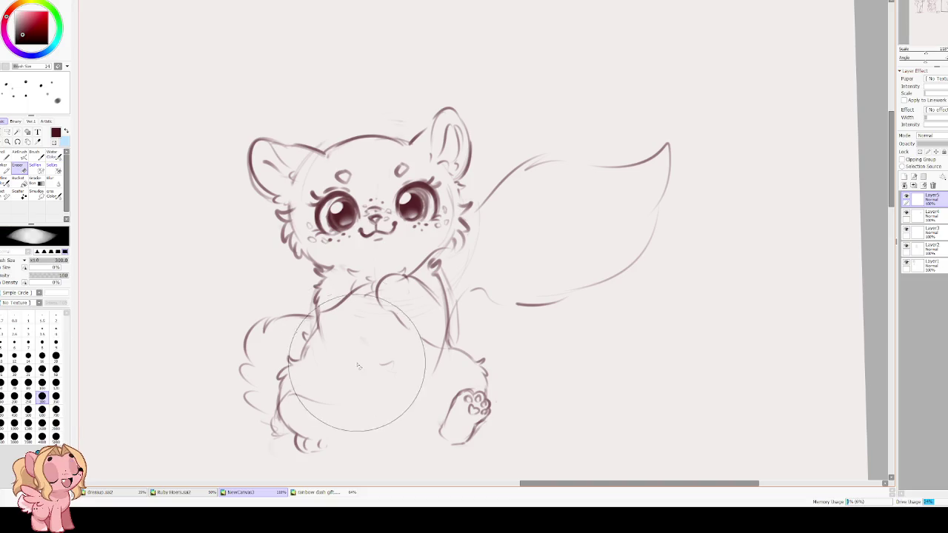
pyautogui.moveTo(329, 392); pyautogui.dragTo(311, 397)
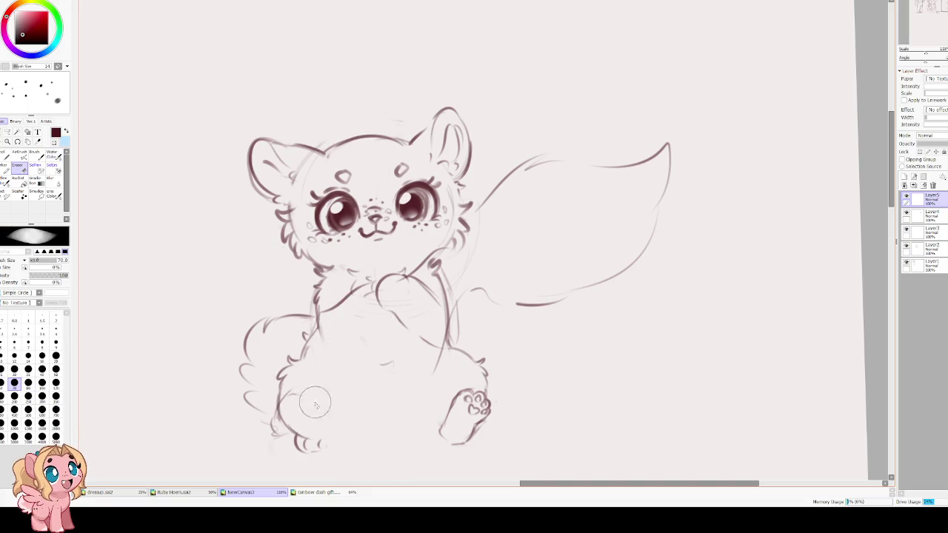
pyautogui.press('b')
pyautogui.moveTo(339, 343)
pyautogui.mouseDown()
pyautogui.moveTo(369, 295)
pyautogui.moveTo(378, 334)
pyautogui.moveTo(363, 362)
pyautogui.mouseUp()
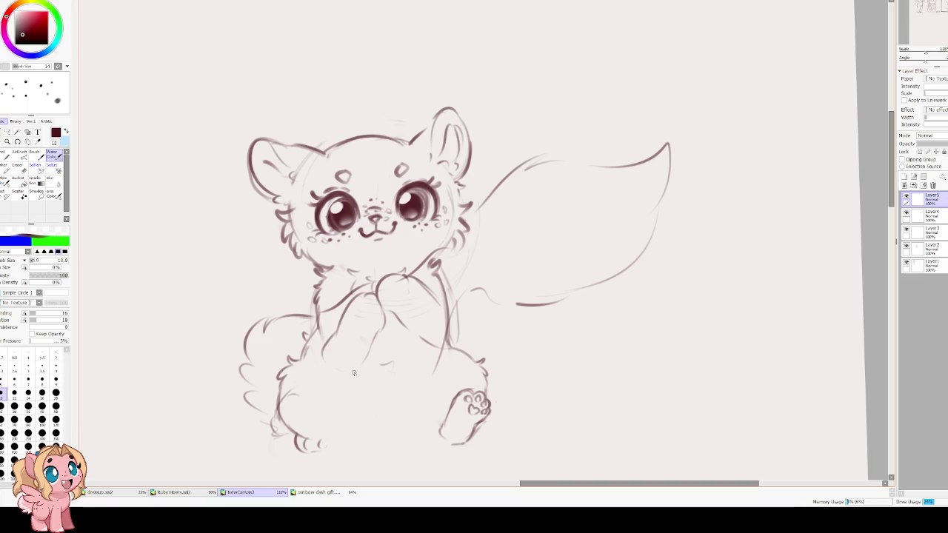
pyautogui.moveTo(320, 295); pyautogui.dragTo(331, 367)
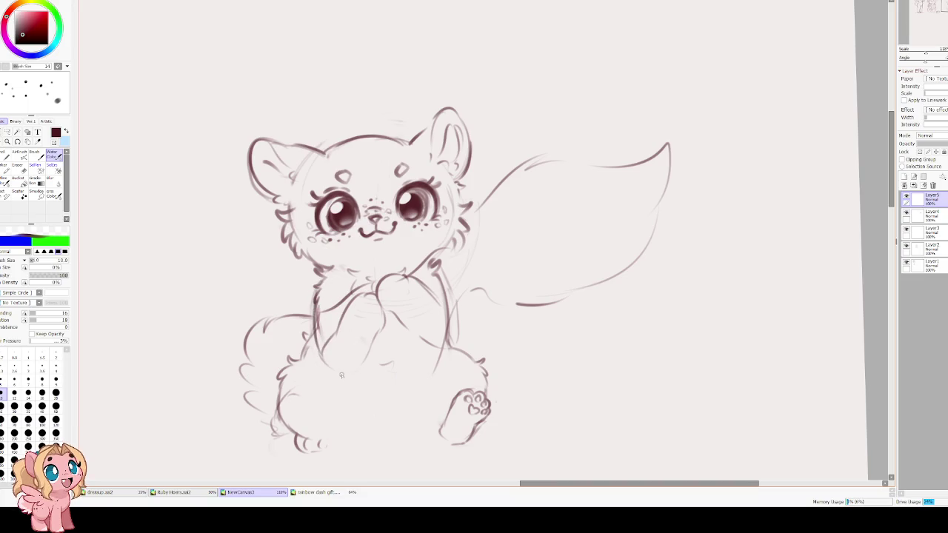
pyautogui.moveTo(372, 342); pyautogui.dragTo(354, 380)
pyautogui.press('h')
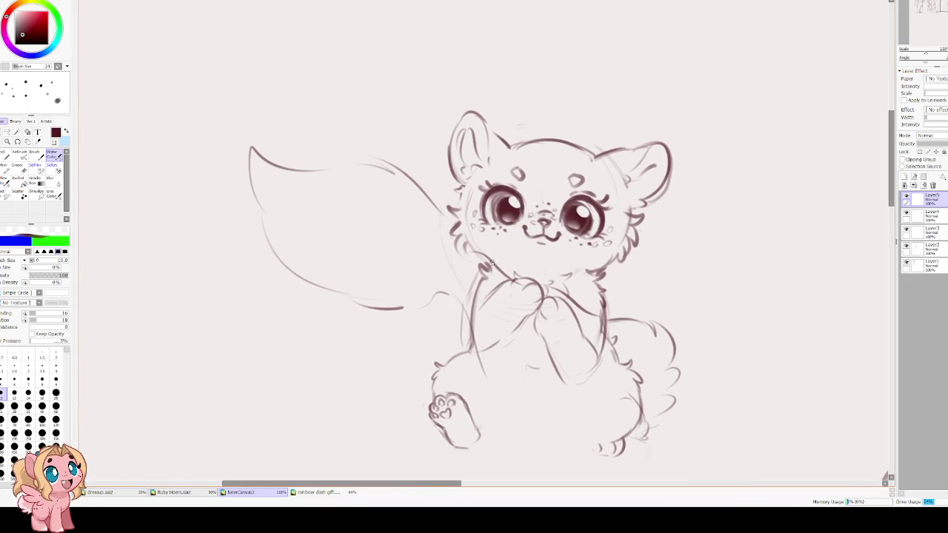
# Redraw the arm outline in mirrored view, then darken its outer edge along the body
pyautogui.press('h')
pyautogui.press('h')
pyautogui.moveTo(516, 279)
pyautogui.mouseDown()
pyautogui.moveTo(458, 326)
pyautogui.moveTo(460, 343)
pyautogui.mouseUp()
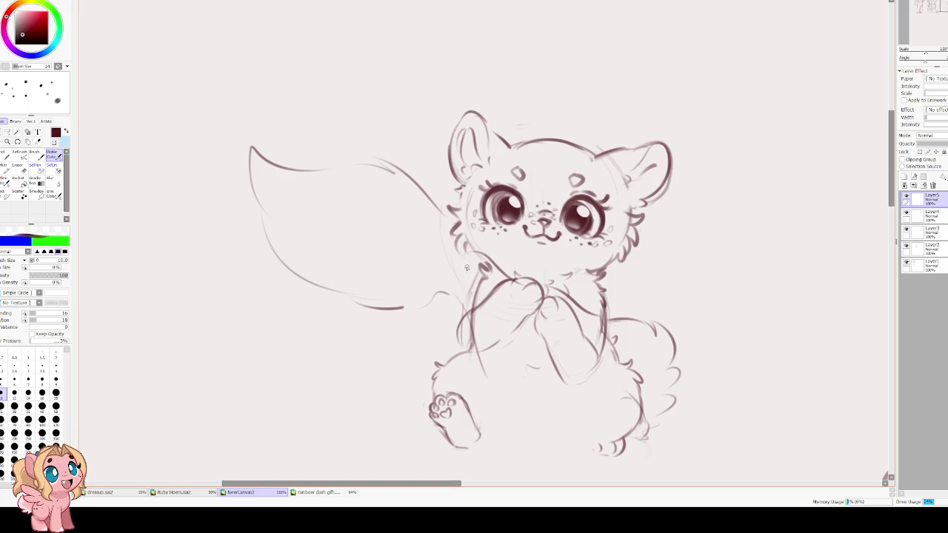
pyautogui.press('e')
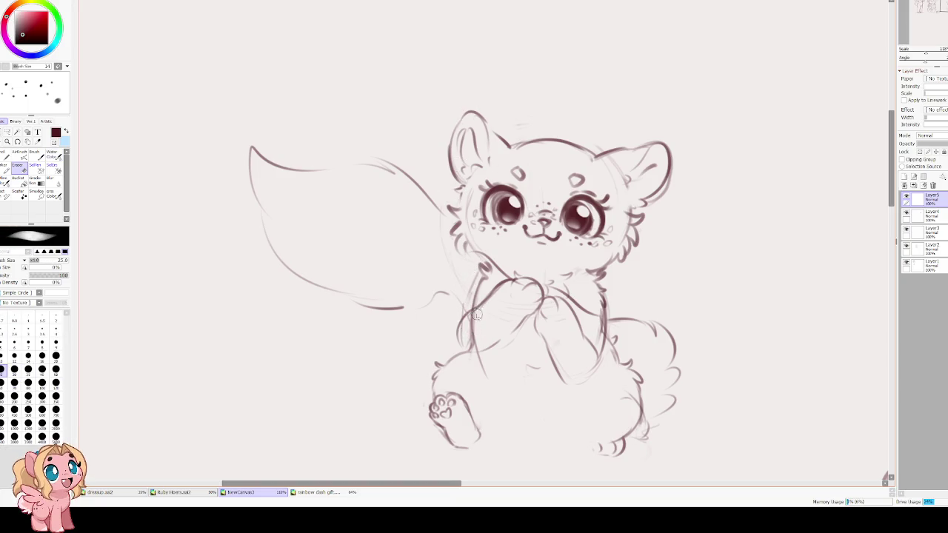
pyautogui.press('e')
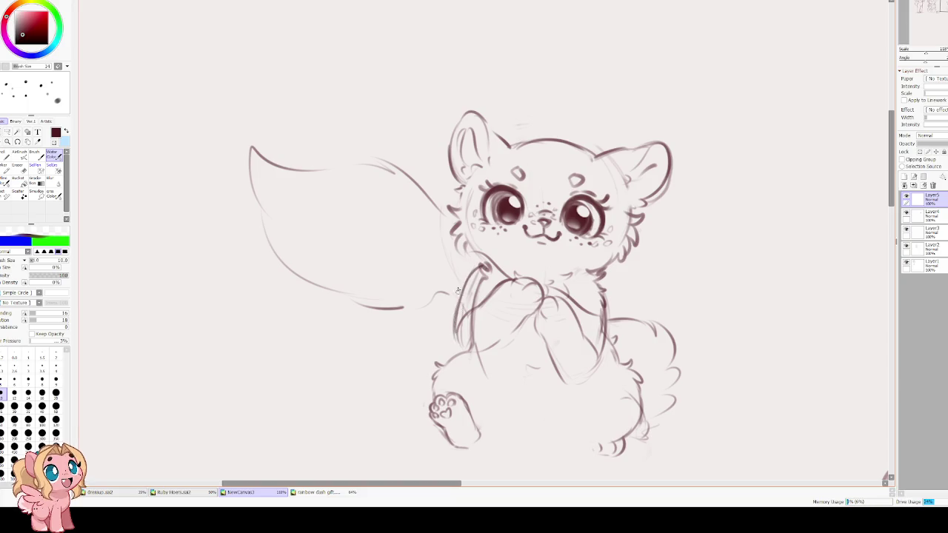
pyautogui.press('h')
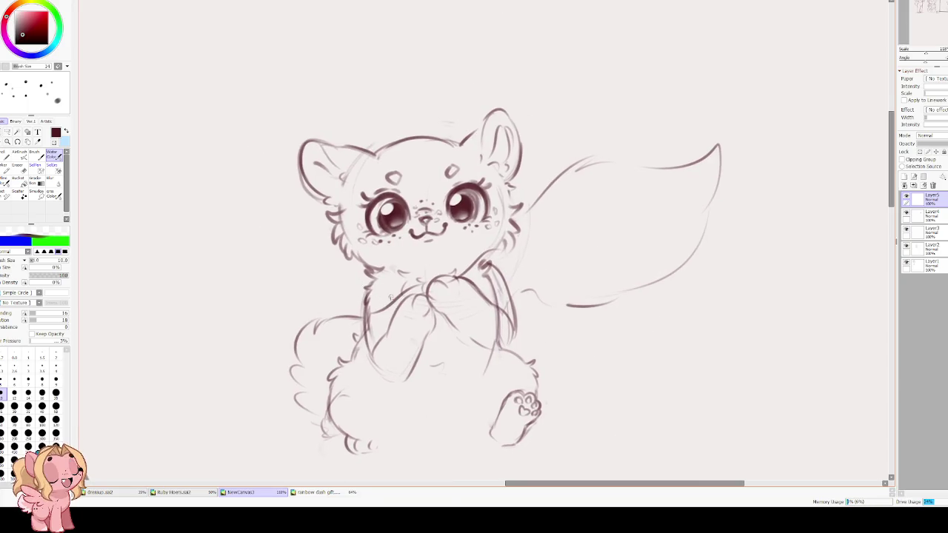
pyautogui.moveTo(369, 286); pyautogui.dragTo(363, 360)
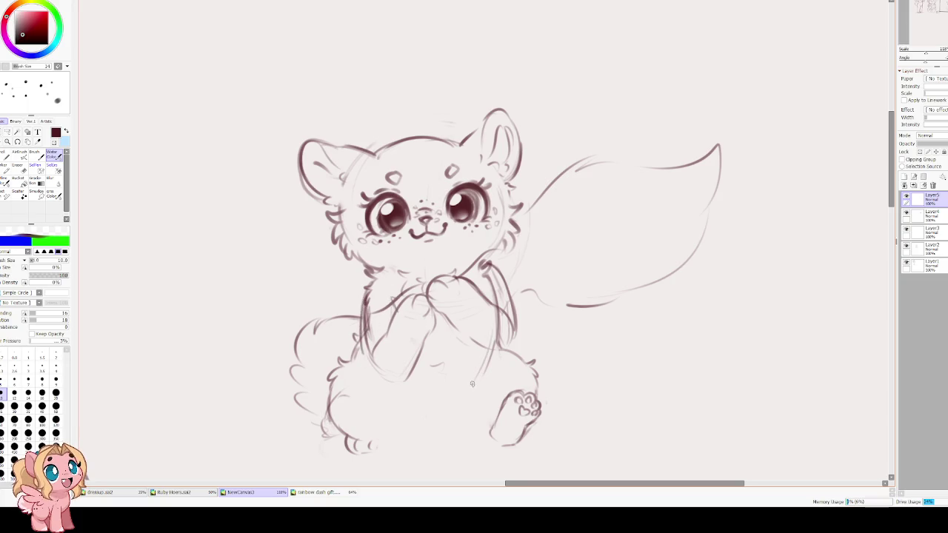
# Switch to the Eraser at size 70 and erase part of the upper tail
pyautogui.scroll(-2, 466, 368)
pyautogui.press('e')
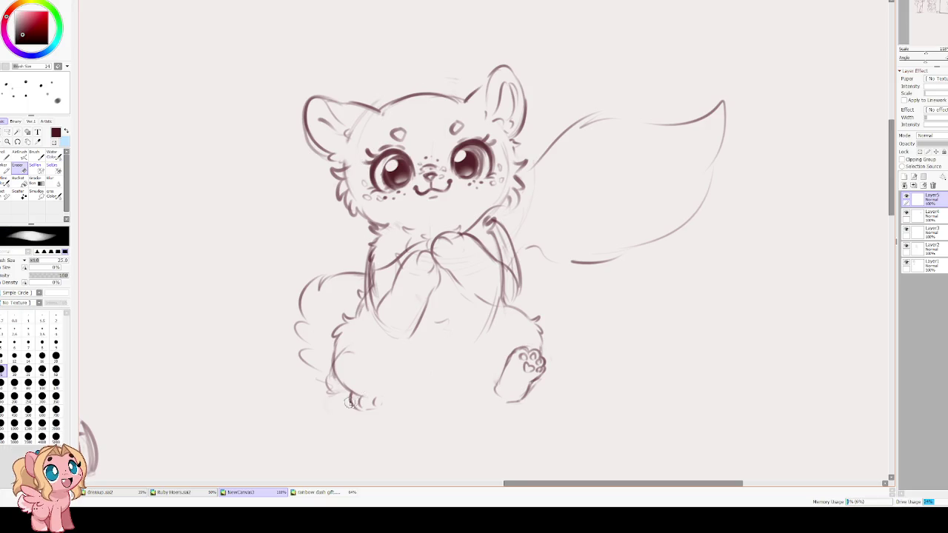
pyautogui.press(']')
pyautogui.click(14, 382)
pyautogui.moveTo(548, 155); pyautogui.dragTo(722, 107)
# Undo the tail erasure, select Layer4 and erase the old toe strokes on the lower-left foot
pyautogui.hotkey('ctrl', 'z')
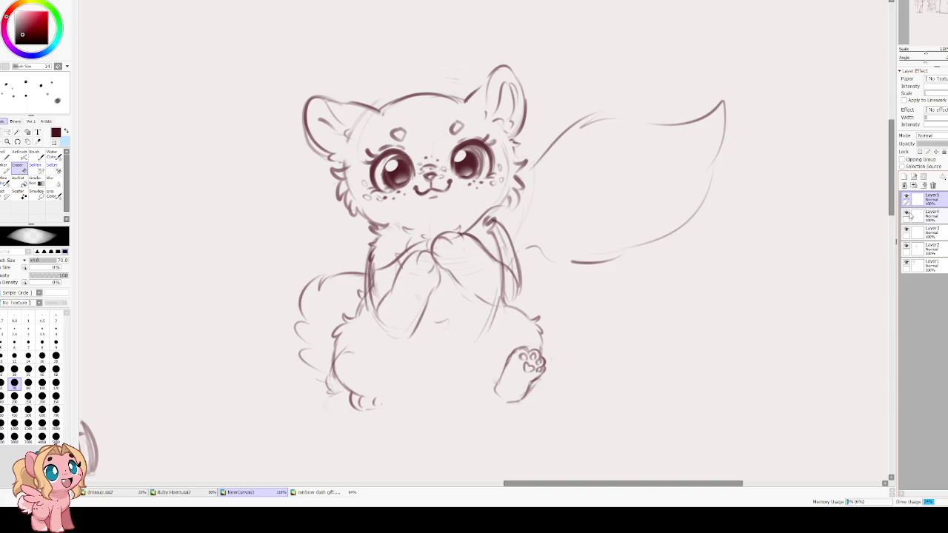
pyautogui.click(922, 215)
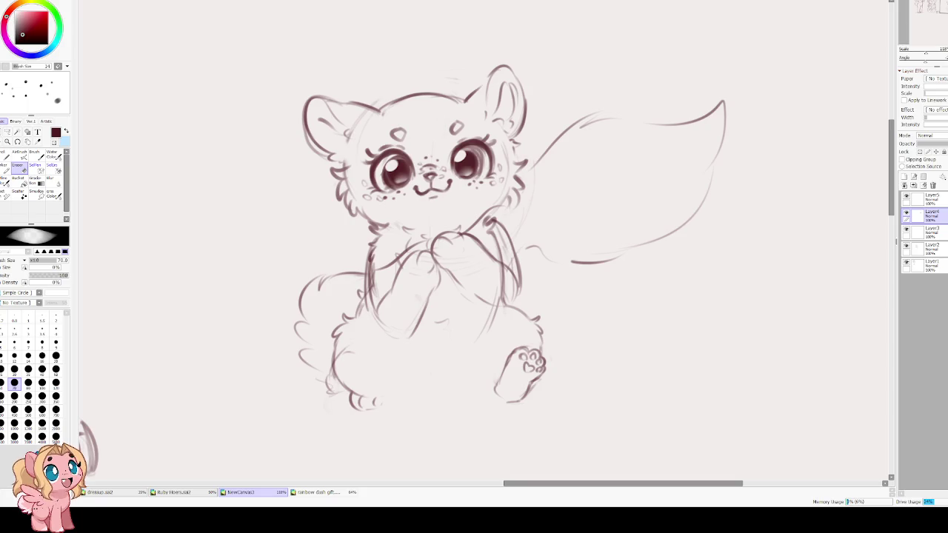
pyautogui.moveTo(342, 400); pyautogui.dragTo(382, 402)
pyautogui.press('c')
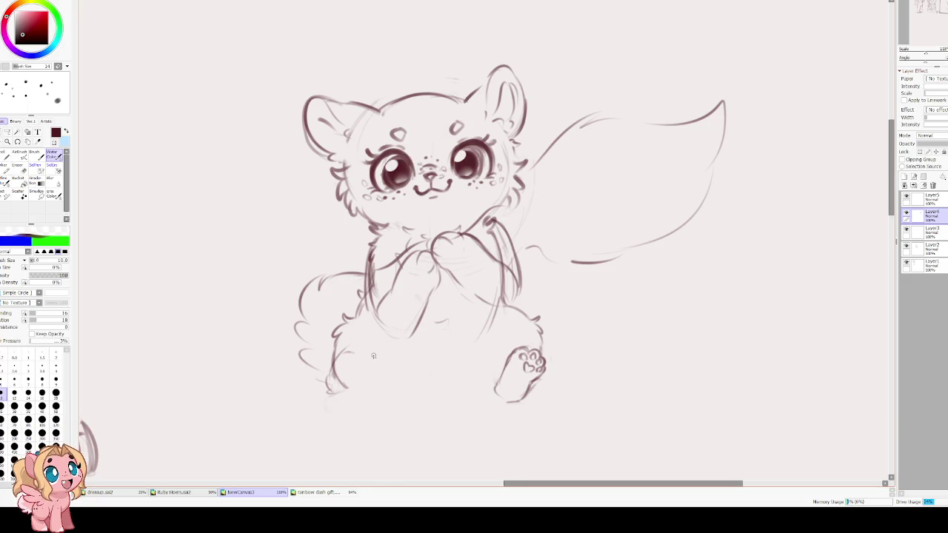
pyautogui.moveTo(382, 344)
pyautogui.mouseDown()
pyautogui.moveTo(353, 357)
pyautogui.moveTo(385, 359)
pyautogui.moveTo(359, 394)
pyautogui.mouseUp()
pyautogui.hotkey('ctrl', 'z')
pyautogui.hotkey('ctrl', 'z')
pyautogui.hotkey('ctrl', 'z')
# Sketch the new rounded left foot: its top arc, inner leg edge and right side
pyautogui.moveTo(384, 342); pyautogui.dragTo(352, 349)
pyautogui.moveTo(354, 351); pyautogui.dragTo(357, 371)
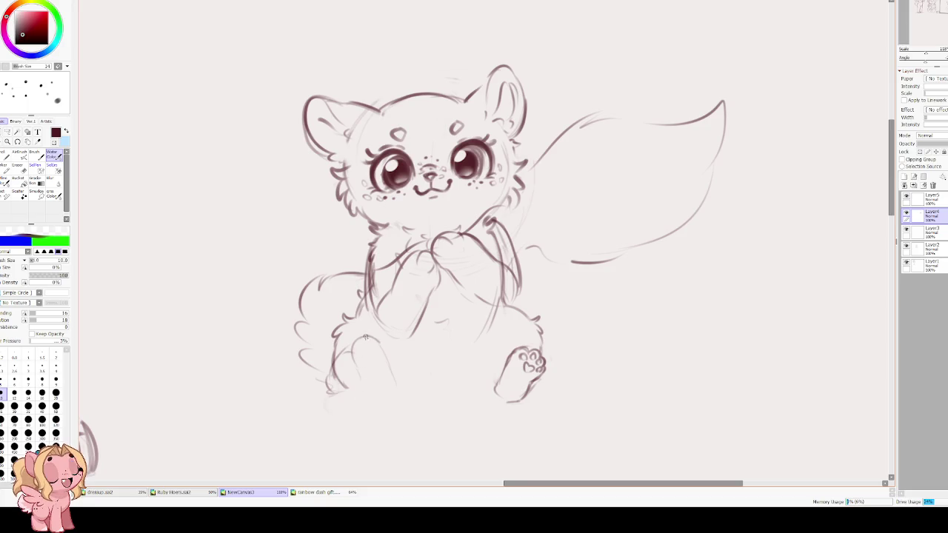
pyautogui.moveTo(360, 379); pyautogui.dragTo(383, 402)
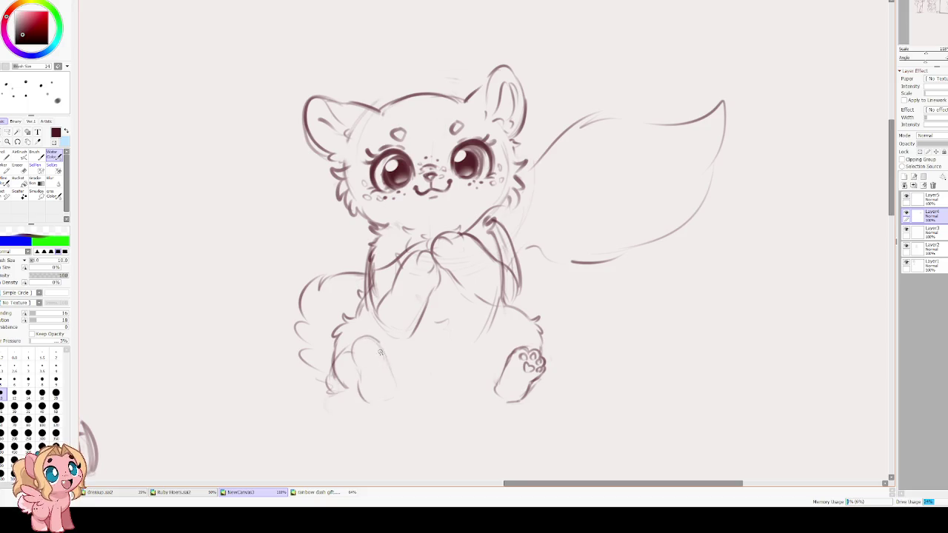
pyautogui.hotkey('ctrl', 'z')
pyautogui.hotkey('ctrl', 'z')
pyautogui.hotkey('ctrl', 'z')
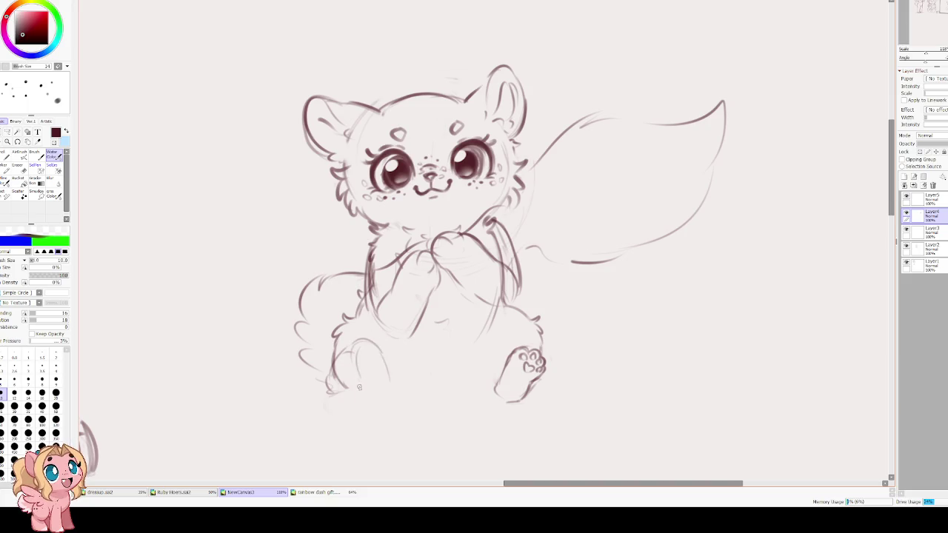
pyautogui.moveTo(353, 339); pyautogui.dragTo(351, 372)
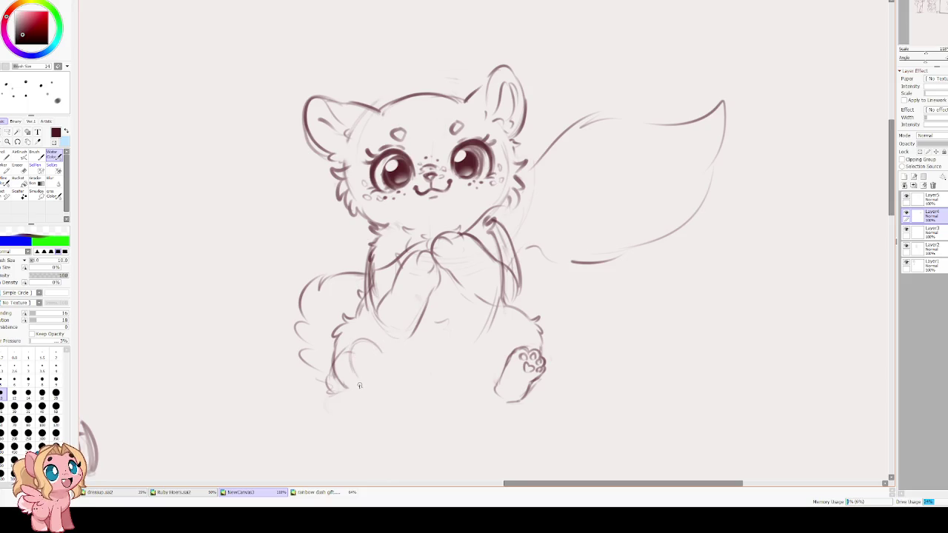
pyautogui.moveTo(385, 357); pyautogui.dragTo(391, 398)
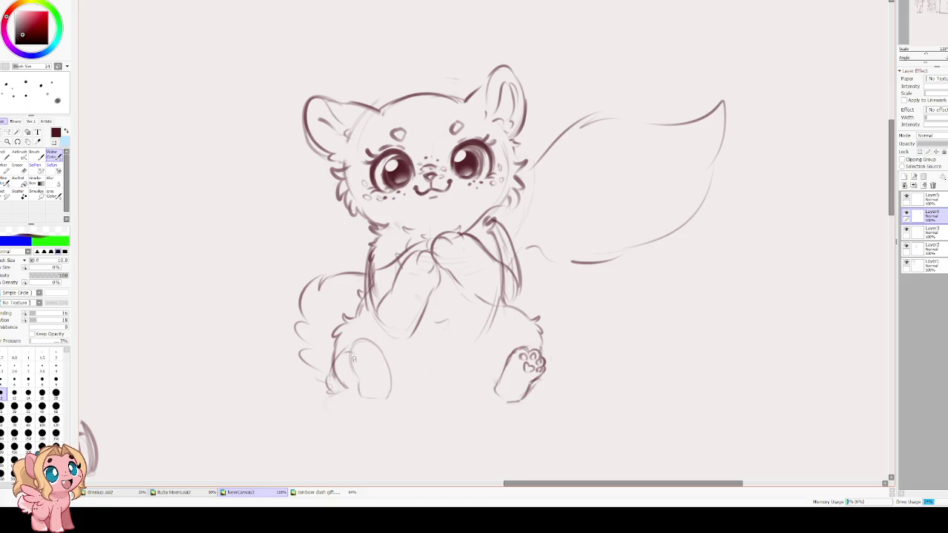
pyautogui.moveTo(348, 356); pyautogui.dragTo(355, 354)
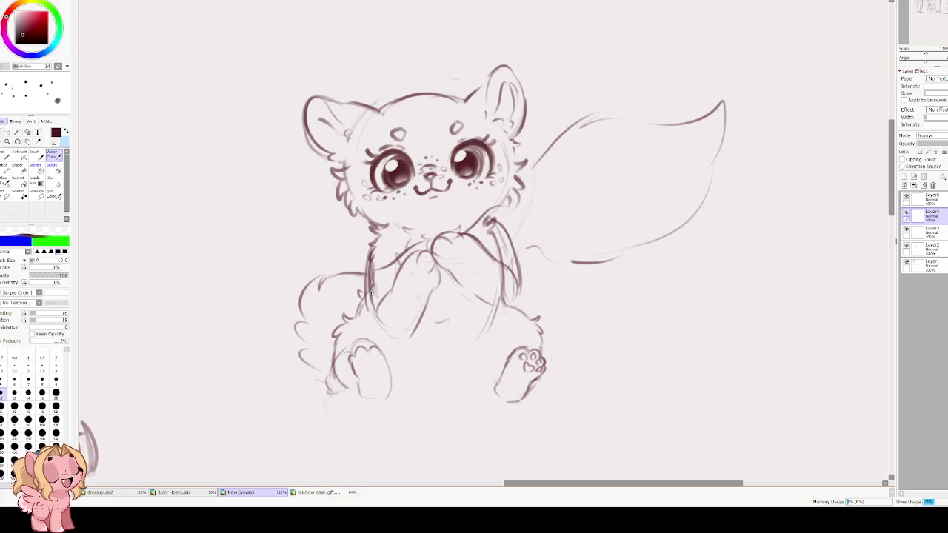
pyautogui.scroll(2, 371, 345)
pyautogui.press('e')
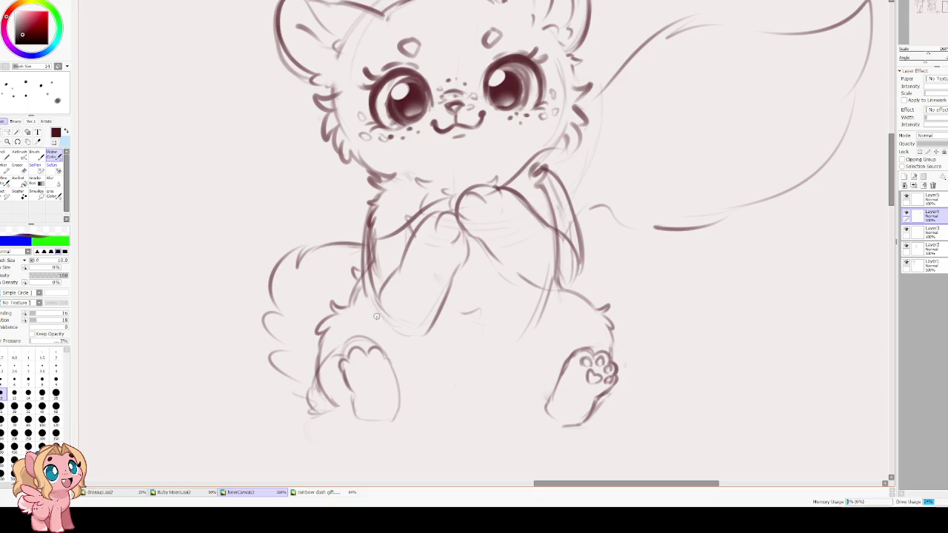
# Outline the hind legs and draw a faint ground line beneath them
pyautogui.moveTo(552, 324); pyautogui.dragTo(520, 377)
pyautogui.moveTo(441, 343); pyautogui.dragTo(417, 336)
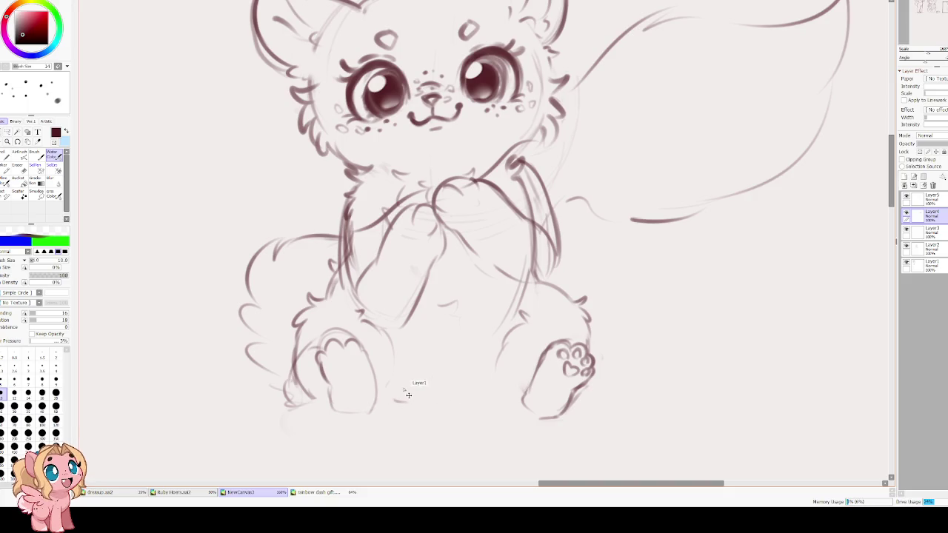
pyautogui.moveTo(391, 393)
pyautogui.mouseDown()
pyautogui.moveTo(508, 390)
pyautogui.moveTo(407, 337)
pyautogui.moveTo(359, 292)
pyautogui.mouseUp()
pyautogui.click(907, 213)
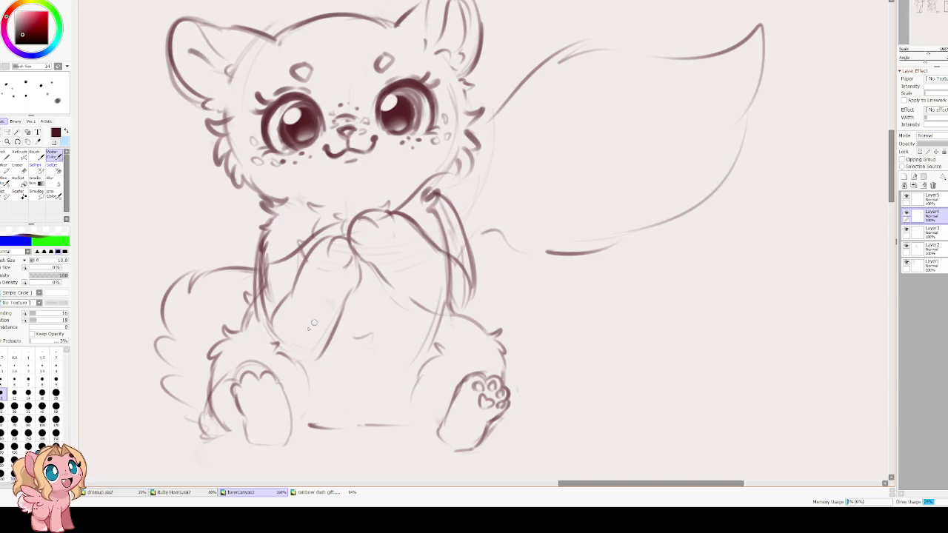
pyautogui.moveTo(275, 376); pyautogui.dragTo(384, 309)
# Trace the left paw outline and add its toe beans and heart-shaped pad
pyautogui.moveTo(345, 334); pyautogui.dragTo(348, 319)
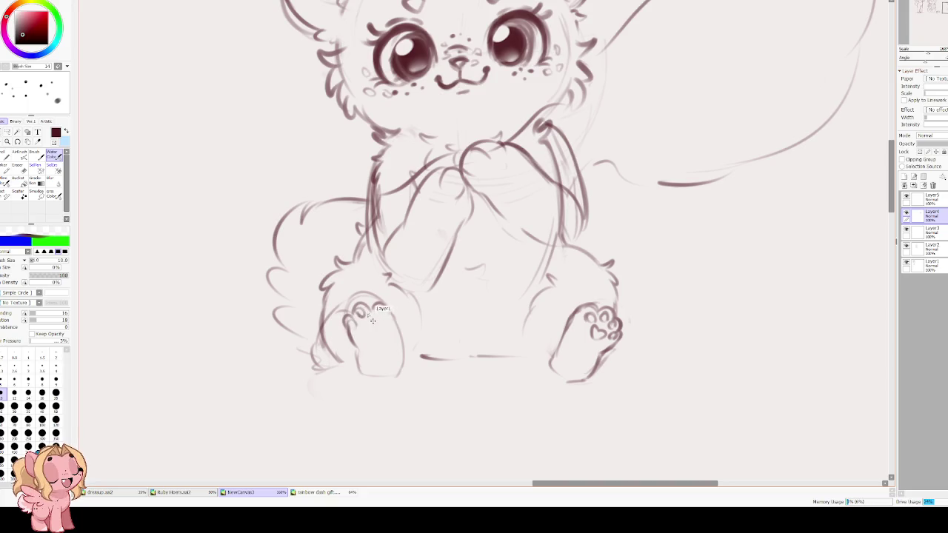
pyautogui.moveTo(345, 320)
pyautogui.mouseDown()
pyautogui.moveTo(345, 337)
pyautogui.moveTo(353, 316)
pyautogui.mouseUp()
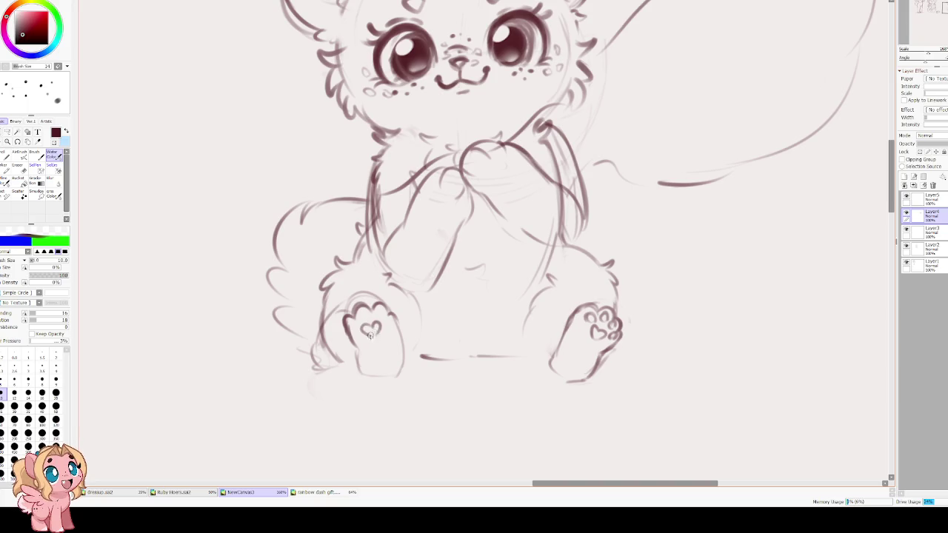
pyautogui.moveTo(367, 334); pyautogui.dragTo(360, 326)
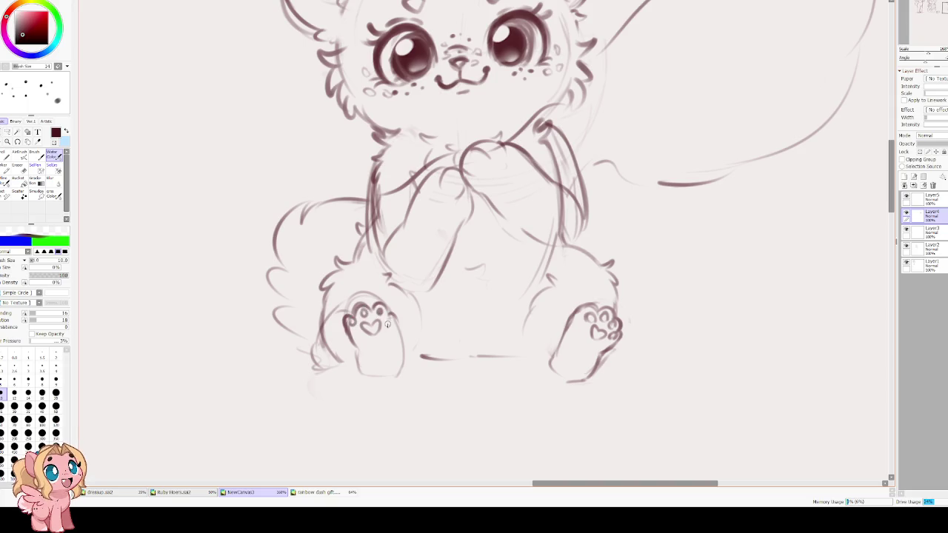
pyautogui.moveTo(347, 331); pyautogui.dragTo(356, 345)
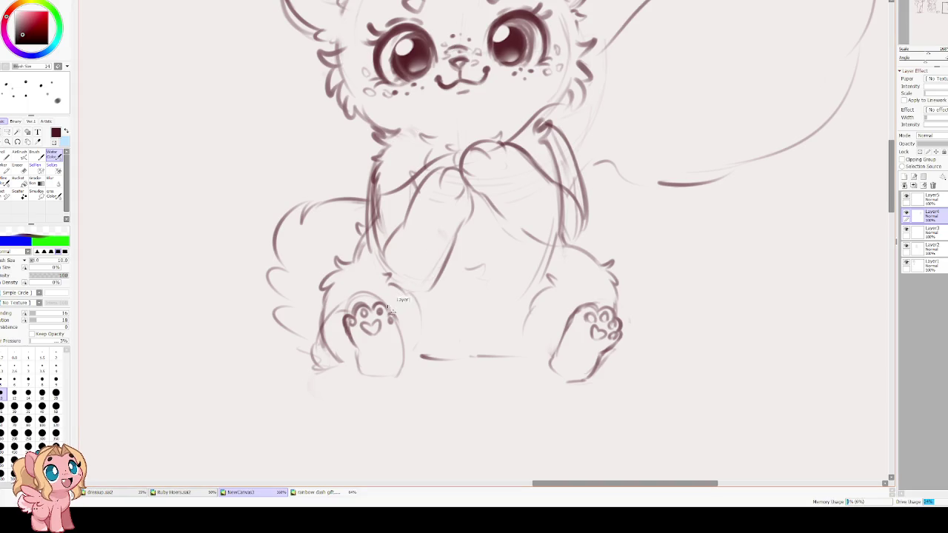
pyautogui.moveTo(386, 320); pyautogui.dragTo(394, 320)
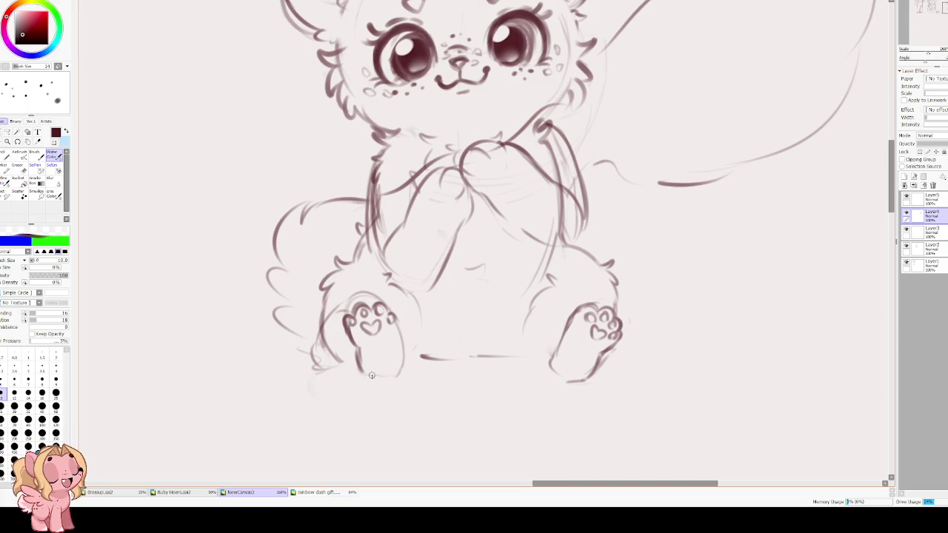
pyautogui.moveTo(390, 318); pyautogui.dragTo(400, 360)
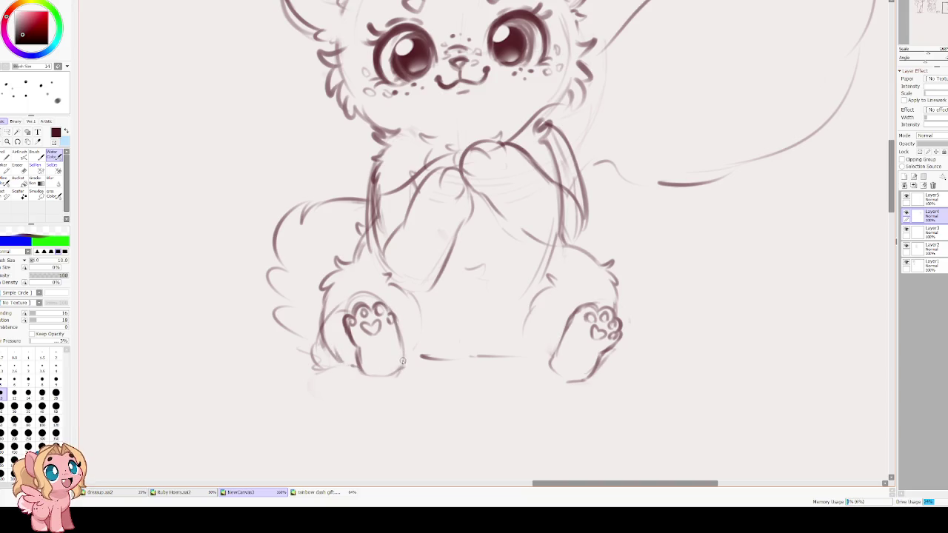
pyautogui.moveTo(416, 235)
pyautogui.mouseDown()
pyautogui.moveTo(331, 328)
pyautogui.moveTo(356, 331)
pyautogui.mouseUp()
# Lasso the left eye and transform it to match the right eye, checking in mirrored view
pyautogui.press('h')
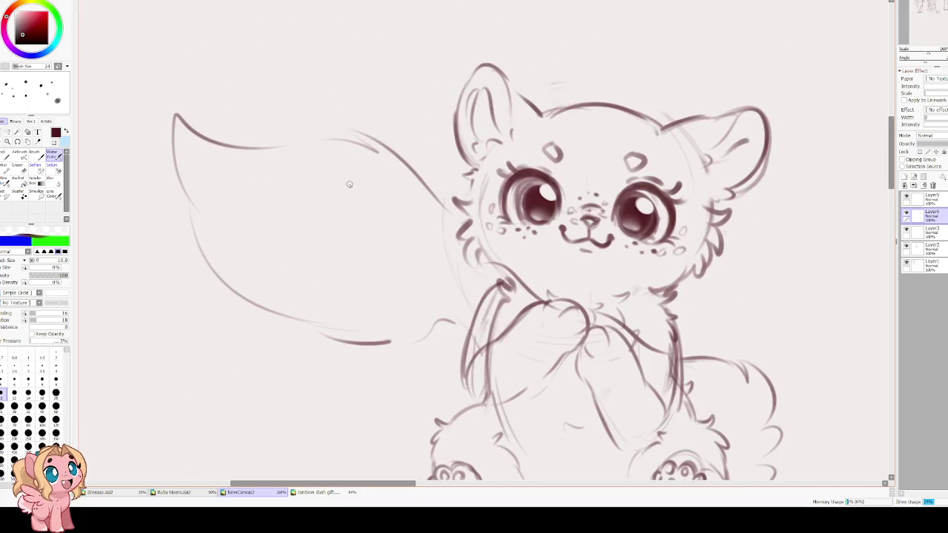
pyautogui.moveTo(358, 225); pyautogui.dragTo(233, 248)
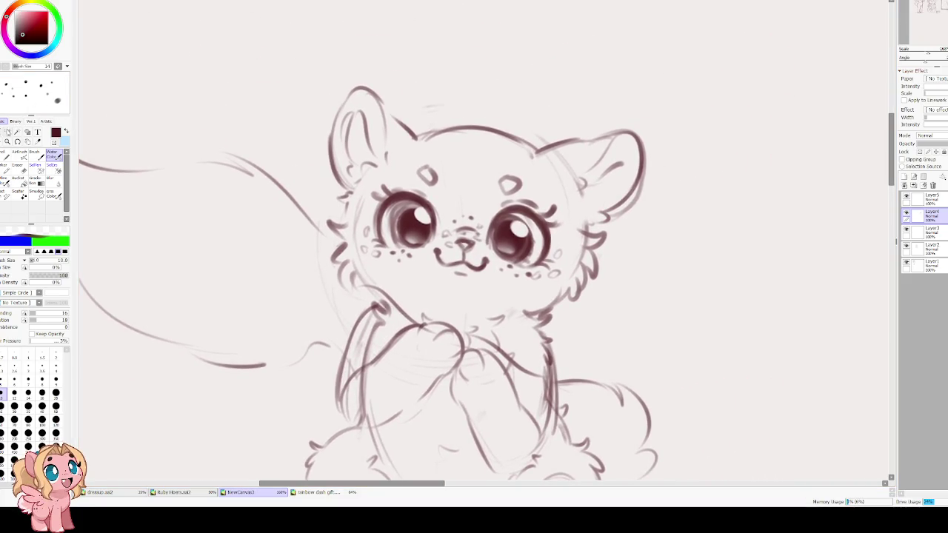
pyautogui.press('a')
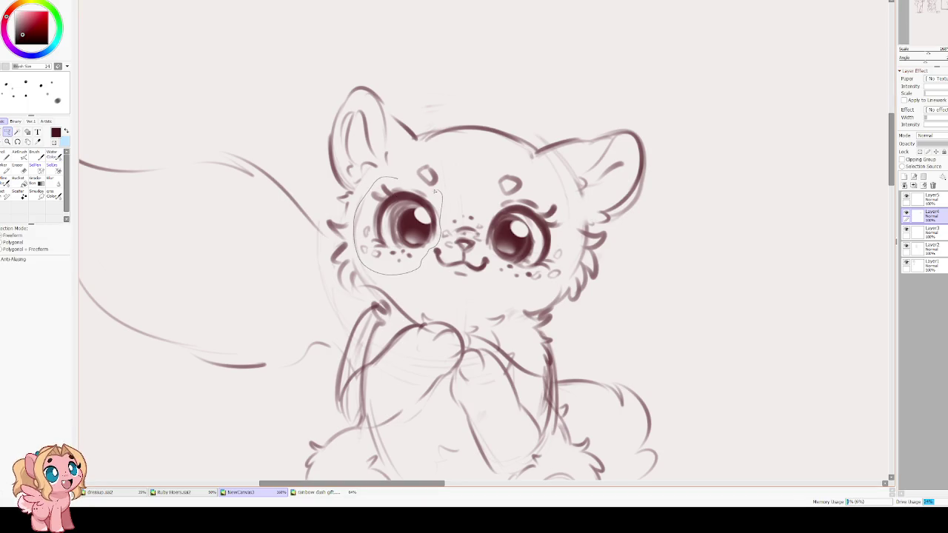
pyautogui.hotkey('ctrl', 't')
pyautogui.moveTo(352, 267)
pyautogui.mouseDown()
pyautogui.moveTo(345, 271)
pyautogui.moveTo(353, 263)
pyautogui.mouseUp()
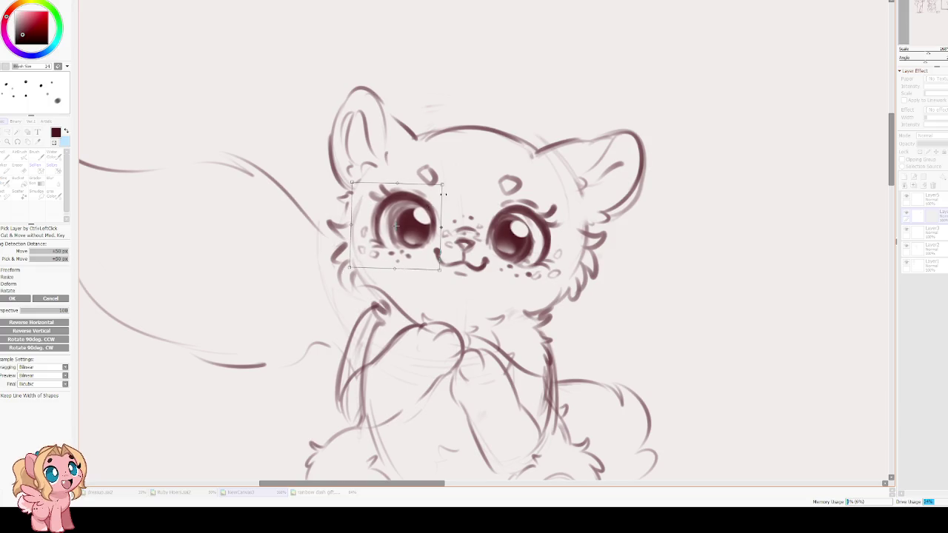
pyautogui.press('h')
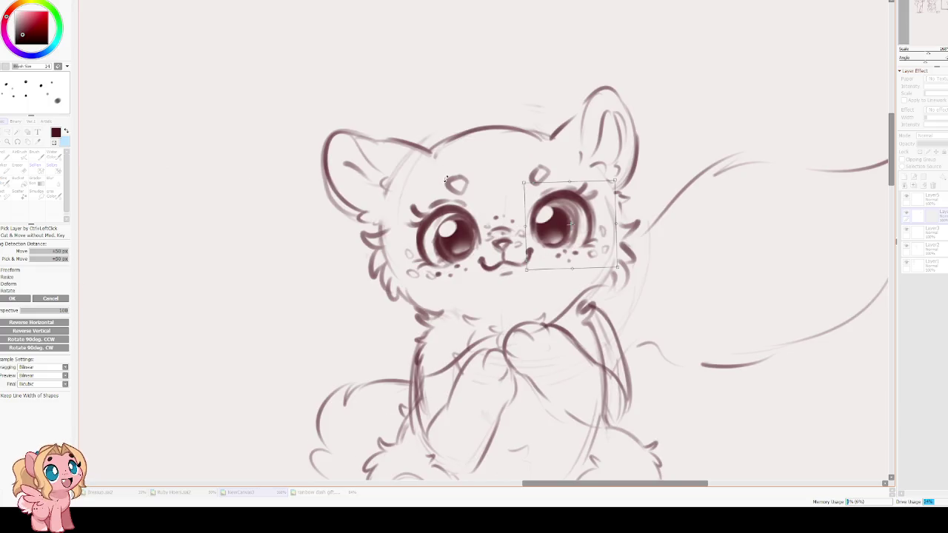
pyautogui.moveTo(533, 185); pyautogui.dragTo(529, 183)
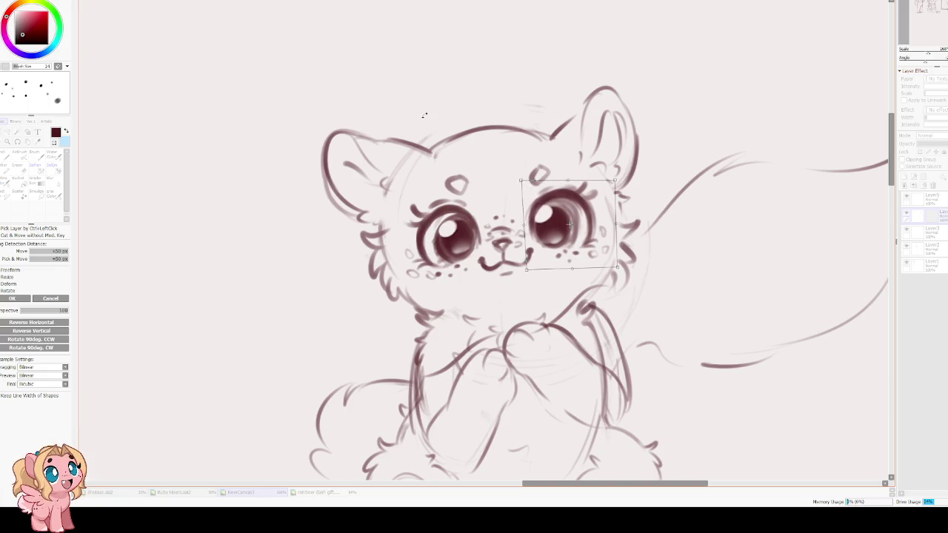
pyautogui.press('h')
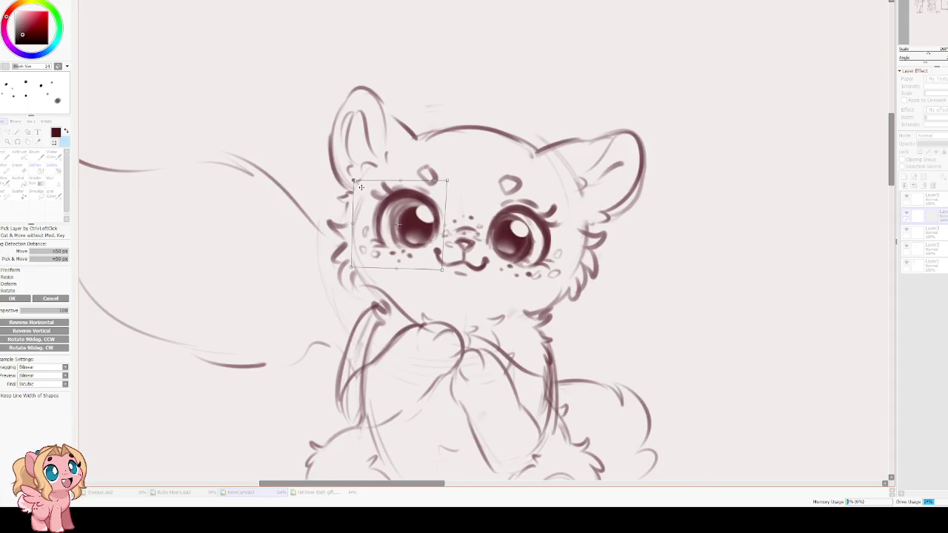
pyautogui.moveTo(354, 182); pyautogui.dragTo(357, 179)
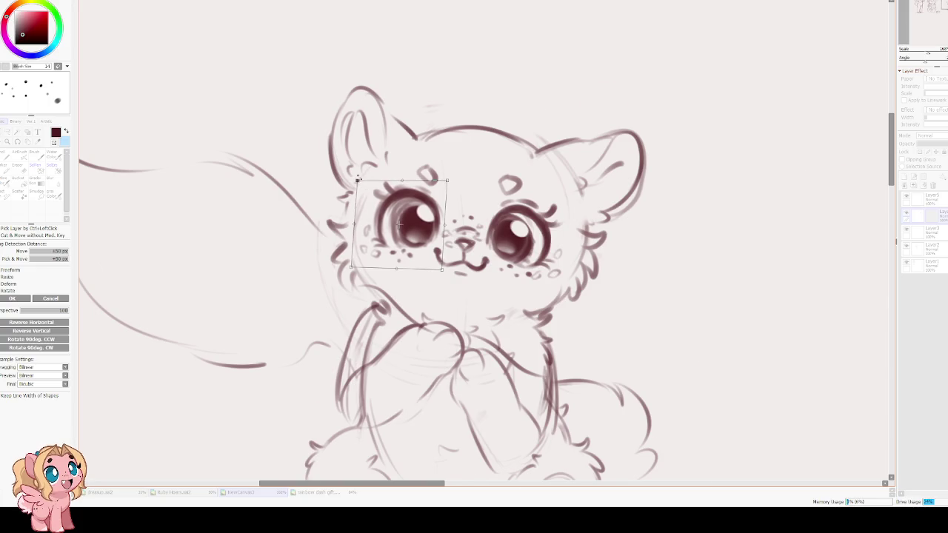
pyautogui.press('h')
pyautogui.press('Return')
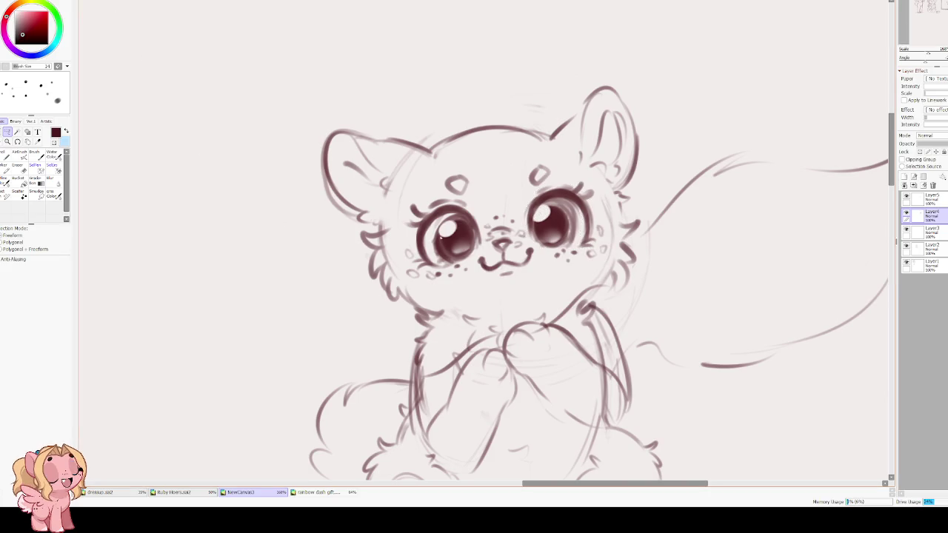
# Lasso the facial features, nudge them slightly left, and deselect
pyautogui.moveTo(466, 165); pyautogui.dragTo(397, 201)
pyautogui.moveTo(433, 290); pyautogui.dragTo(563, 280)
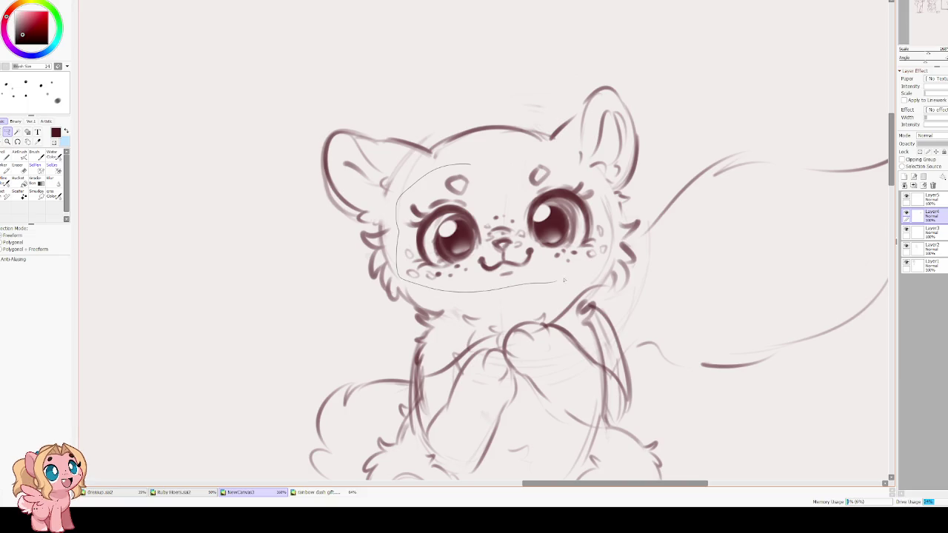
pyautogui.moveTo(541, 154); pyautogui.dragTo(471, 165)
pyautogui.moveTo(414, 157); pyautogui.dragTo(411, 155)
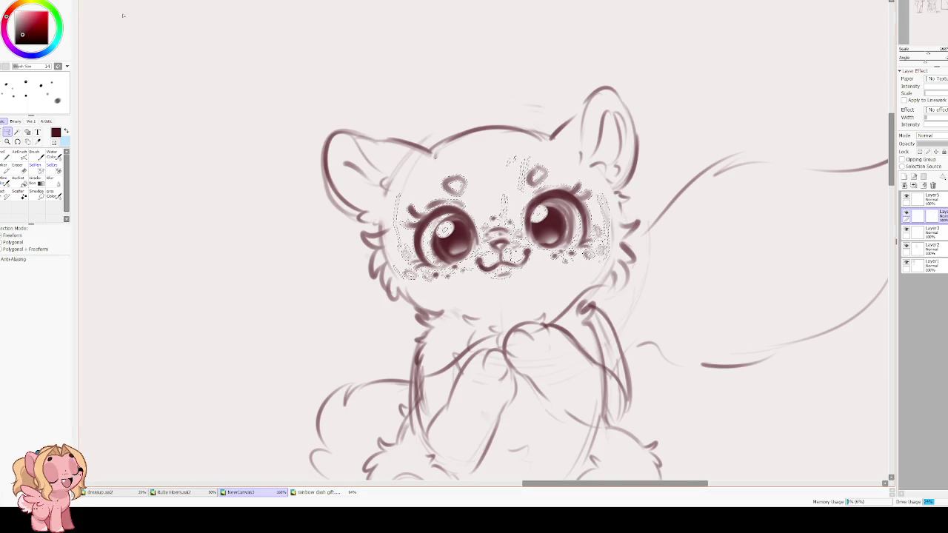
pyautogui.hotkey('ctrl', 'd')
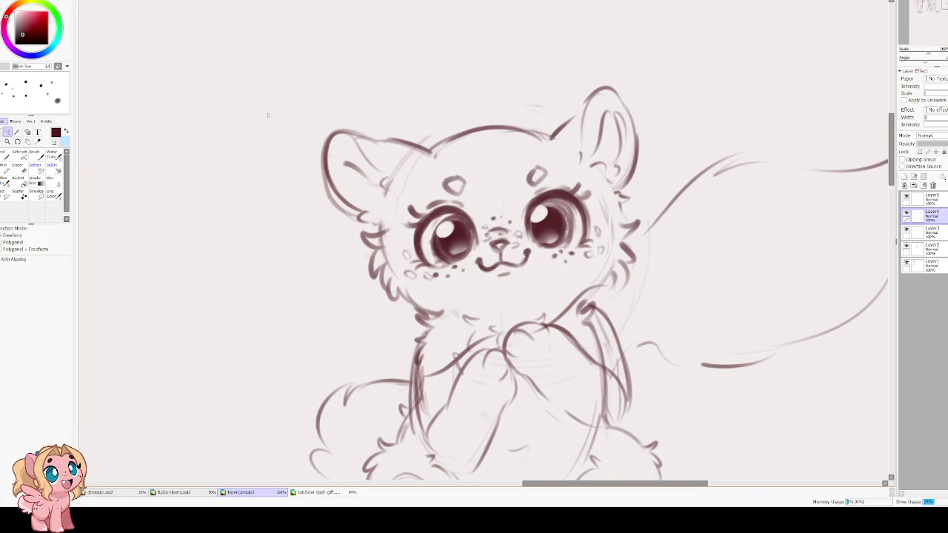
pyautogui.scroll(-2, 268, 115)
# Draw a chin line under the cub's face with the Water Color brush
pyautogui.press('h')
pyautogui.press('h')
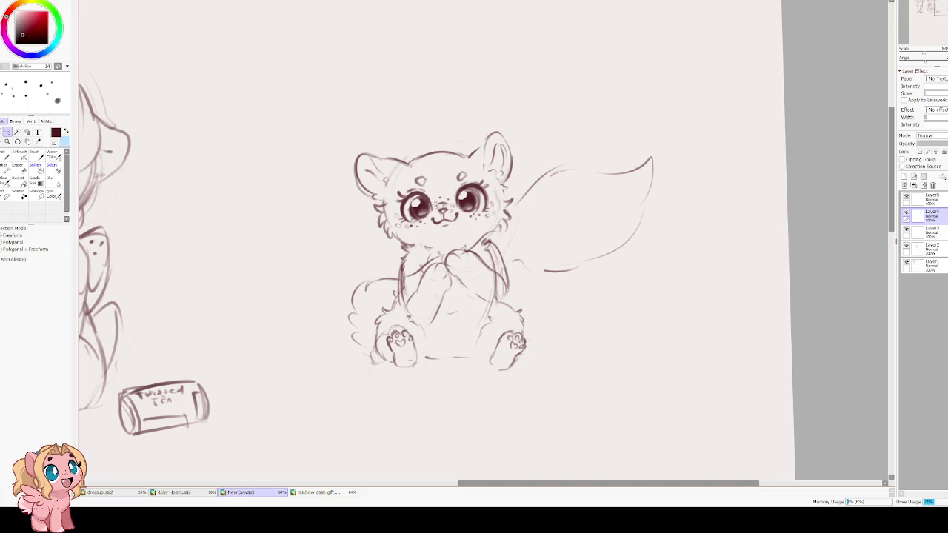
pyautogui.scroll(3, 418, 202)
pyautogui.press('b')
pyautogui.moveTo(368, 302); pyautogui.dragTo(402, 310)
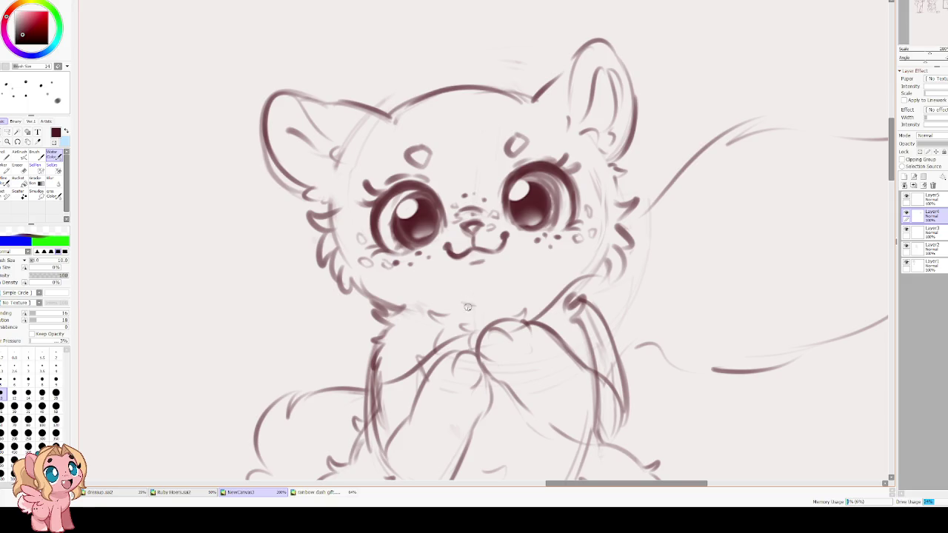
pyautogui.moveTo(476, 342); pyautogui.dragTo(437, 258)
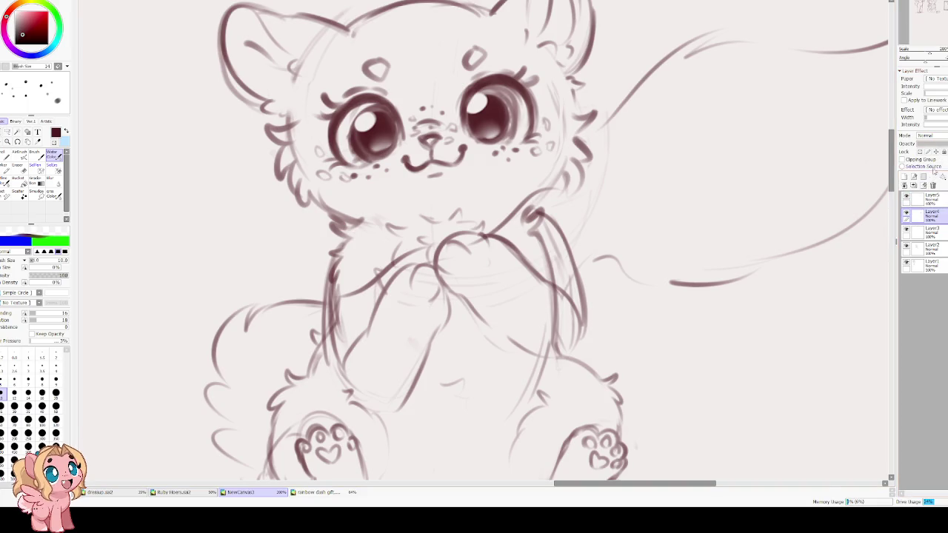
# Lower Layer4's opacity and sketch the forearm curve below the paw on Layer5
pyautogui.click(940, 142)
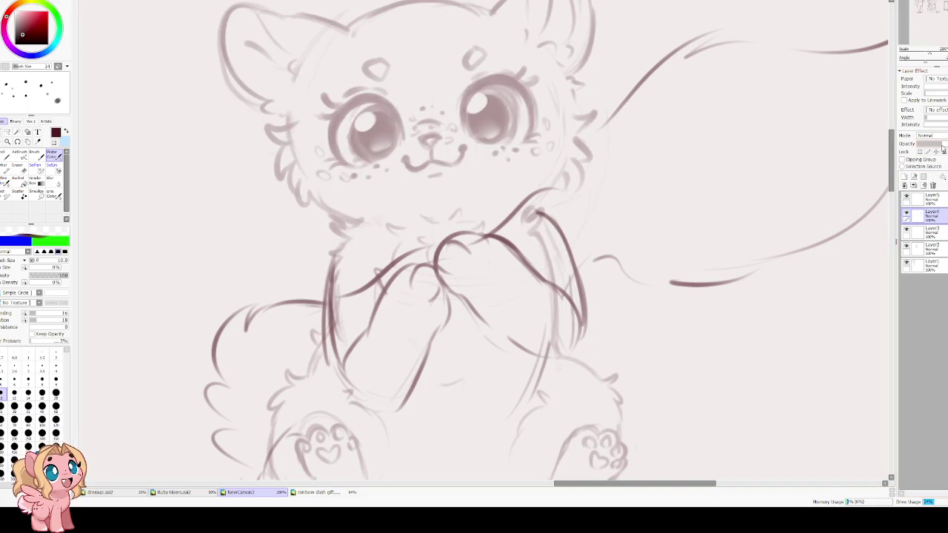
pyautogui.moveTo(681, 254); pyautogui.dragTo(676, 224)
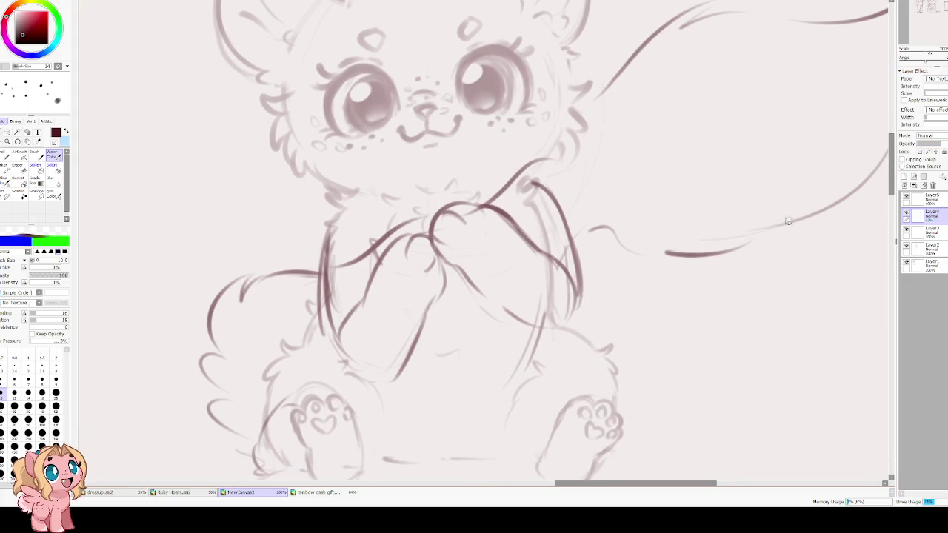
pyautogui.click(907, 196)
pyautogui.click(906, 196)
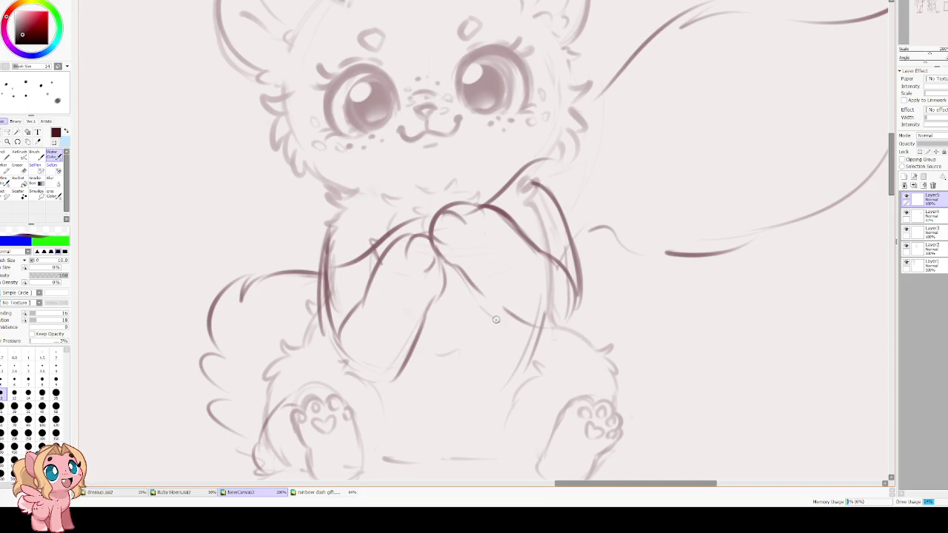
pyautogui.moveTo(500, 320); pyautogui.dragTo(350, 227)
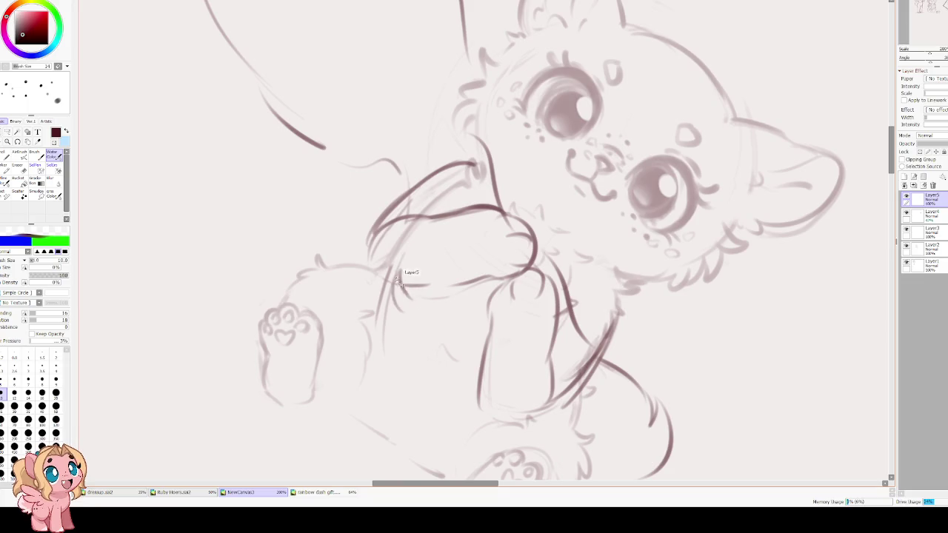
pyautogui.moveTo(398, 280)
pyautogui.mouseDown()
pyautogui.moveTo(381, 302)
pyautogui.moveTo(425, 363)
pyautogui.moveTo(411, 379)
pyautogui.mouseUp()
pyautogui.hotkey('ctrl', 'z')
pyautogui.hotkey('ctrl', 'z')
pyautogui.moveTo(384, 303)
pyautogui.mouseDown()
pyautogui.moveTo(441, 390)
pyautogui.moveTo(477, 419)
pyautogui.mouseUp()
# Erase the upper part of the upward-curving tail
pyautogui.press('h')
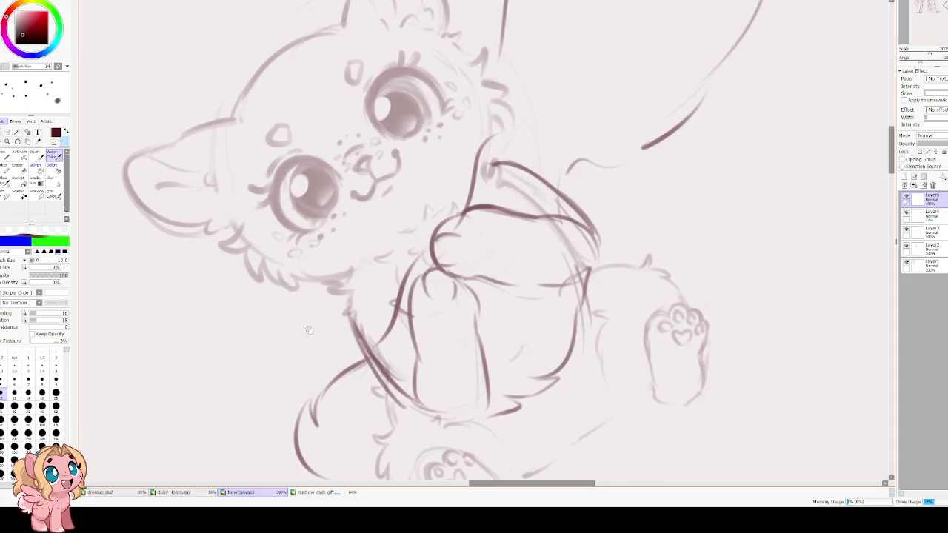
pyautogui.moveTo(366, 358); pyautogui.dragTo(389, 309)
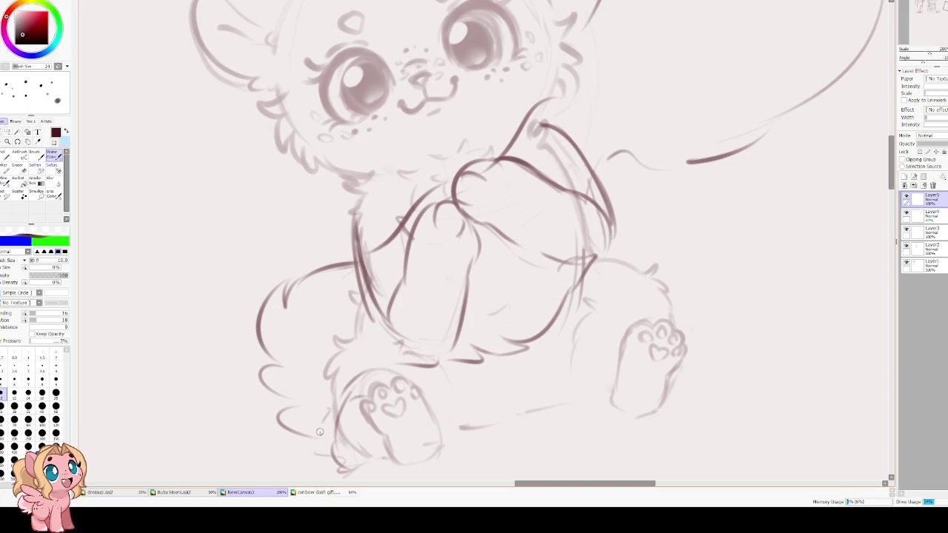
pyautogui.scroll(-2, 255, 329)
pyautogui.scroll(2, 235, 241)
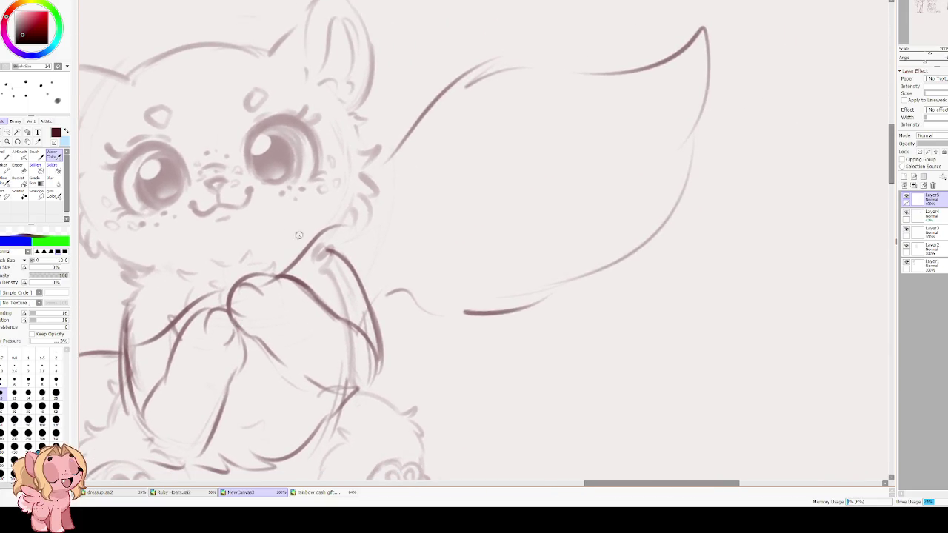
pyautogui.scroll(-3, 222, 240)
pyautogui.scroll(2, 221, 240)
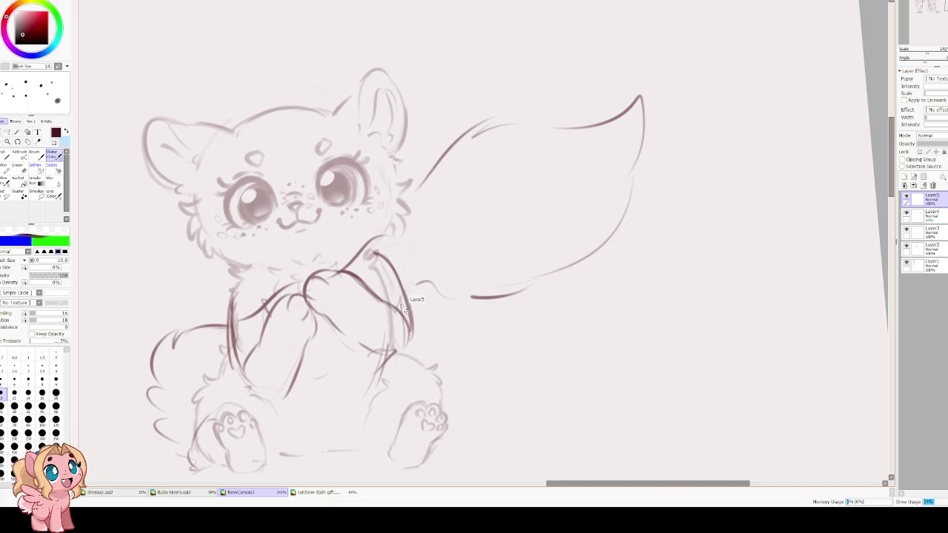
pyautogui.press('e')
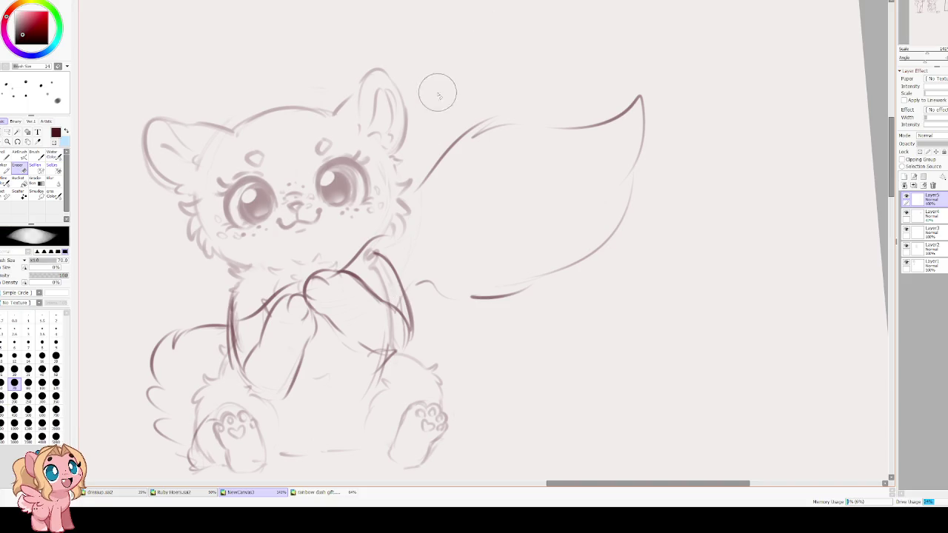
pyautogui.moveTo(603, 144)
pyautogui.mouseDown()
pyautogui.moveTo(672, 118)
pyautogui.moveTo(474, 190)
pyautogui.mouseUp()
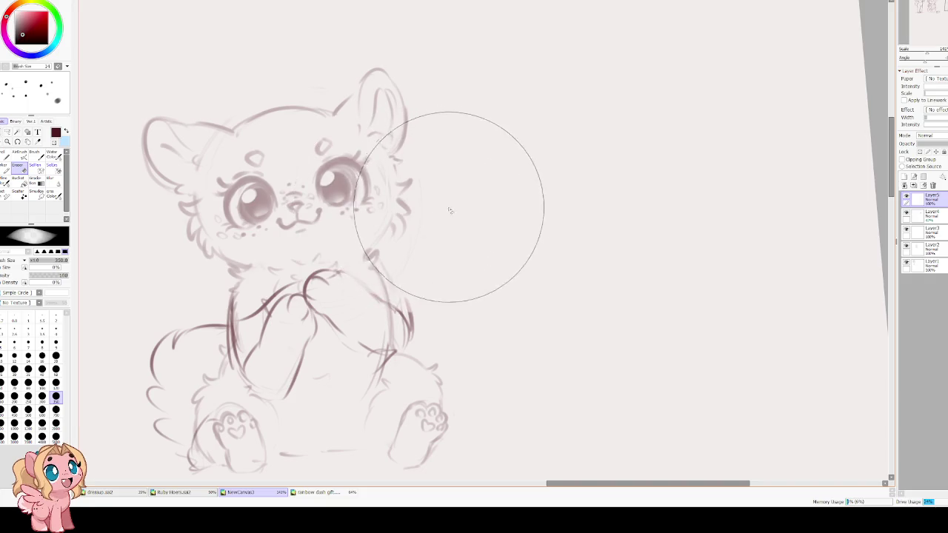
# Draw a big fluffy tail sweeping down to the right, plus a body line near the hind leg
pyautogui.press('e')
pyautogui.moveTo(345, 260)
pyautogui.mouseDown()
pyautogui.moveTo(387, 208)
pyautogui.moveTo(448, 190)
pyautogui.moveTo(570, 283)
pyautogui.moveTo(596, 381)
pyautogui.moveTo(489, 399)
pyautogui.moveTo(390, 308)
pyautogui.mouseUp()
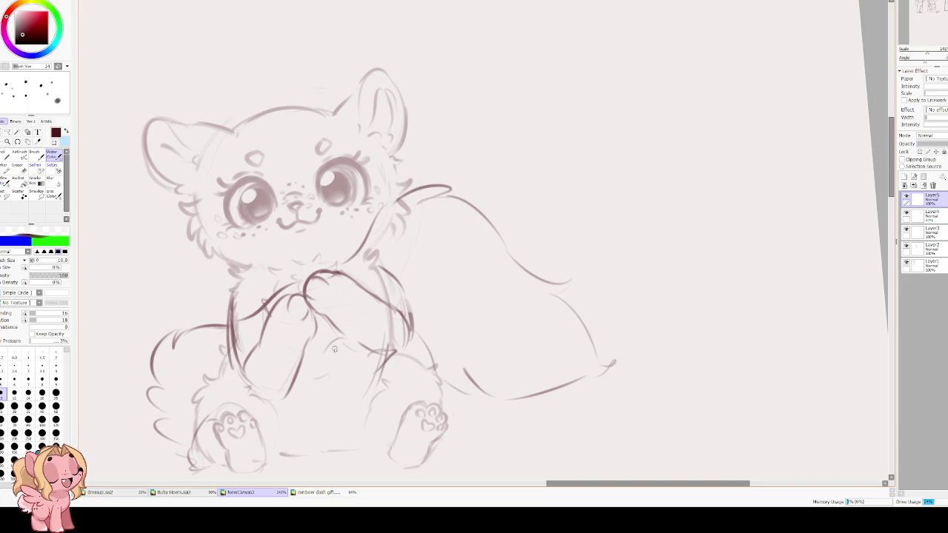
pyautogui.moveTo(339, 342)
pyautogui.mouseDown()
pyautogui.moveTo(329, 377)
pyautogui.moveTo(297, 419)
pyautogui.moveTo(192, 408)
pyautogui.mouseUp()
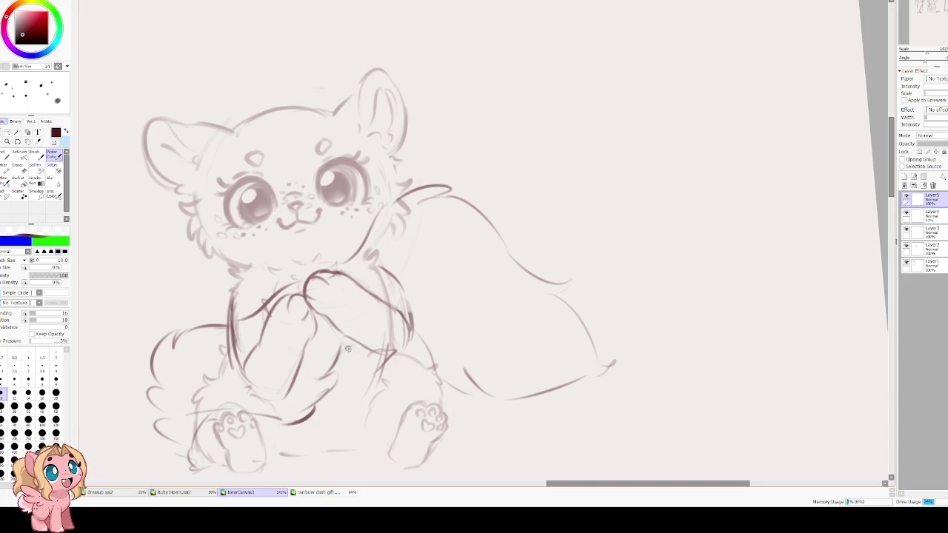
pyautogui.moveTo(349, 264); pyautogui.dragTo(419, 188)
pyautogui.moveTo(358, 246); pyautogui.dragTo(279, 293)
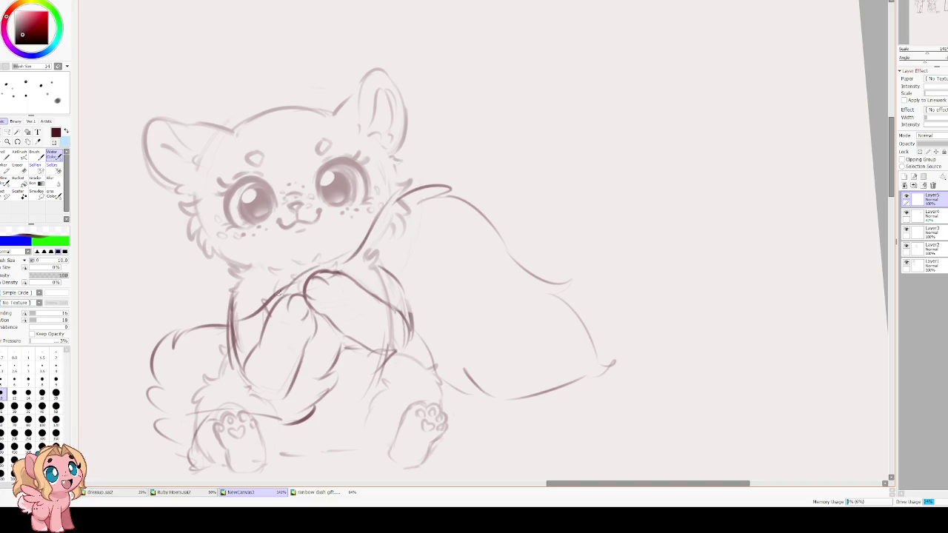
pyautogui.moveTo(235, 242); pyautogui.dragTo(338, 283)
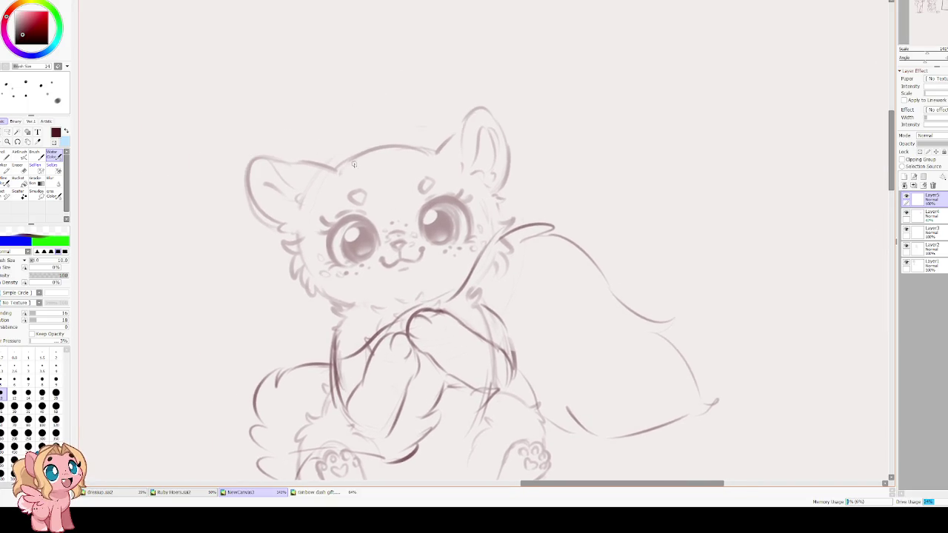
pyautogui.scroll(-2, 353, 164)
pyautogui.scroll(-1, 412, 244)
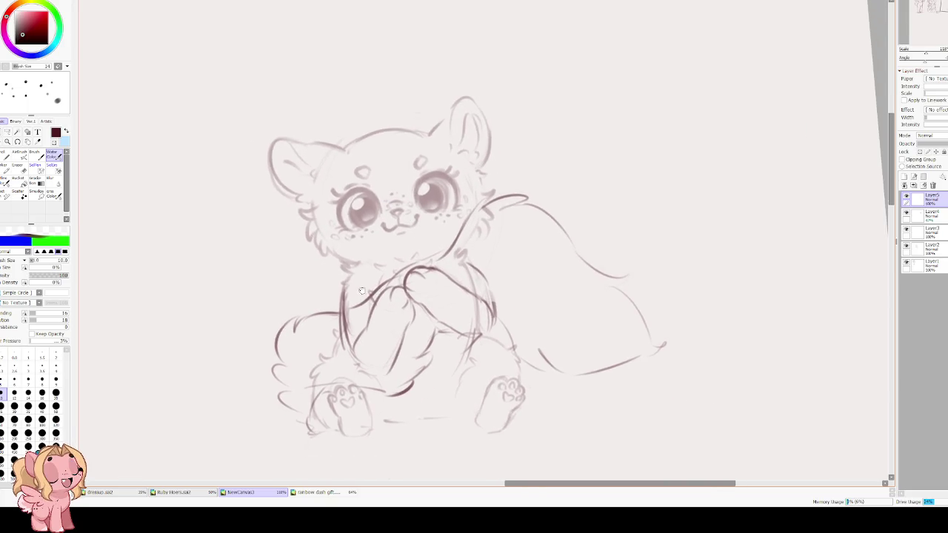
# Add a new layer at the top of the stack, then erase faint strokes on Layer4's lower-left body
pyautogui.click(906, 218)
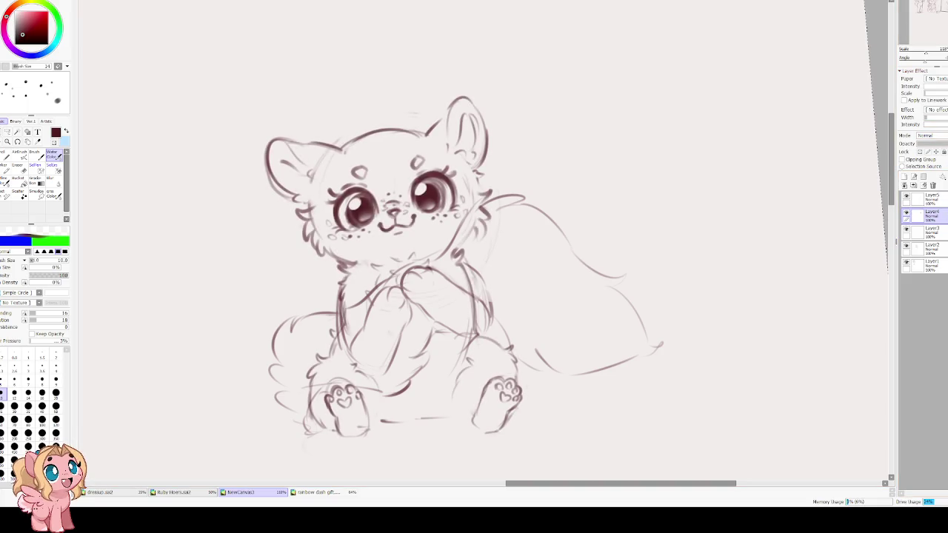
pyautogui.hotkey('ctrl', 'shift', 'n')
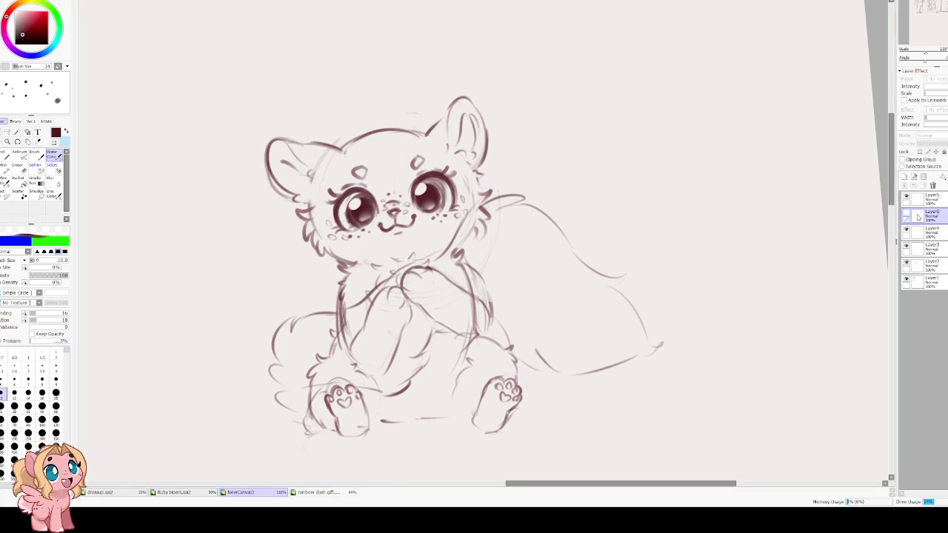
pyautogui.moveTo(918, 215); pyautogui.dragTo(918, 197)
pyautogui.click(929, 232)
pyautogui.scroll(1, 356, 254)
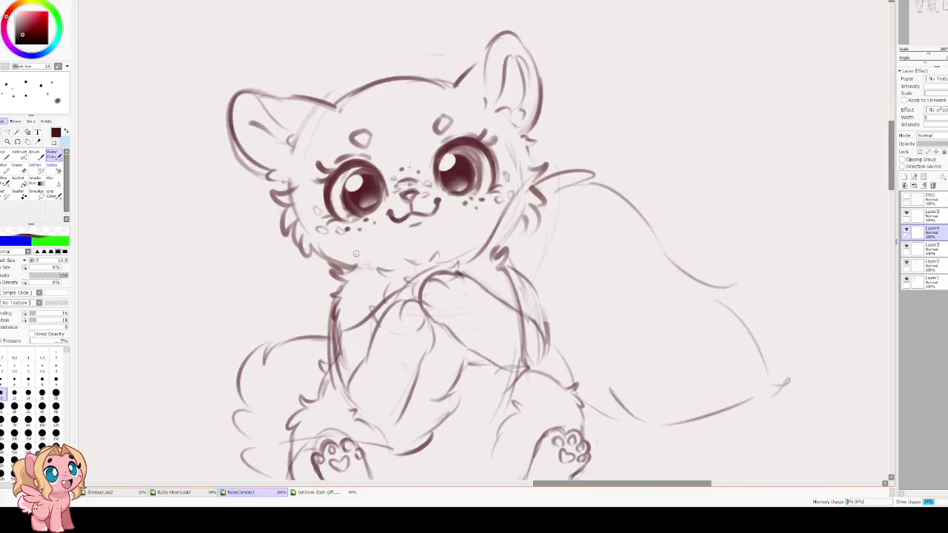
pyautogui.press('e')
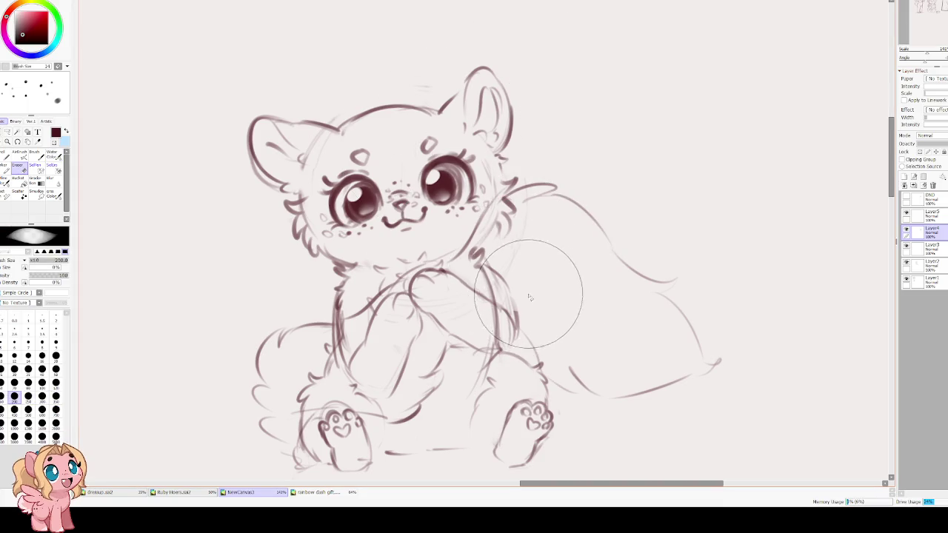
pyautogui.press('[')
pyautogui.press('[')
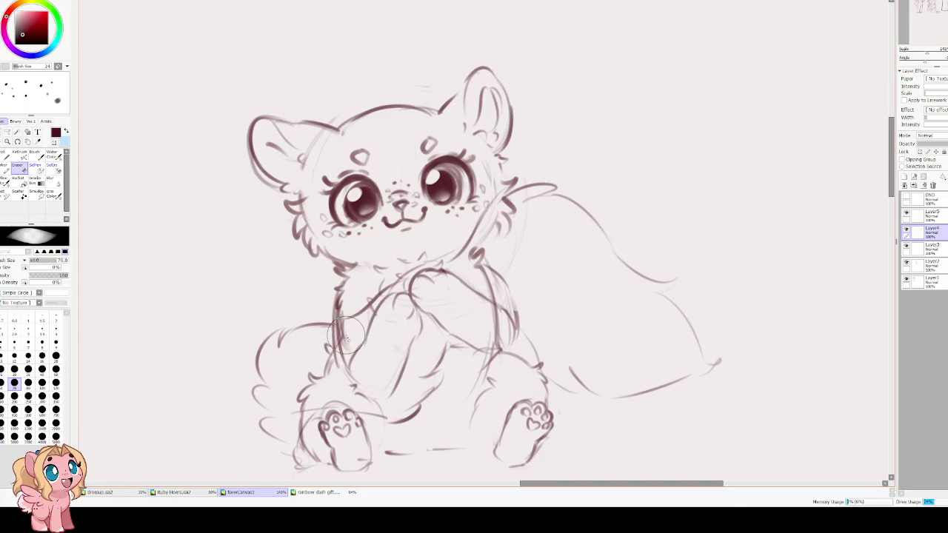
pyautogui.moveTo(335, 337)
pyautogui.mouseDown()
pyautogui.moveTo(296, 389)
pyautogui.moveTo(324, 376)
pyautogui.mouseUp()
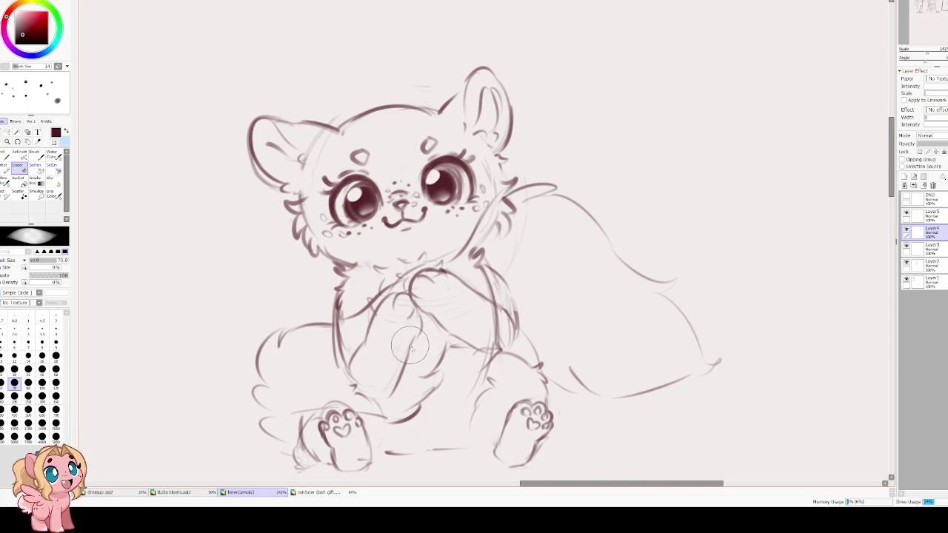
pyautogui.scroll(1, 410, 345)
pyautogui.scroll(1, 409, 285)
pyautogui.scroll(-1, 409, 285)
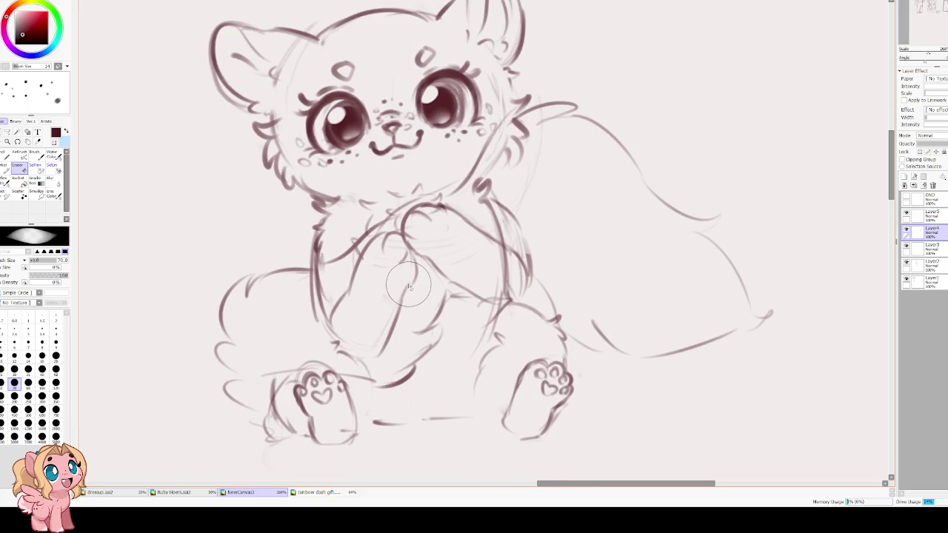
# Erase stray lower-body strokes, sketch shoulder fur on Layer5, and trim the arm stroke on Layer4
pyautogui.click(930, 215)
pyautogui.moveTo(432, 355); pyautogui.dragTo(258, 358)
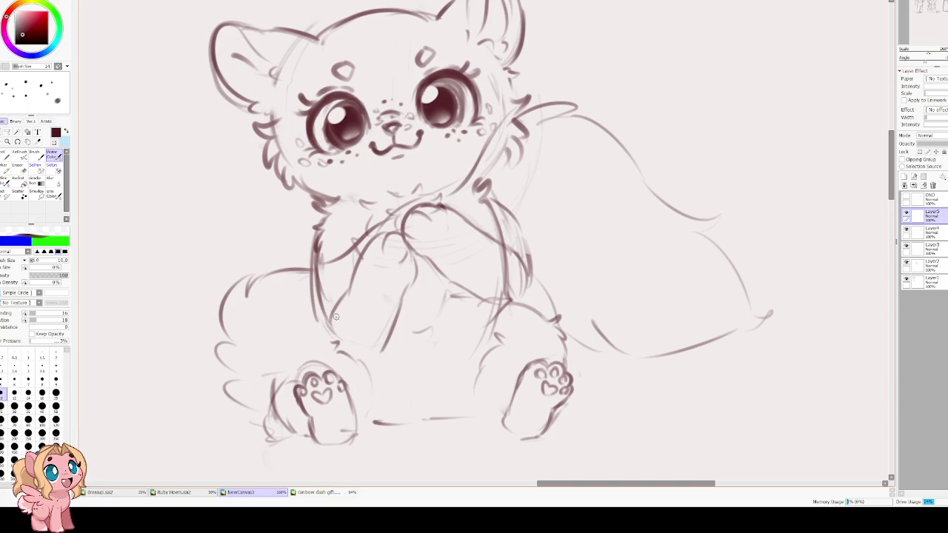
pyautogui.moveTo(332, 309)
pyautogui.mouseDown()
pyautogui.moveTo(330, 357)
pyautogui.moveTo(268, 374)
pyautogui.mouseUp()
pyautogui.press('e')
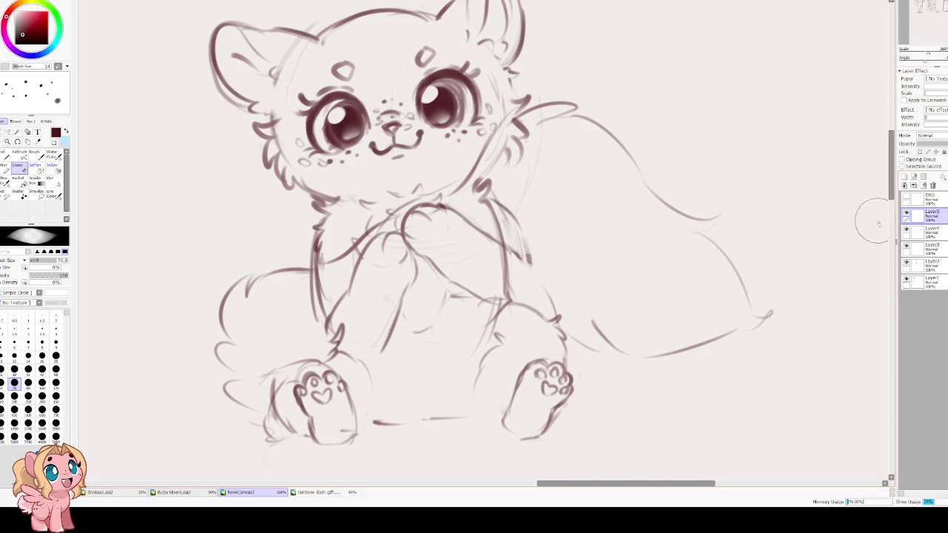
pyautogui.click(930, 231)
pyautogui.moveTo(509, 237); pyautogui.dragTo(456, 238)
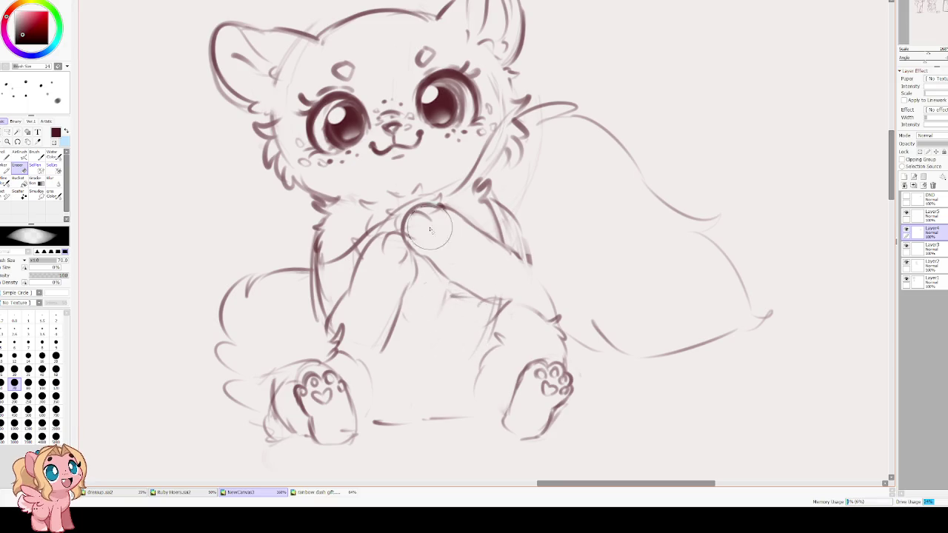
pyautogui.press('End')
# On Layer5, sketch the tail's underside and outer edge in mirrored view
pyautogui.press('v')
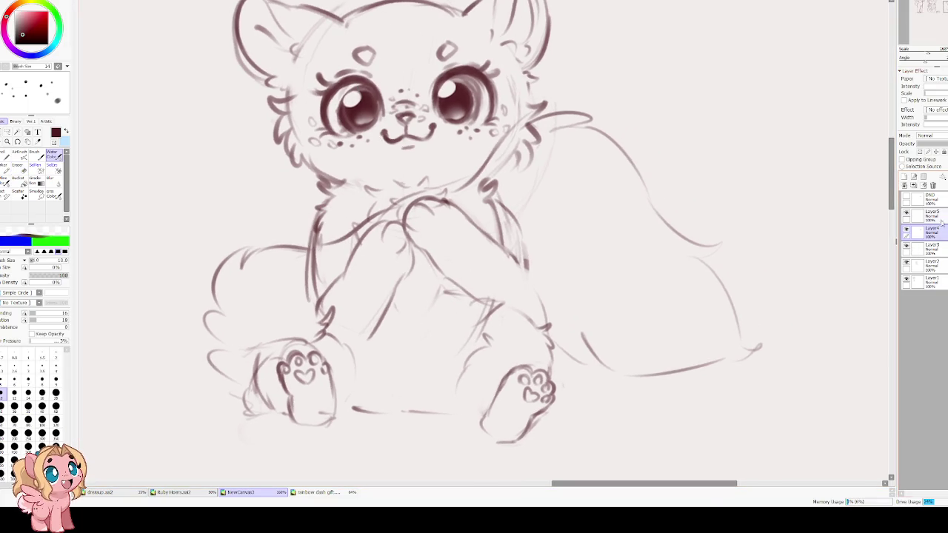
pyautogui.click(939, 216)
pyautogui.press('h')
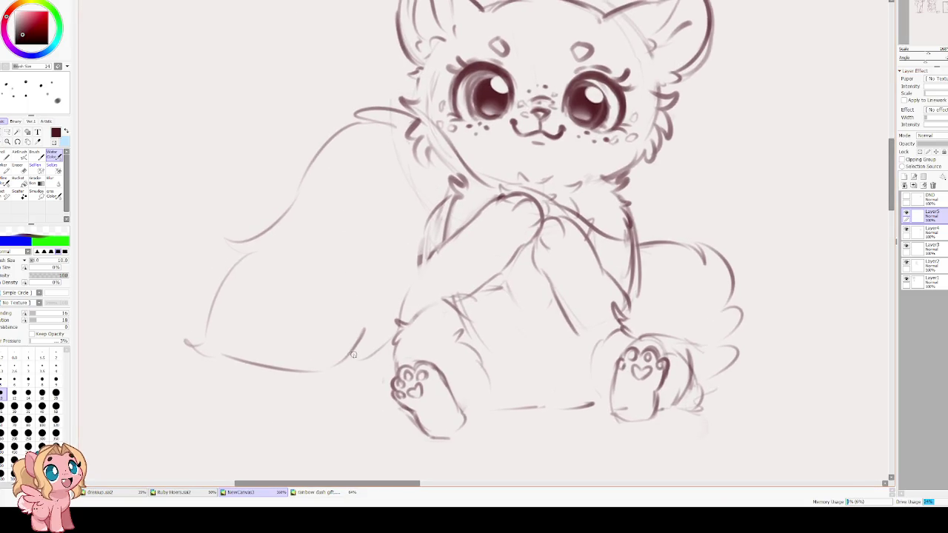
pyautogui.moveTo(354, 351)
pyautogui.mouseDown()
pyautogui.moveTo(391, 339)
pyautogui.moveTo(363, 376)
pyautogui.mouseUp()
pyautogui.hotkey('ctrl', 'z')
pyautogui.moveTo(358, 334)
pyautogui.mouseDown()
pyautogui.moveTo(303, 372)
pyautogui.moveTo(203, 338)
pyautogui.mouseUp()
pyautogui.moveTo(207, 306)
pyautogui.mouseDown()
pyautogui.moveTo(252, 244)
pyautogui.moveTo(215, 251)
pyautogui.moveTo(355, 106)
pyautogui.mouseUp()
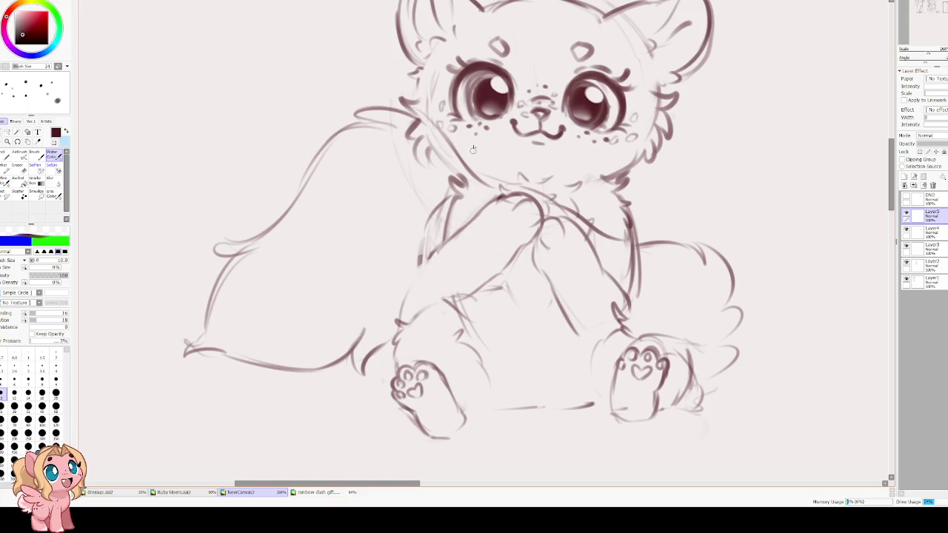
pyautogui.press('h')
# Lighten stray strokes along the arm contour and redraw the arm line lower down
pyautogui.moveTo(541, 259); pyautogui.dragTo(499, 301)
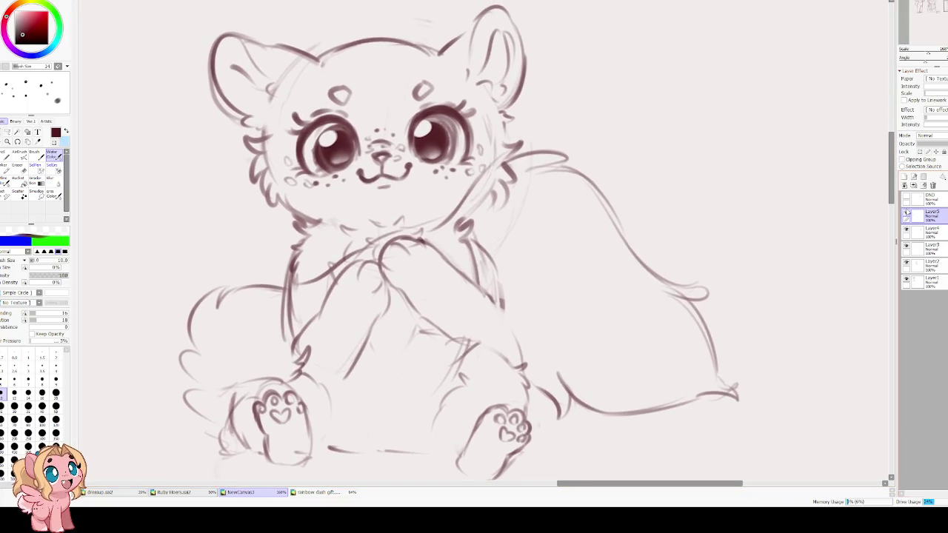
pyautogui.press('e')
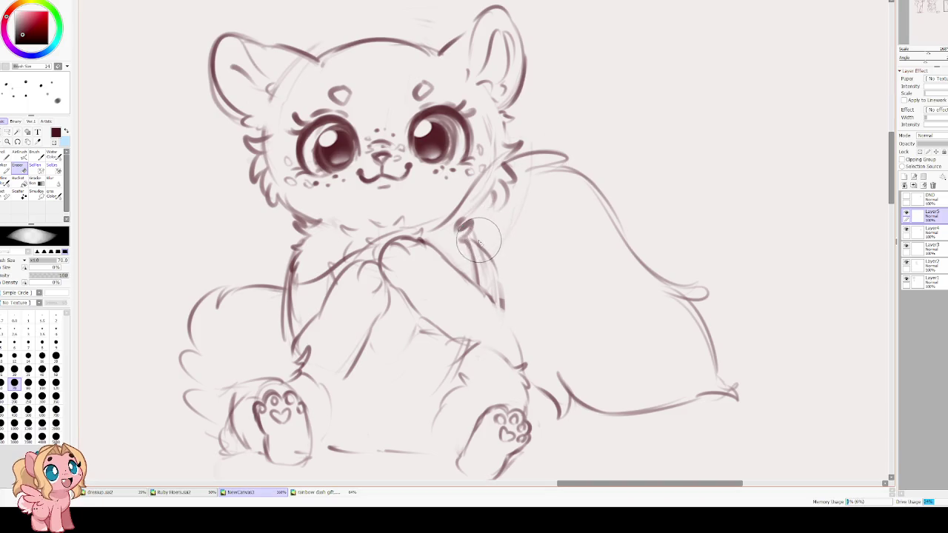
pyautogui.moveTo(474, 236); pyautogui.dragTo(524, 299)
pyautogui.press('e')
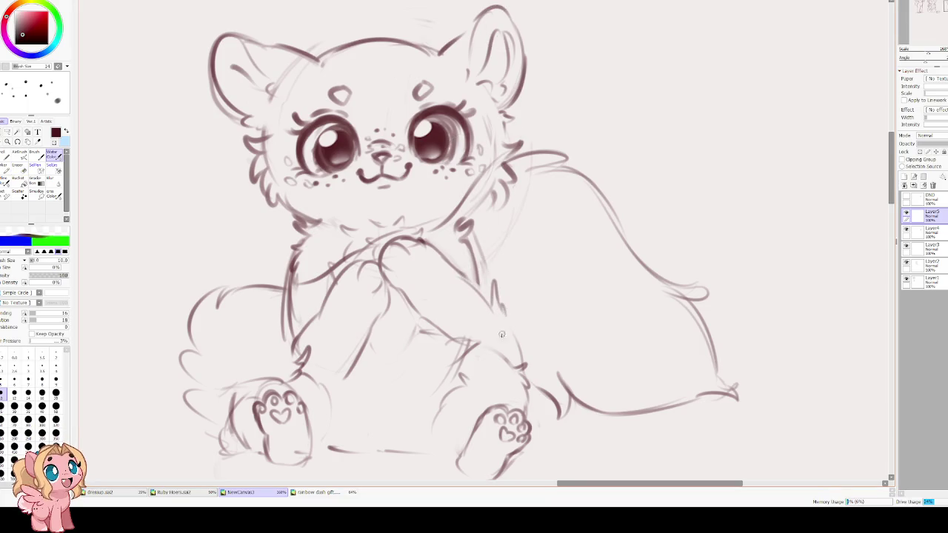
pyautogui.moveTo(477, 289); pyautogui.dragTo(504, 320)
pyautogui.hotkey('ctrl', 'z')
pyautogui.moveTo(438, 335)
pyautogui.mouseDown()
pyautogui.moveTo(473, 342)
pyautogui.moveTo(482, 289)
pyautogui.mouseUp()
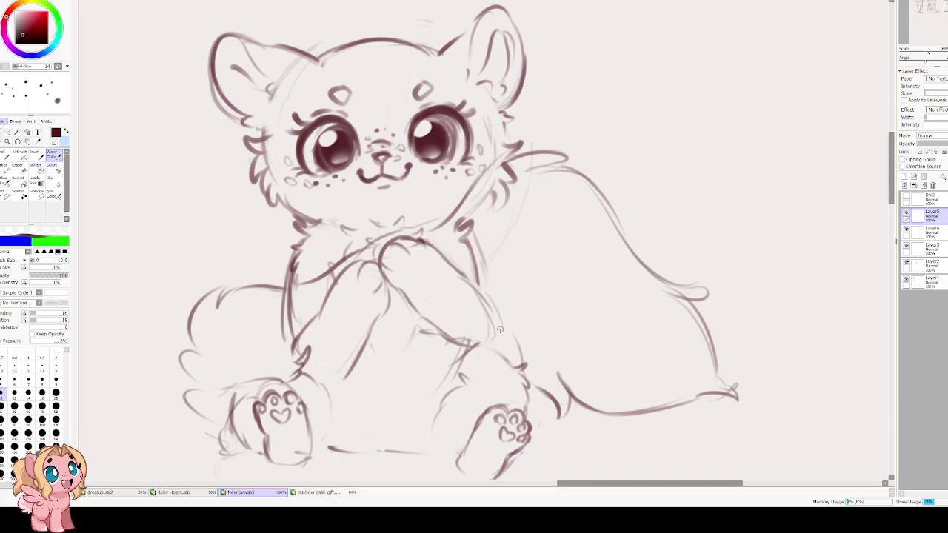
pyautogui.scroll(-2, 521, 332)
pyautogui.press('h')
pyautogui.press('End')
pyautogui.press('End')
pyautogui.press('End')
pyautogui.scroll(2, 376, 283)
# Firm up the top of the cub's arm with diagonal strokes in a flipped, rotated view
pyautogui.moveTo(375, 283); pyautogui.dragTo(427, 293)
pyautogui.press('h')
pyautogui.press('End')
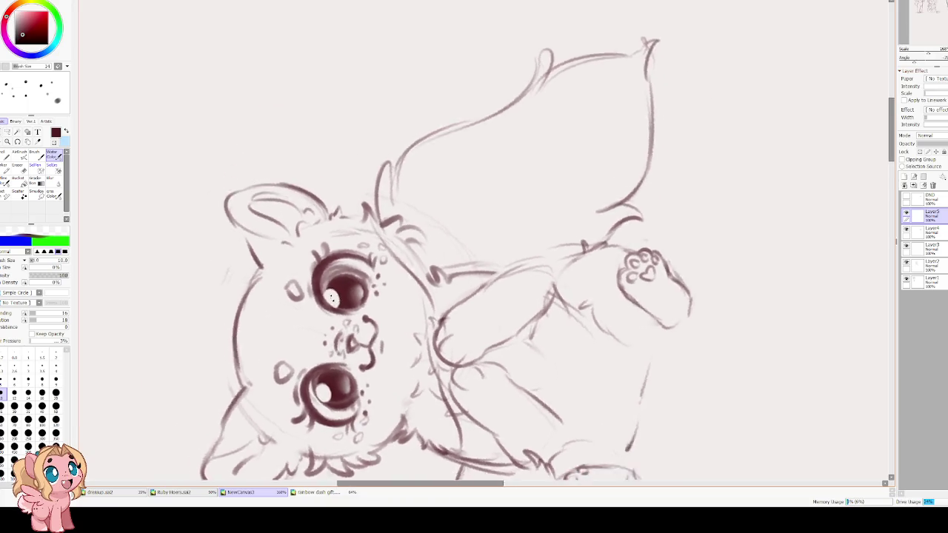
pyautogui.press('End')
pyautogui.moveTo(579, 214); pyautogui.dragTo(512, 263)
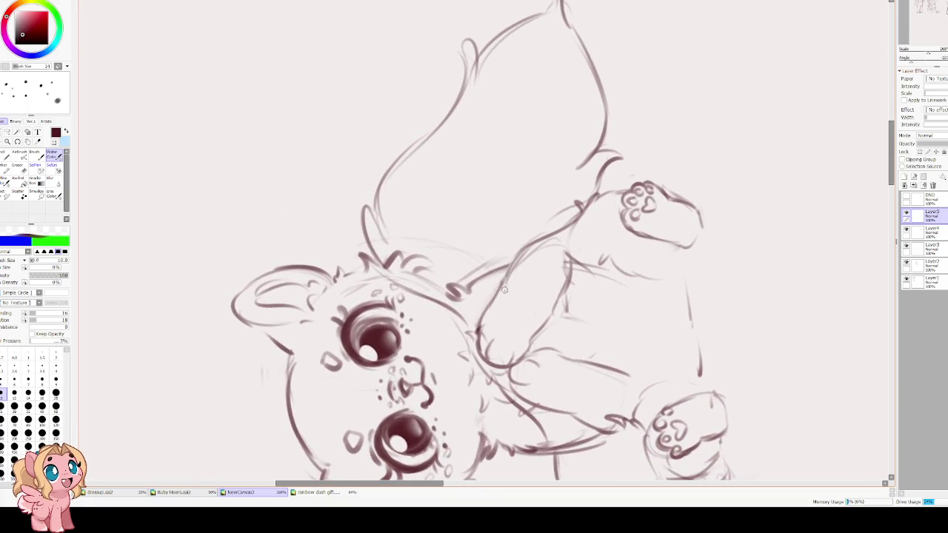
pyautogui.press('End')
pyautogui.press('End')
pyautogui.press('End')
pyautogui.press('End')
# Redraw the cheek and neck line, undoing a stray stroke on the body
pyautogui.moveTo(407, 151); pyautogui.dragTo(394, 256)
pyautogui.hotkey('ctrl', 'z')
pyautogui.moveTo(404, 182); pyautogui.dragTo(392, 264)
pyautogui.moveTo(468, 332); pyautogui.dragTo(456, 382)
pyautogui.hotkey('ctrl', 'z')
pyautogui.hotkey('ctrl', 'z')
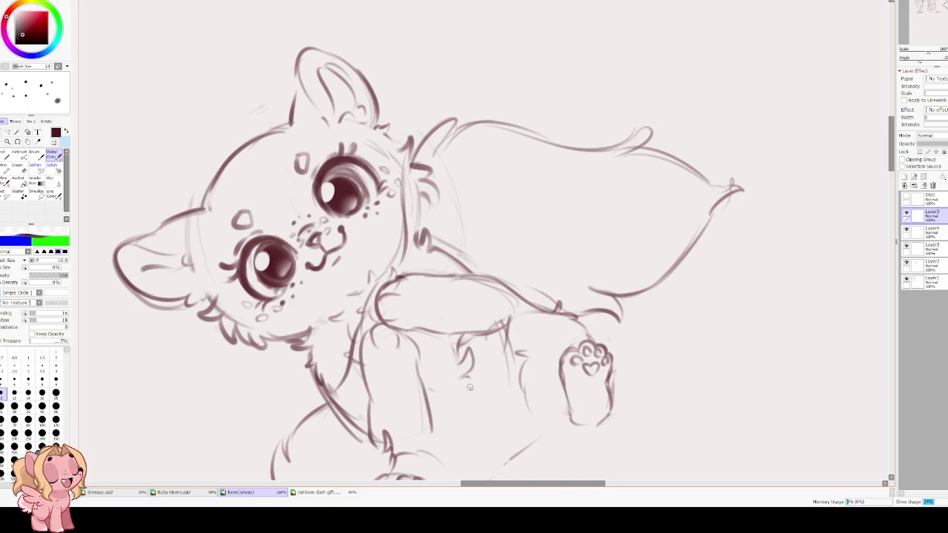
# Rotate the cub upright and try a curved chest-fur stroke, then undo it
pyautogui.moveTo(419, 417); pyautogui.dragTo(381, 306)
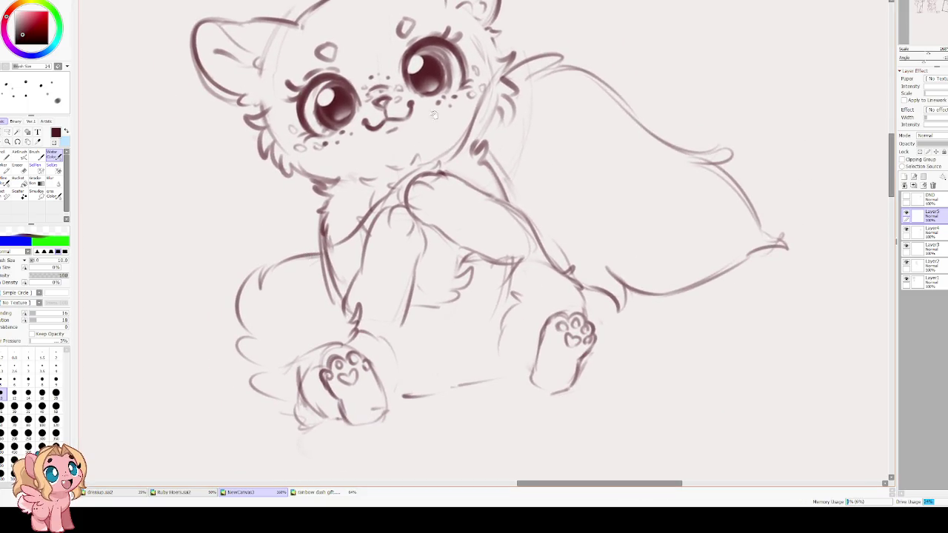
pyautogui.press('e')
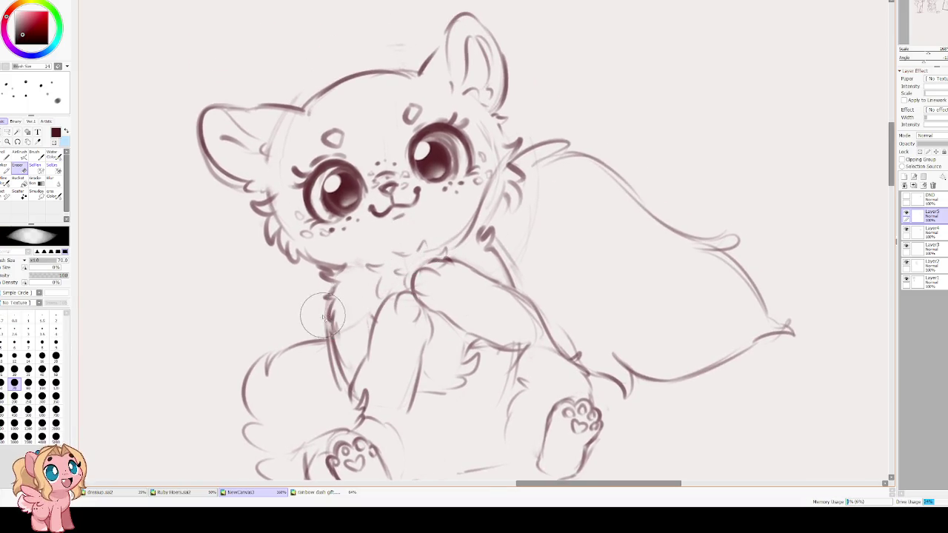
pyautogui.press('c')
pyautogui.moveTo(335, 329)
pyautogui.mouseDown()
pyautogui.moveTo(378, 258)
pyautogui.moveTo(325, 331)
pyautogui.moveTo(364, 256)
pyautogui.moveTo(362, 280)
pyautogui.moveTo(372, 285)
pyautogui.moveTo(429, 251)
pyautogui.mouseUp()
pyautogui.hotkey('ctrl', 'z')
pyautogui.hotkey('ctrl', 'z')
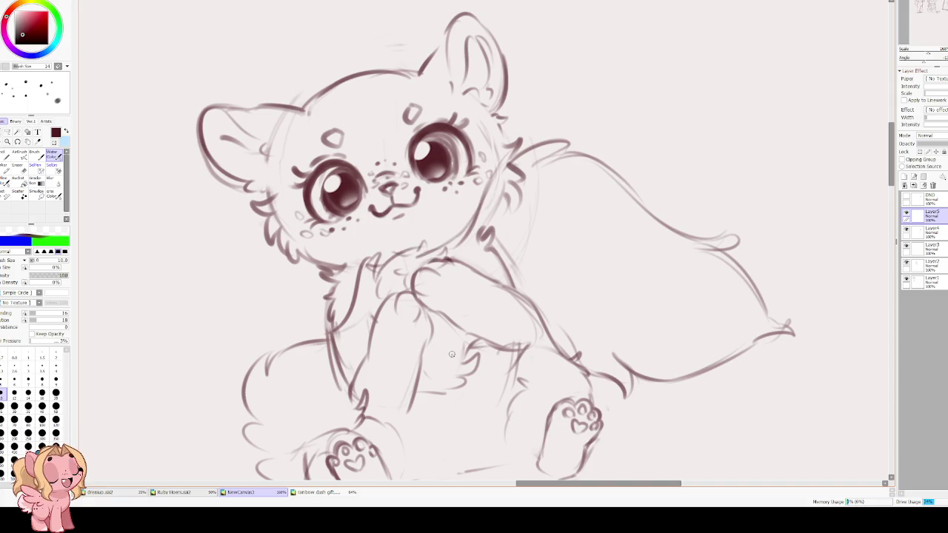
# Erase stray lines near the lower arm and draw a new arm line
pyautogui.press('e')
pyautogui.moveTo(481, 363); pyautogui.dragTo(465, 360)
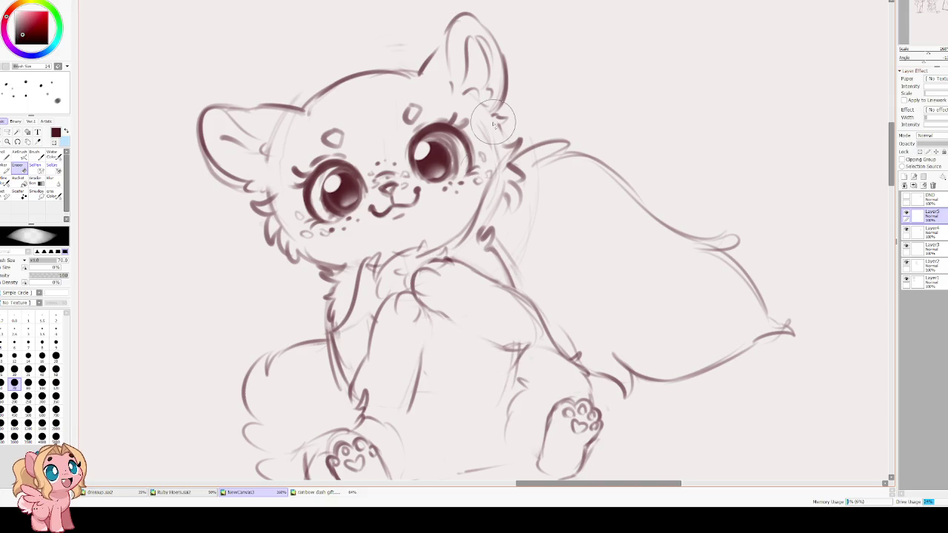
pyautogui.press('b')
pyautogui.moveTo(439, 314)
pyautogui.mouseDown()
pyautogui.moveTo(517, 352)
pyautogui.moveTo(404, 422)
pyautogui.mouseUp()
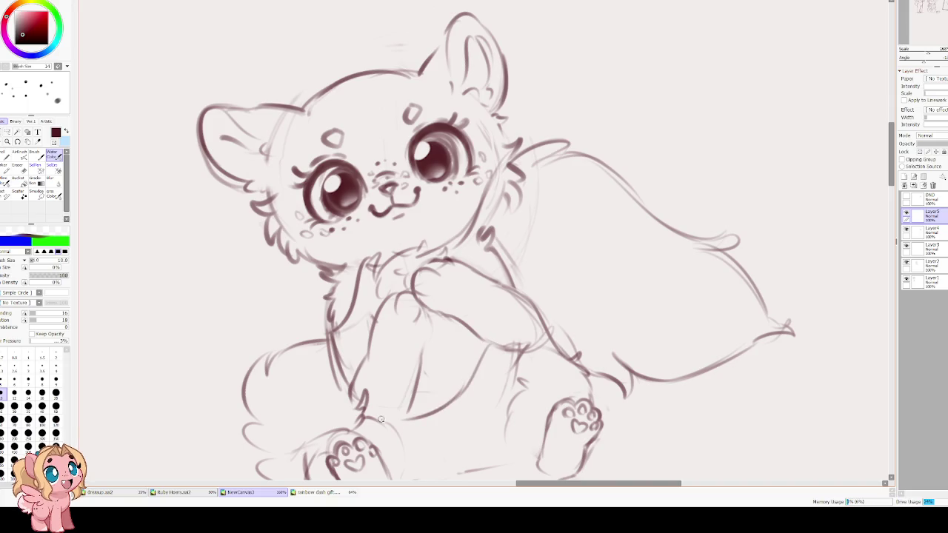
pyautogui.moveTo(456, 368); pyautogui.dragTo(505, 303)
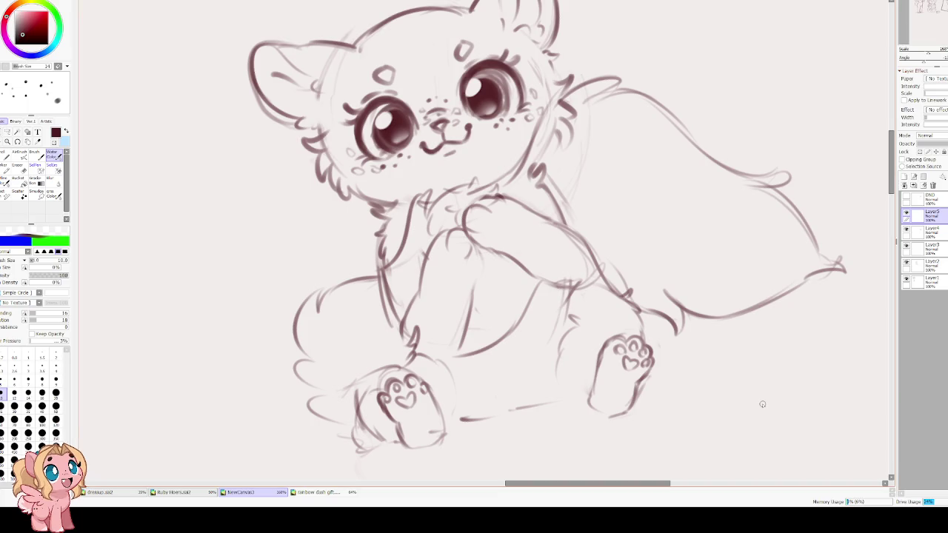
# Sketch and redraw the lower leg and belly lines
pyautogui.moveTo(414, 307)
pyautogui.mouseDown()
pyautogui.moveTo(408, 341)
pyautogui.moveTo(480, 283)
pyautogui.mouseUp()
pyautogui.moveTo(464, 326); pyautogui.dragTo(481, 296)
pyautogui.moveTo(463, 342); pyautogui.dragTo(433, 357)
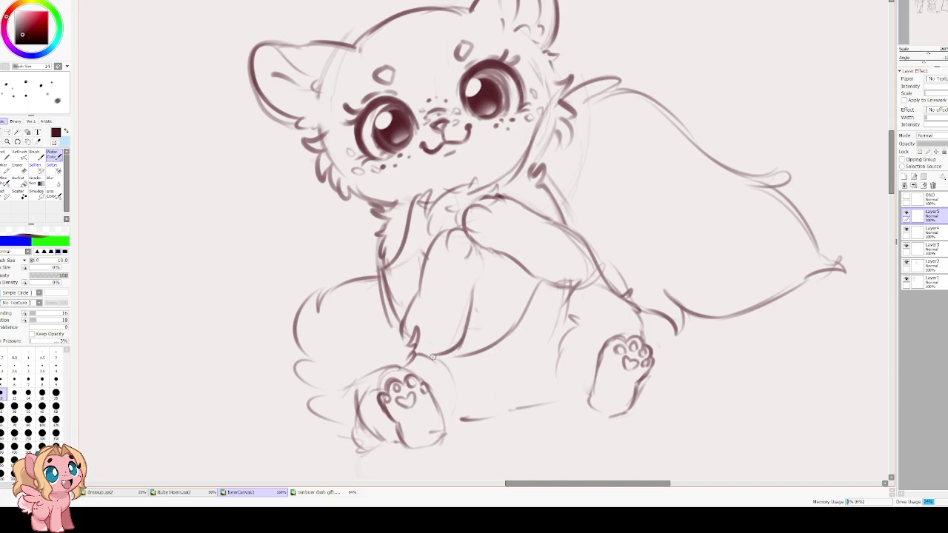
pyautogui.moveTo(481, 292)
pyautogui.mouseDown()
pyautogui.moveTo(441, 348)
pyautogui.moveTo(449, 311)
pyautogui.mouseUp()
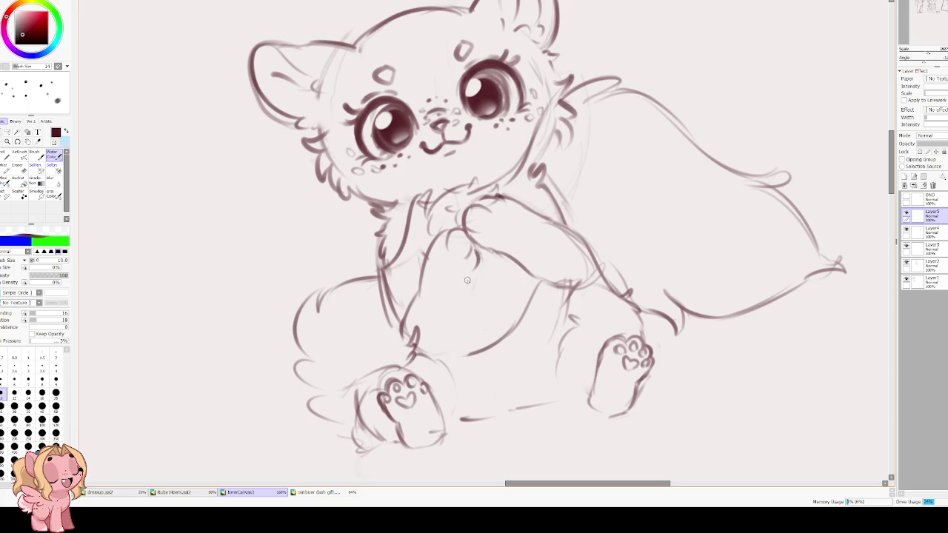
pyautogui.moveTo(474, 271)
pyautogui.mouseDown()
pyautogui.moveTo(455, 320)
pyautogui.moveTo(408, 339)
pyautogui.mouseUp()
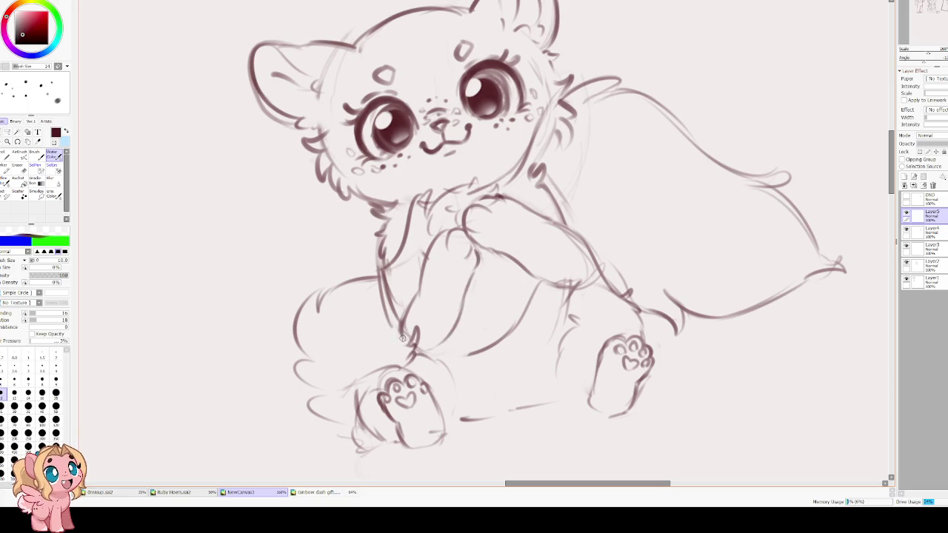
# Extend lines toward the lower-left hind paw and strengthen the left leg line
pyautogui.moveTo(434, 240); pyautogui.dragTo(385, 285)
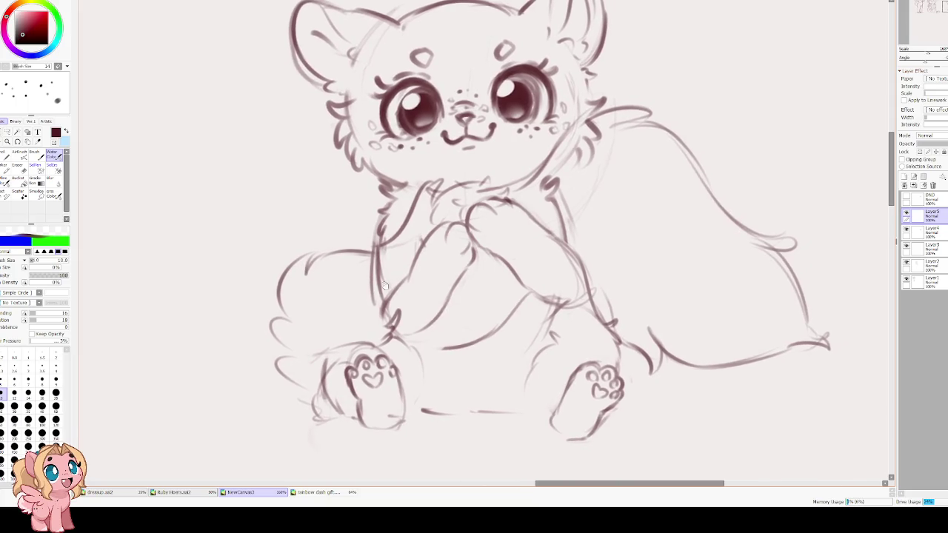
pyautogui.moveTo(436, 344)
pyautogui.mouseDown()
pyautogui.moveTo(405, 337)
pyautogui.moveTo(425, 325)
pyautogui.mouseUp()
pyautogui.hotkey('ctrl', 'z')
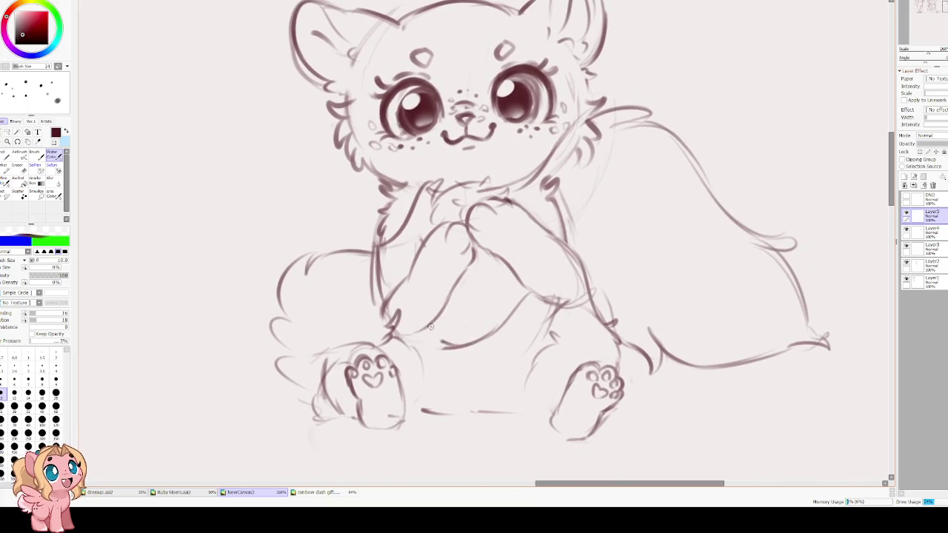
pyautogui.moveTo(385, 299); pyautogui.dragTo(377, 320)
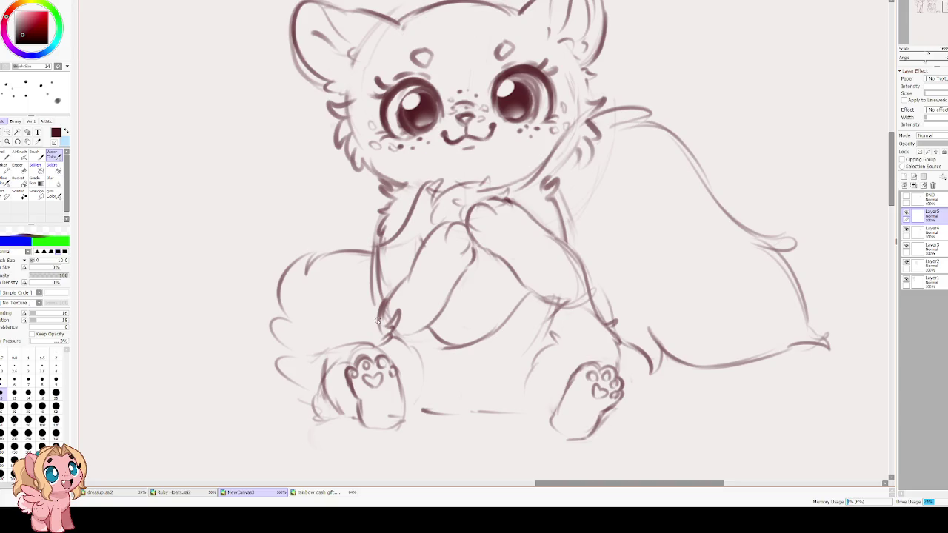
# With the Eraser on Layer5, lighten stray sketch lines on the cub's left arm
pyautogui.moveTo(373, 239)
pyautogui.mouseDown()
pyautogui.moveTo(398, 302)
pyautogui.moveTo(390, 313)
pyautogui.mouseUp()
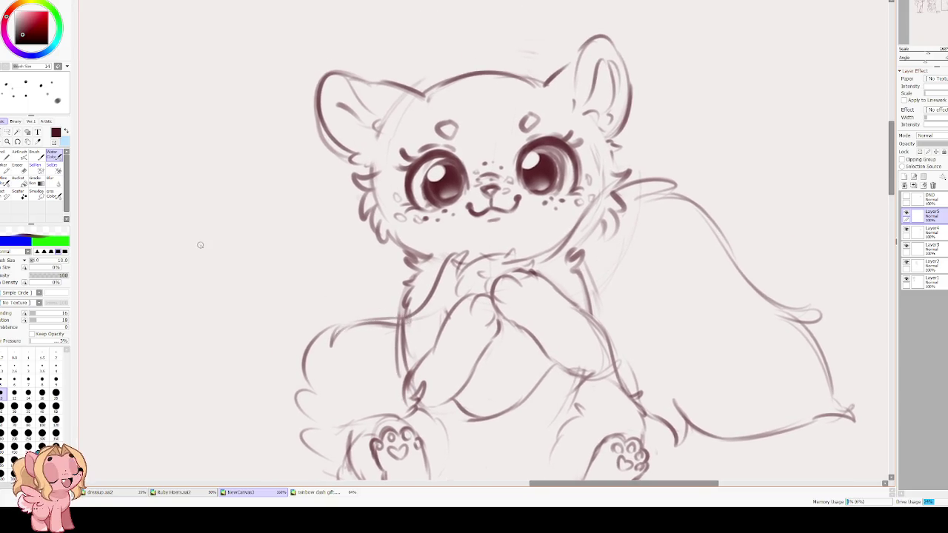
pyautogui.moveTo(200, 244); pyautogui.dragTo(180, 228)
pyautogui.press('e')
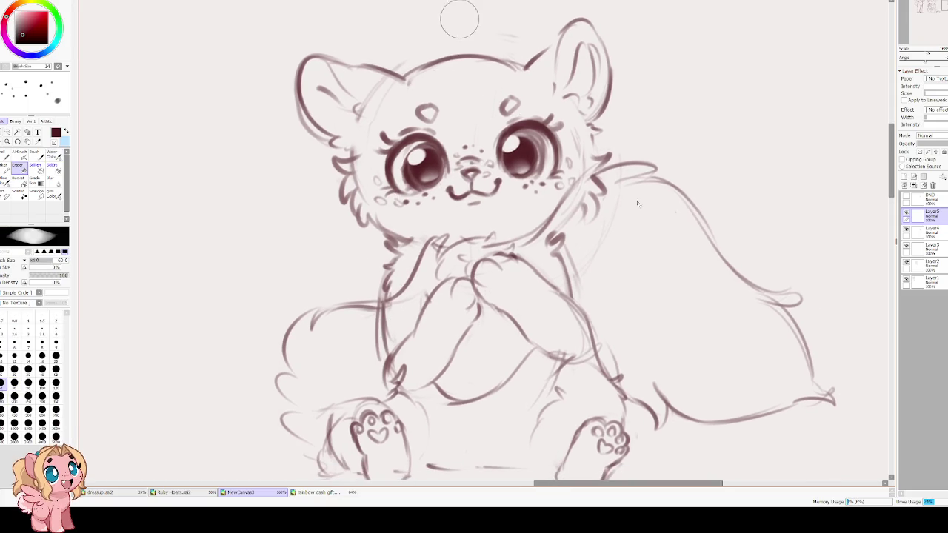
pyautogui.click(930, 231)
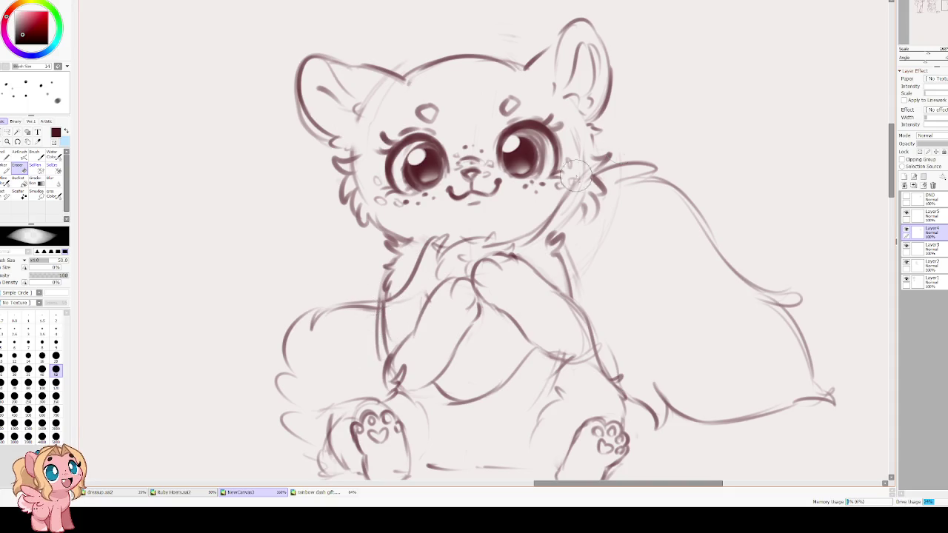
pyautogui.click(929, 214)
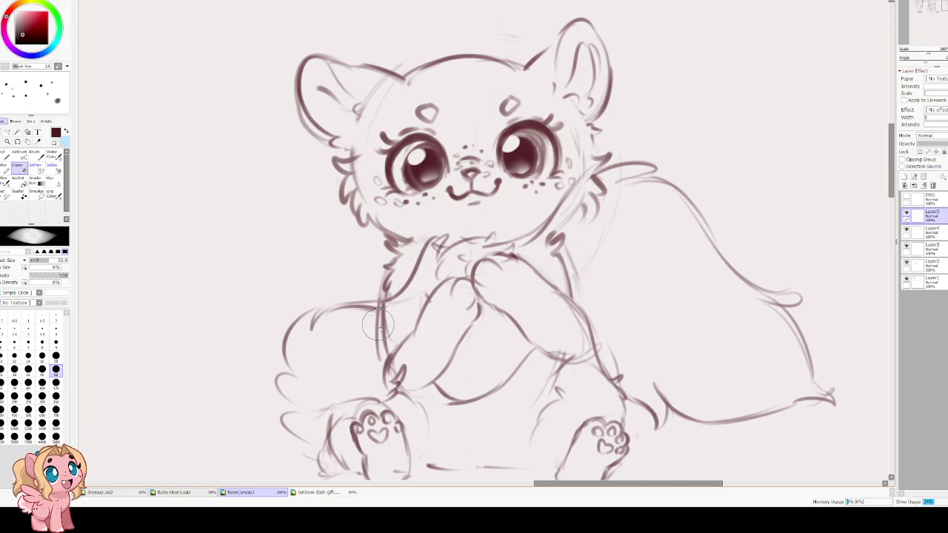
pyautogui.moveTo(379, 320)
pyautogui.mouseDown()
pyautogui.moveTo(376, 349)
pyautogui.moveTo(423, 291)
pyautogui.moveTo(560, 239)
pyautogui.moveTo(592, 275)
pyautogui.moveTo(582, 250)
pyautogui.moveTo(629, 381)
pyautogui.moveTo(610, 328)
pyautogui.moveTo(520, 350)
pyautogui.moveTo(493, 383)
pyautogui.moveTo(442, 396)
pyautogui.mouseUp()
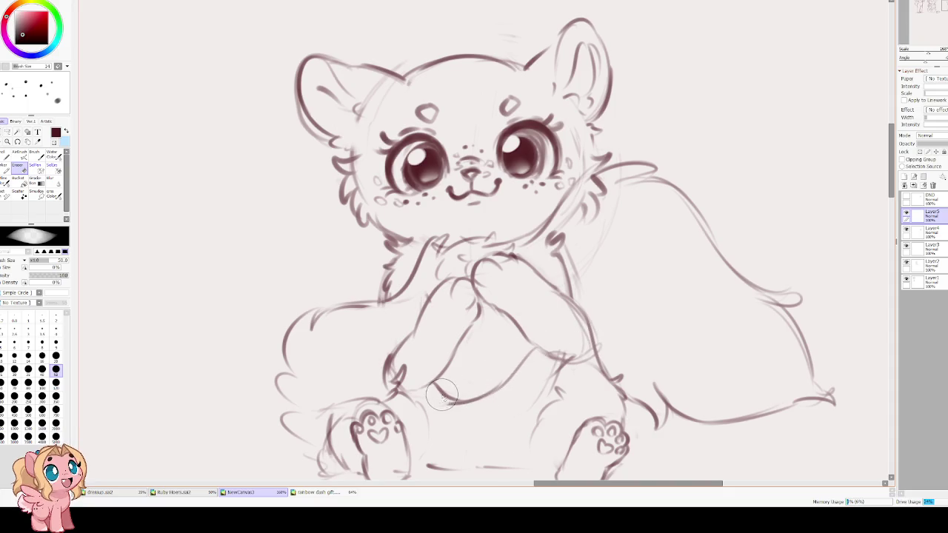
pyautogui.moveTo(493, 248); pyautogui.dragTo(426, 300)
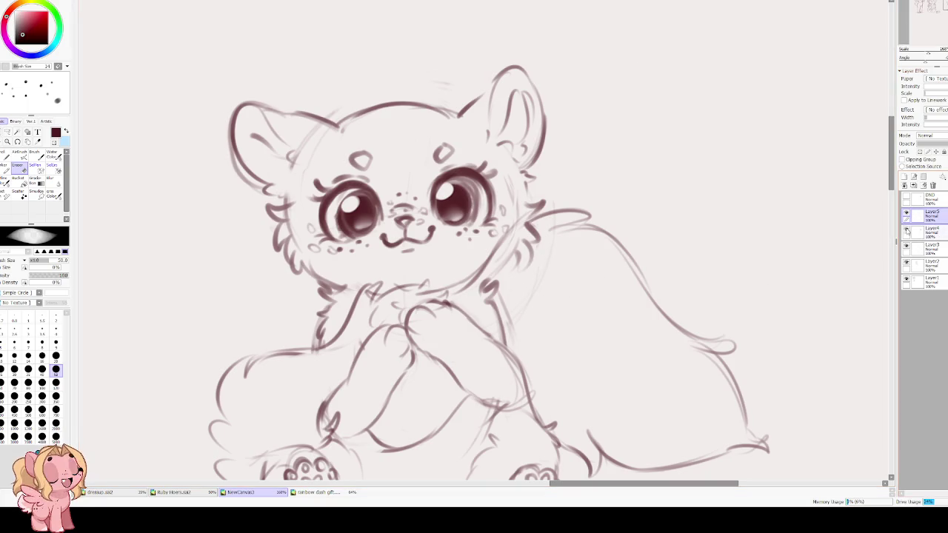
# Erase rough strokes beside the neck and chest on Layer4, then zoom out
pyautogui.click(926, 231)
pyautogui.moveTo(503, 281); pyautogui.dragTo(533, 230)
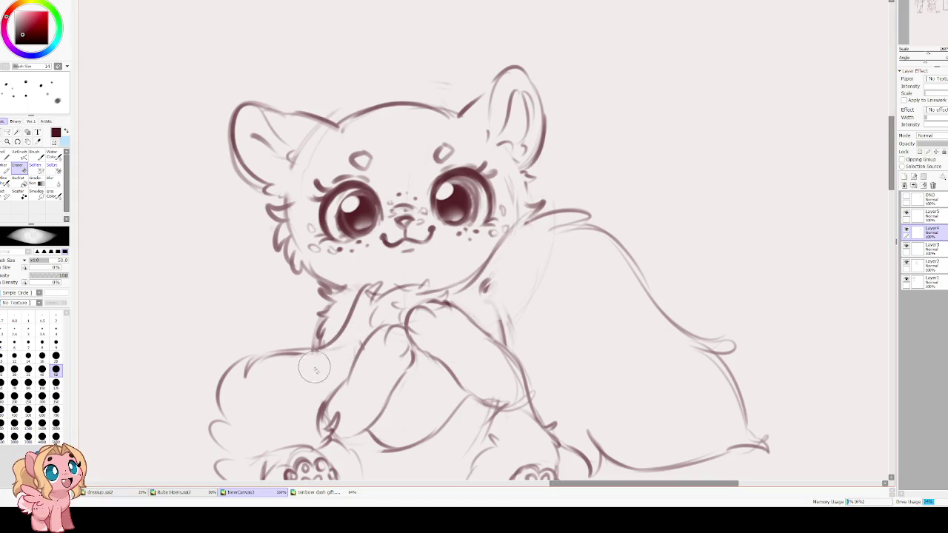
pyautogui.moveTo(314, 268); pyautogui.dragTo(305, 260)
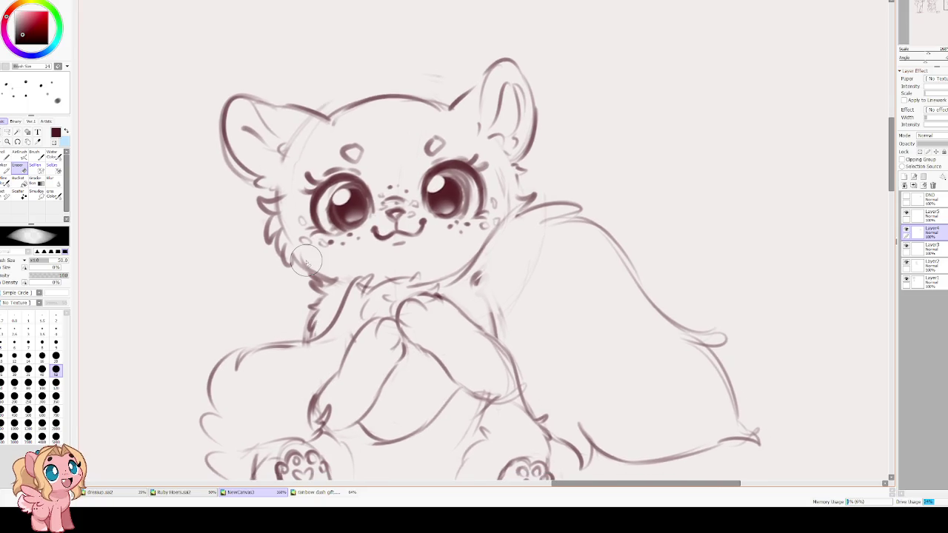
pyautogui.scroll(-3, 305, 260)
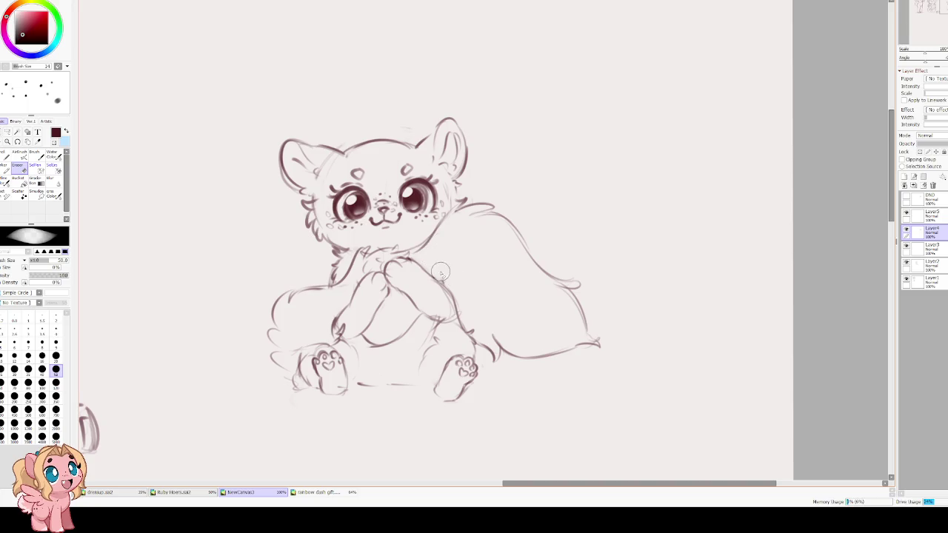
pyautogui.press('c')
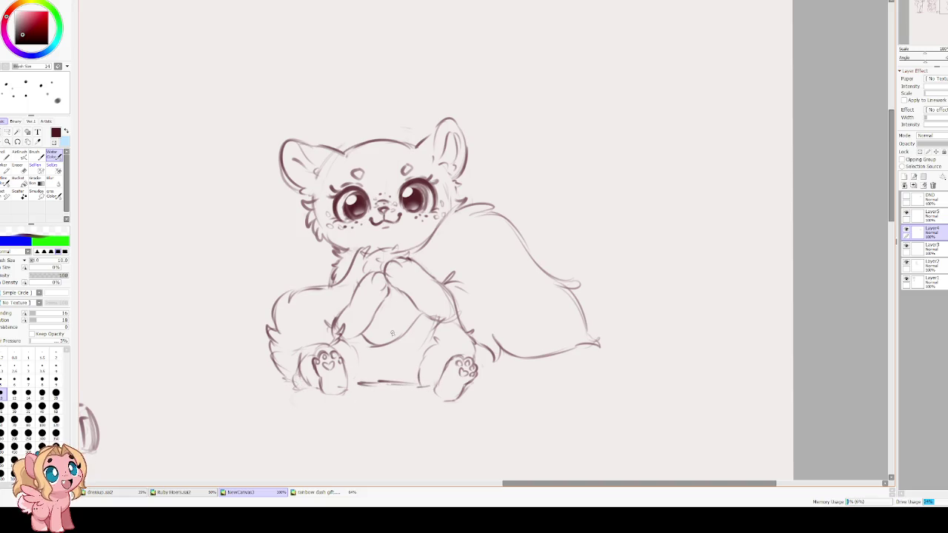
pyautogui.scroll(3, 298, 311)
pyautogui.press('e')
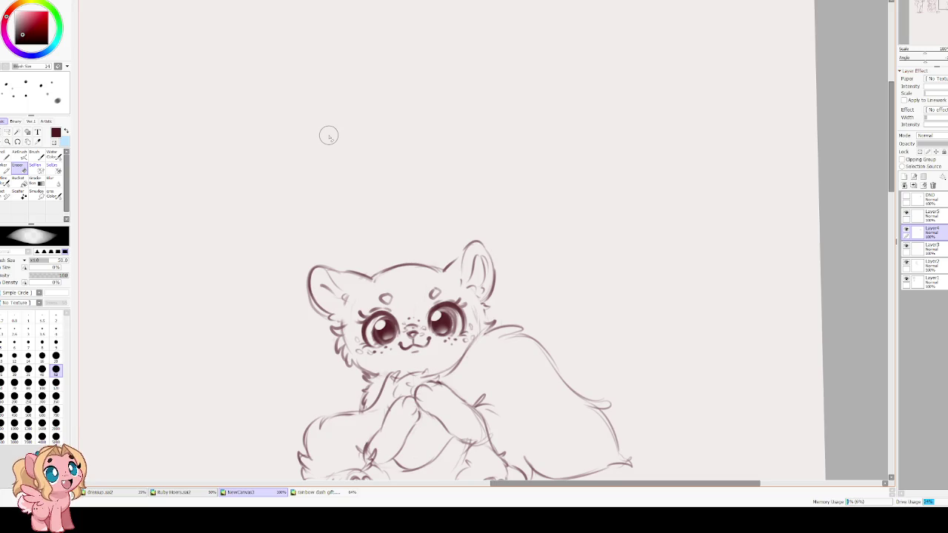
pyautogui.scroll(2, 363, 288)
# Deepen the Water Color shading inside both of the cub's eyes
pyautogui.scroll(2, 376, 315)
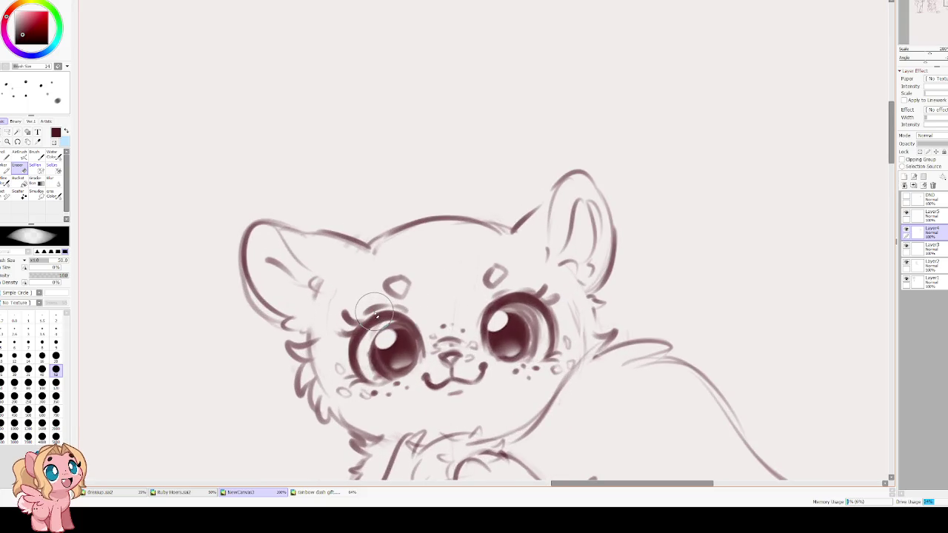
pyautogui.press('c')
pyautogui.moveTo(378, 326)
pyautogui.mouseDown()
pyautogui.moveTo(370, 357)
pyautogui.moveTo(374, 375)
pyautogui.moveTo(389, 379)
pyautogui.mouseUp()
pyautogui.moveTo(397, 321); pyautogui.dragTo(369, 360)
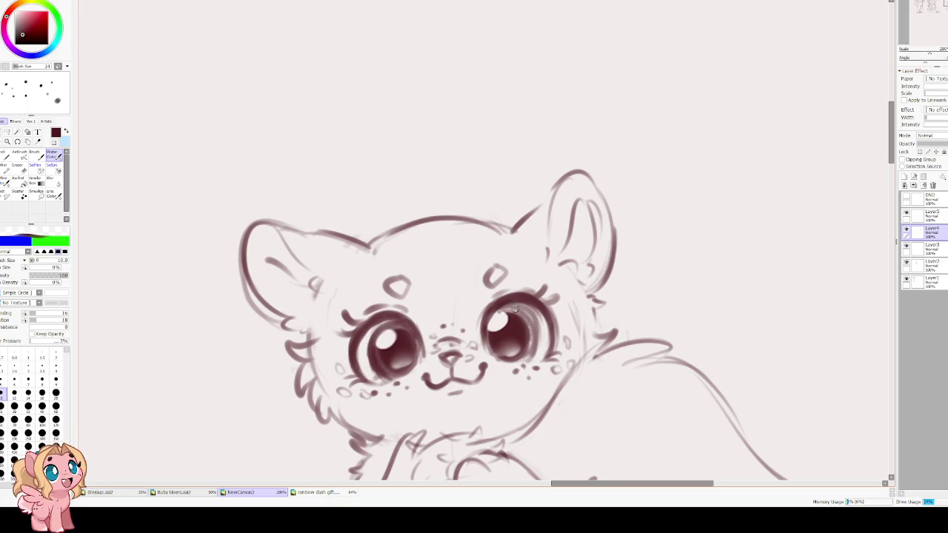
pyautogui.moveTo(516, 317)
pyautogui.mouseDown()
pyautogui.moveTo(529, 324)
pyautogui.moveTo(521, 360)
pyautogui.mouseUp()
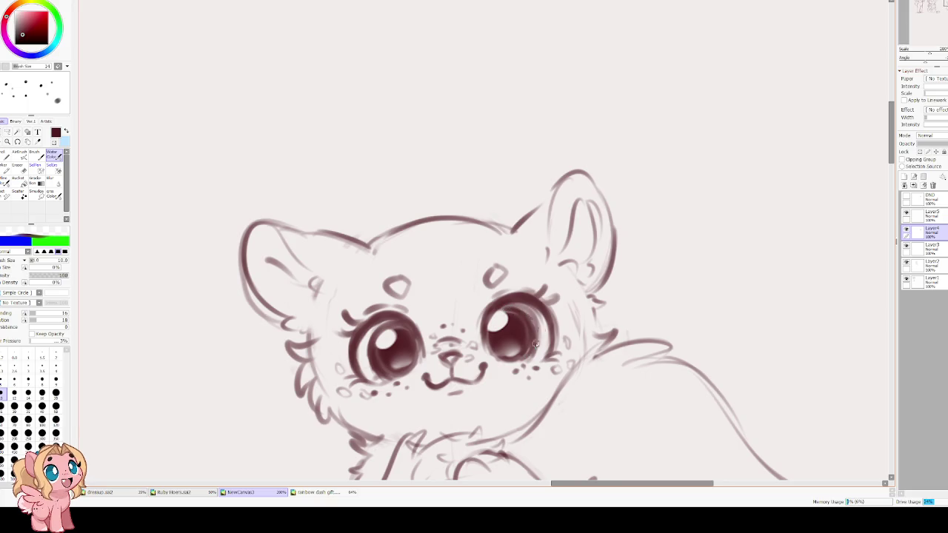
pyautogui.moveTo(510, 310); pyautogui.dragTo(521, 323)
# Fill the left eye's shading gaps while checking the horizontally mirrored view
pyautogui.press('h')
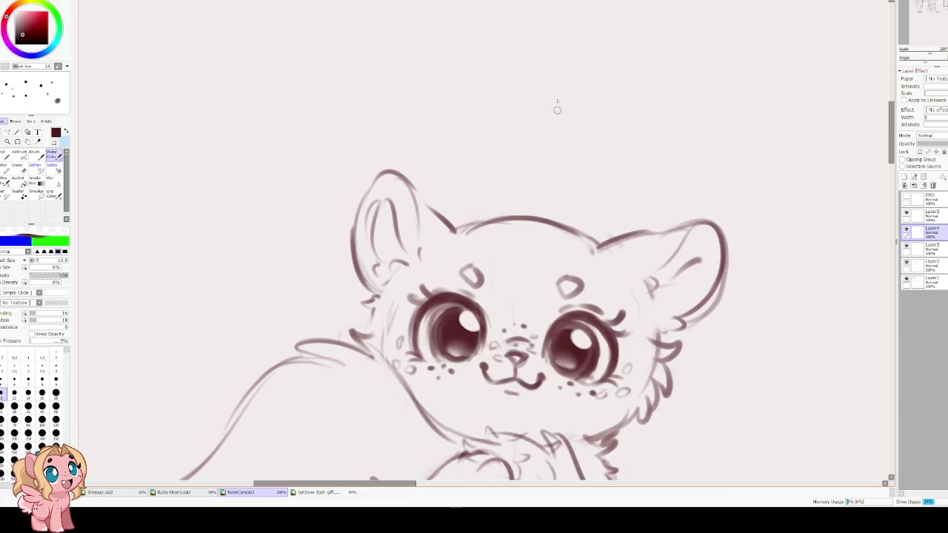
pyautogui.moveTo(440, 326); pyautogui.dragTo(439, 342)
pyautogui.moveTo(442, 310); pyautogui.dragTo(437, 352)
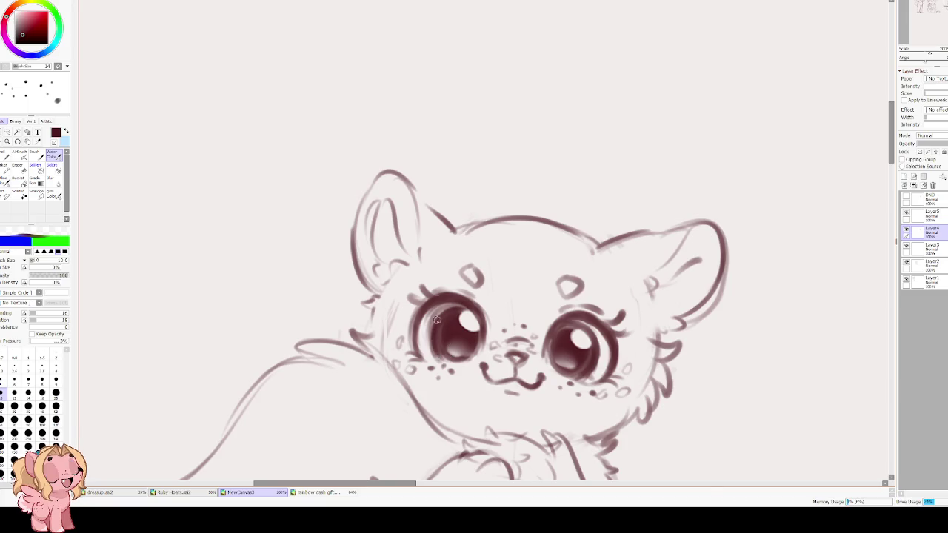
pyautogui.press('h')
# Dot freckles under the cub's left eye
pyautogui.click(396, 384)
pyautogui.click(406, 386)
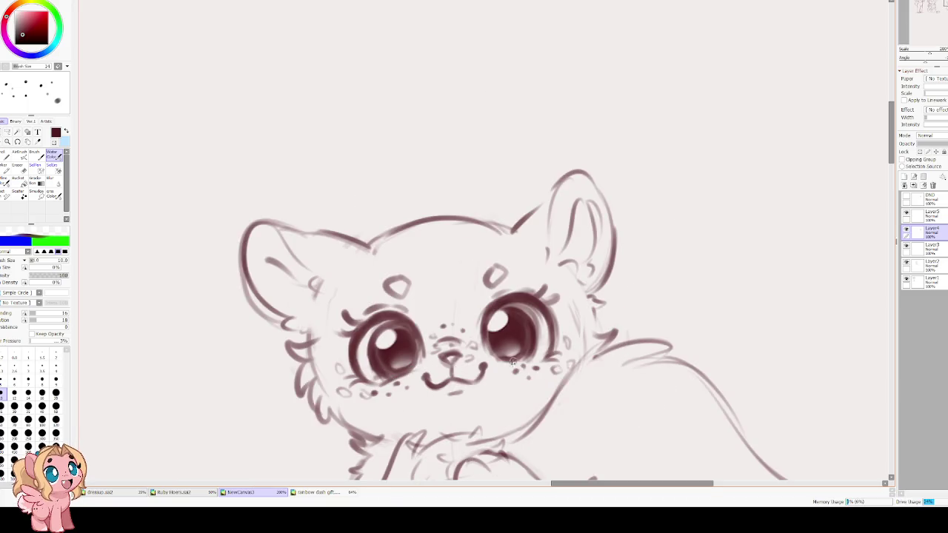
pyautogui.moveTo(420, 396); pyautogui.dragTo(457, 374)
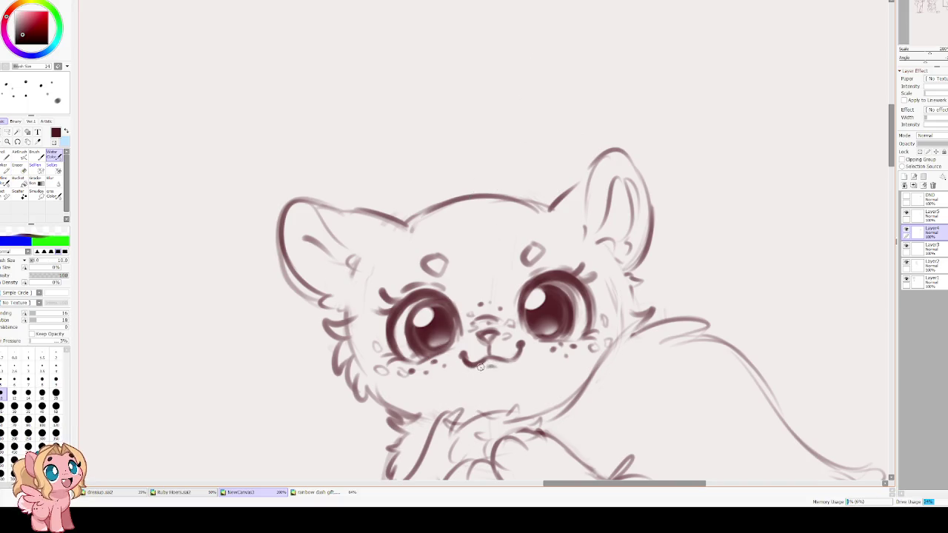
pyautogui.scroll(-1, 469, 327)
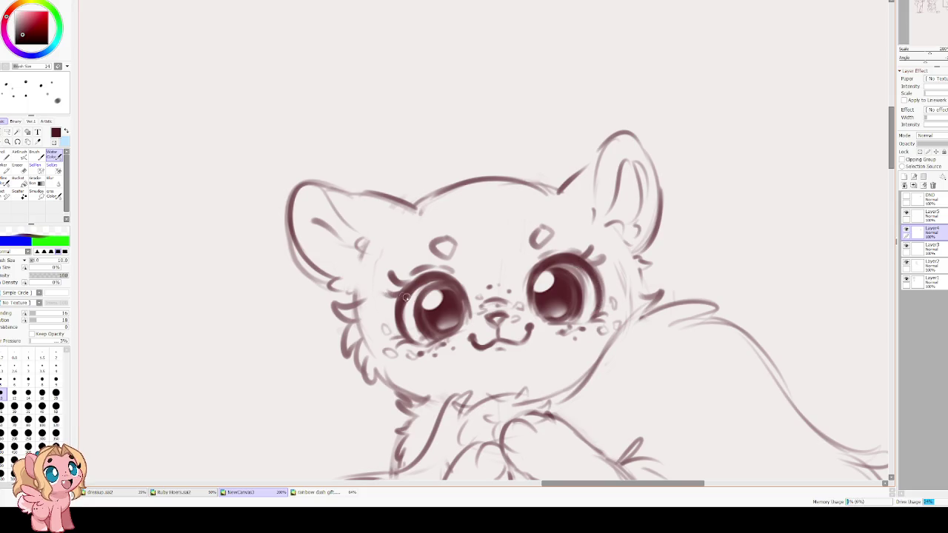
# Retrace both forehead marks, then begin a Lasso outline around the right one
pyautogui.moveTo(528, 235); pyautogui.dragTo(531, 246)
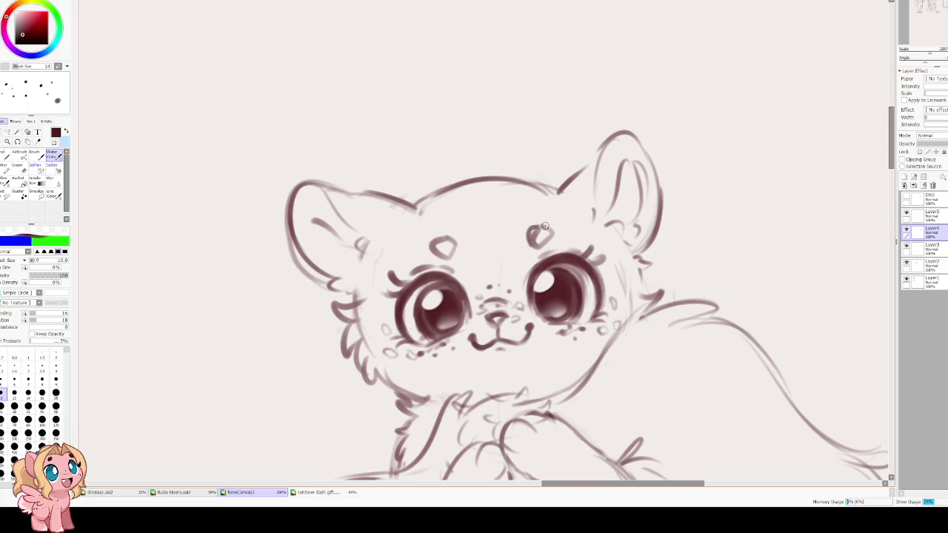
pyautogui.moveTo(435, 241); pyautogui.dragTo(448, 256)
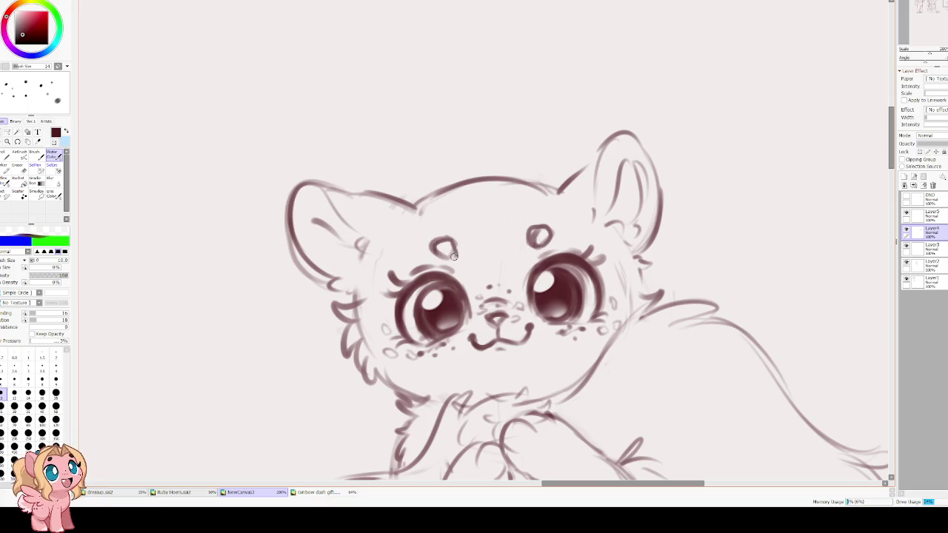
pyautogui.moveTo(450, 291); pyautogui.dragTo(413, 290)
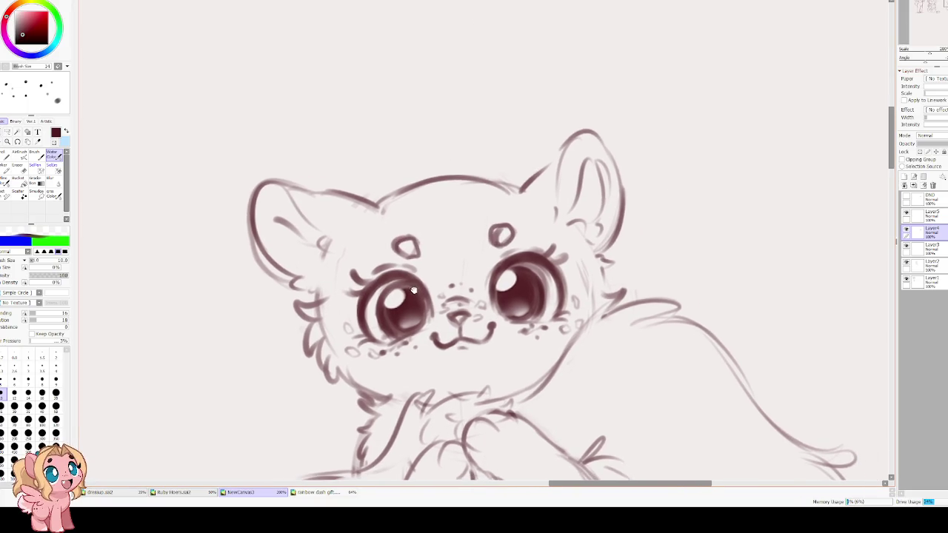
pyautogui.click(6, 132)
pyautogui.moveTo(511, 214); pyautogui.dragTo(473, 248)
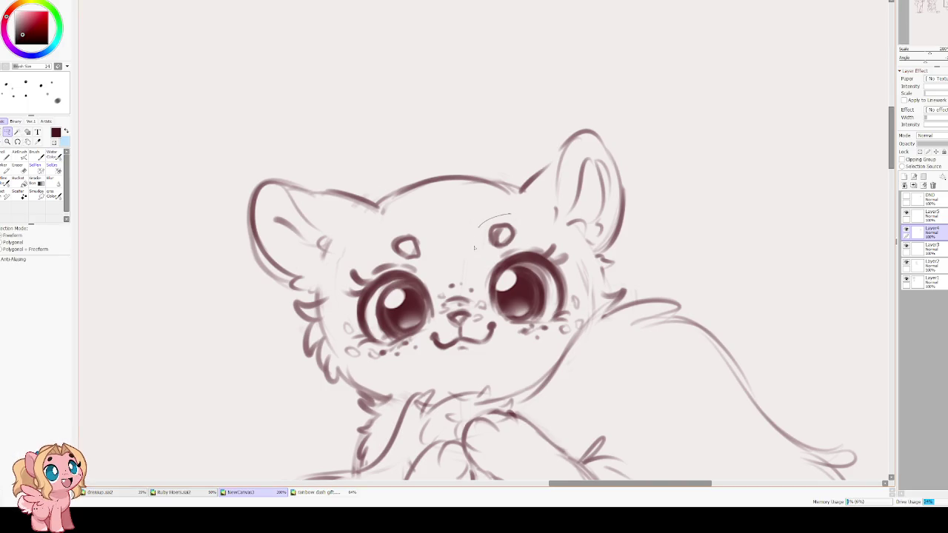
# Transform the right forehead mark slightly left and down, then deselect
pyautogui.moveTo(525, 232)
pyautogui.mouseDown()
pyautogui.moveTo(518, 219)
pyautogui.moveTo(502, 241)
pyautogui.mouseUp()
pyautogui.hotkey('ctrl', 't')
pyautogui.press('Return')
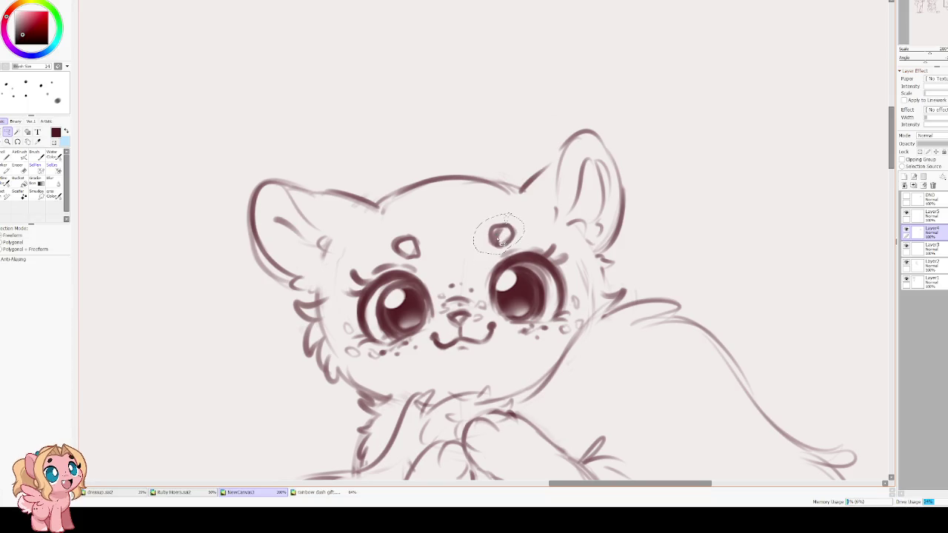
pyautogui.hotkey('ctrl', 't')
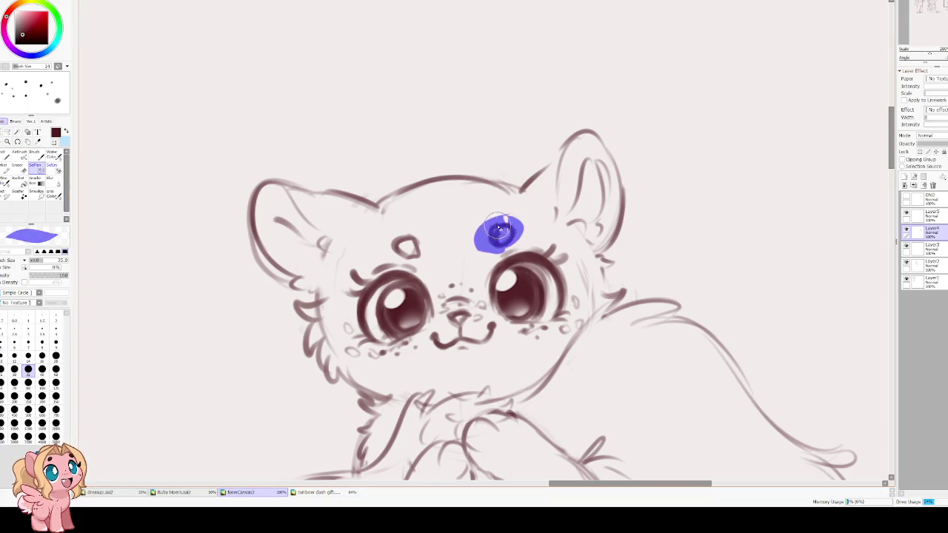
pyautogui.moveTo(501, 239); pyautogui.dragTo(491, 243)
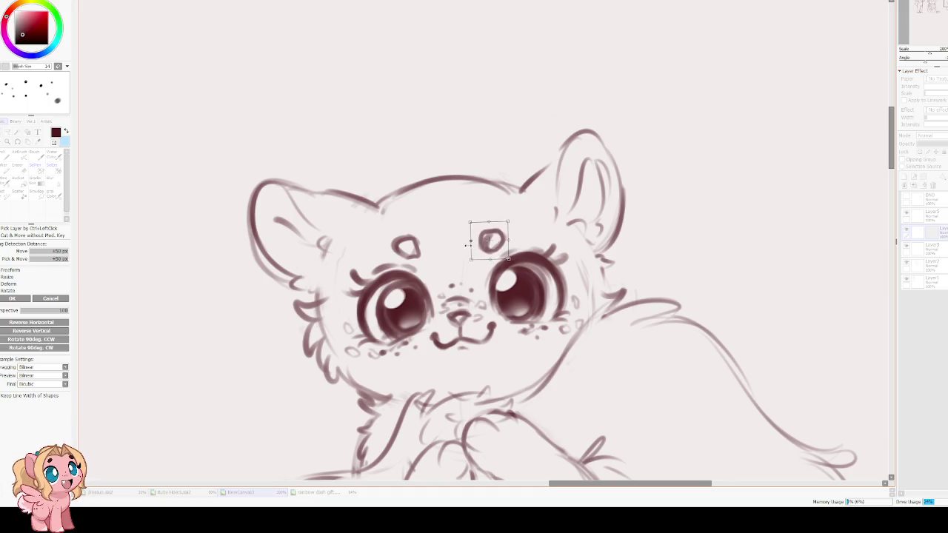
pyautogui.press('Return')
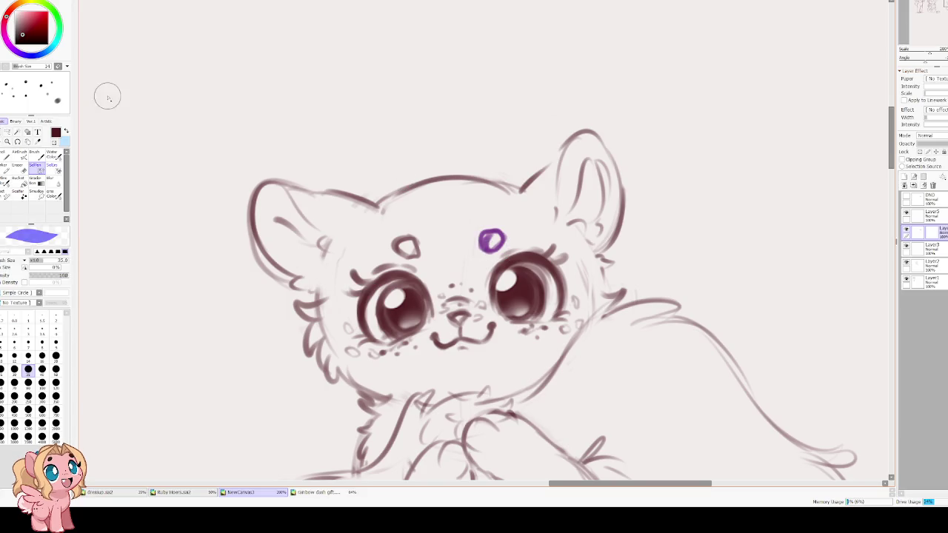
pyautogui.hotkey('ctrl', 'd')
# Select and transform the left forehead mark, then deselect
pyautogui.moveTo(402, 233)
pyautogui.mouseDown()
pyautogui.moveTo(394, 238)
pyautogui.moveTo(415, 251)
pyautogui.mouseUp()
pyautogui.hotkey('ctrl', 't')
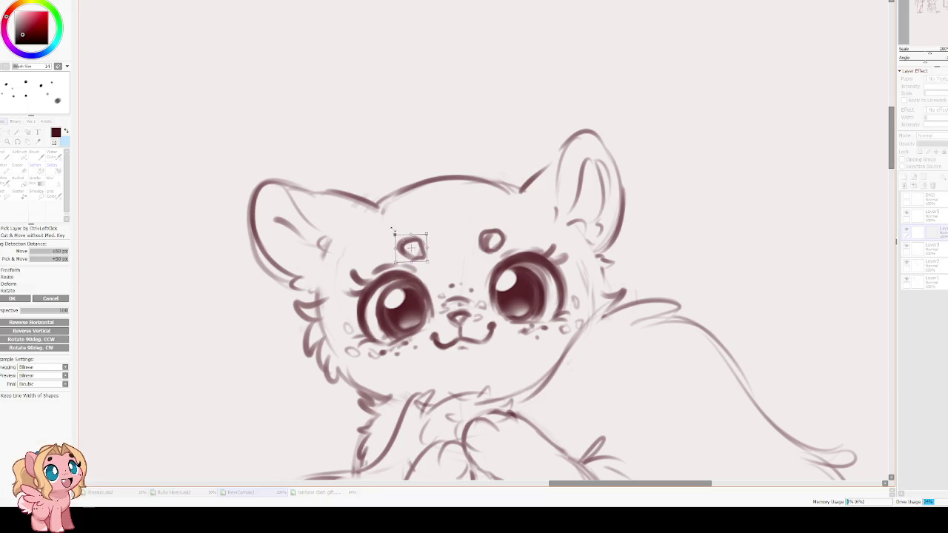
pyautogui.press('Return')
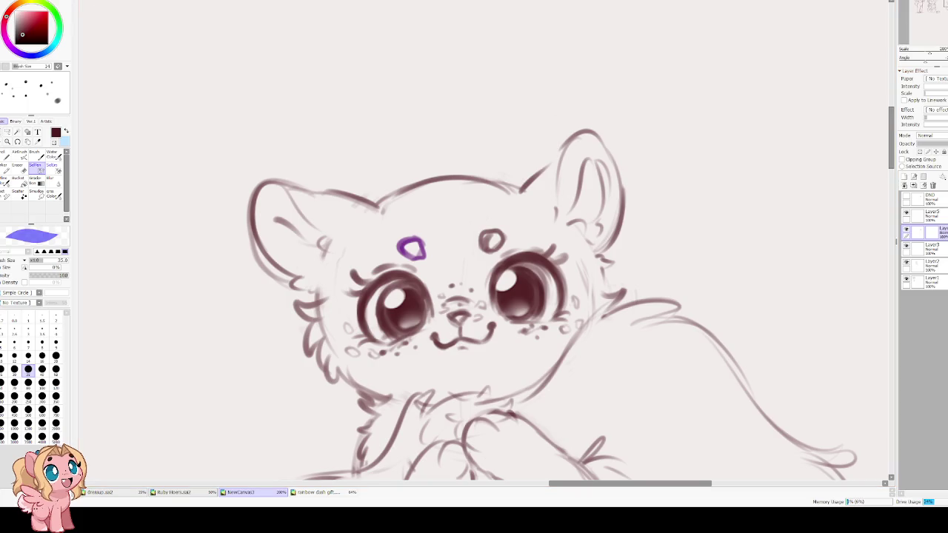
pyautogui.hotkey('ctrl', 'd')
# Darken the left half of the cat's mouth with Water Color
pyautogui.press('v')
pyautogui.moveTo(434, 336); pyautogui.dragTo(491, 337)
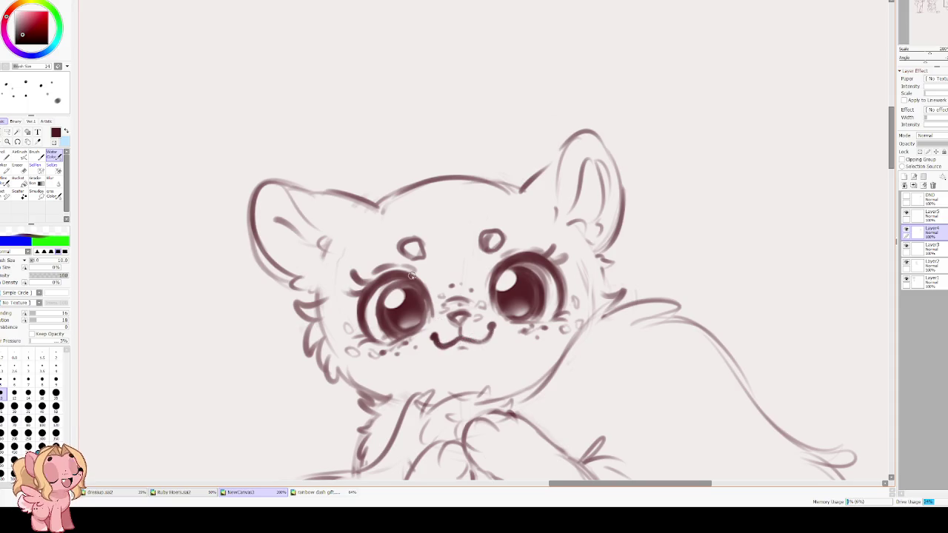
pyautogui.scroll(-3, 464, 258)
# Shrink the brush slightly and add a short stroke on the raised paw
pyautogui.scroll(1, 463, 257)
pyautogui.scroll(1, 463, 258)
pyautogui.press('[')
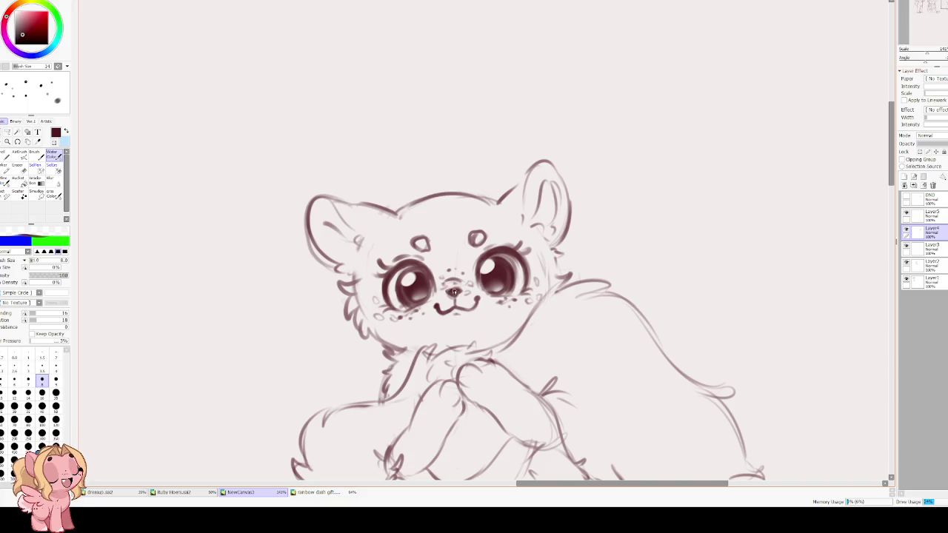
pyautogui.scroll(-3, 390, 110)
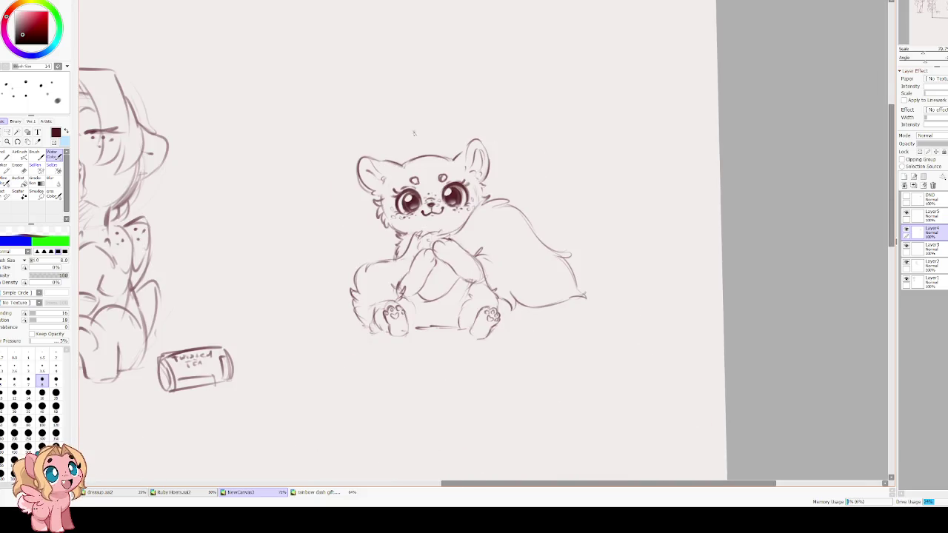
pyautogui.scroll(3, 447, 247)
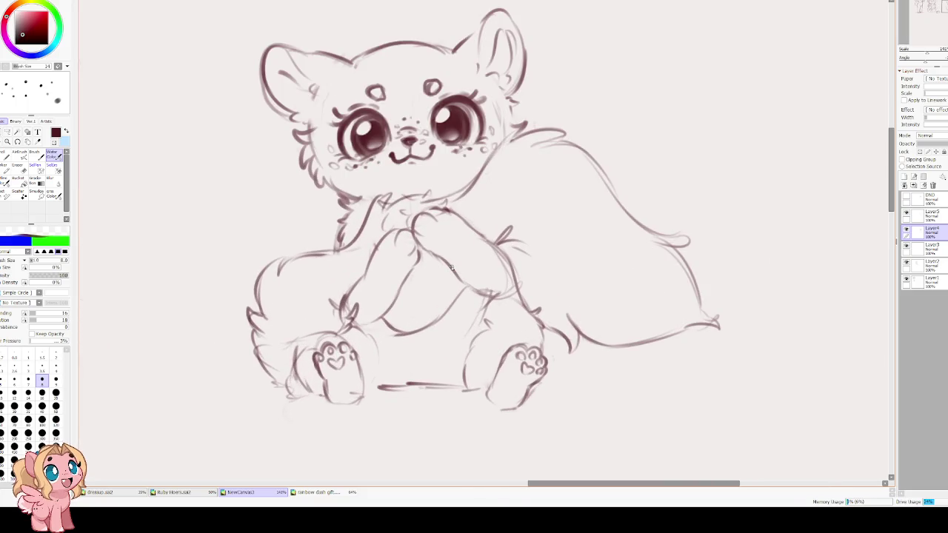
pyautogui.scroll(3, 369, 381)
pyautogui.scroll(1, 400, 379)
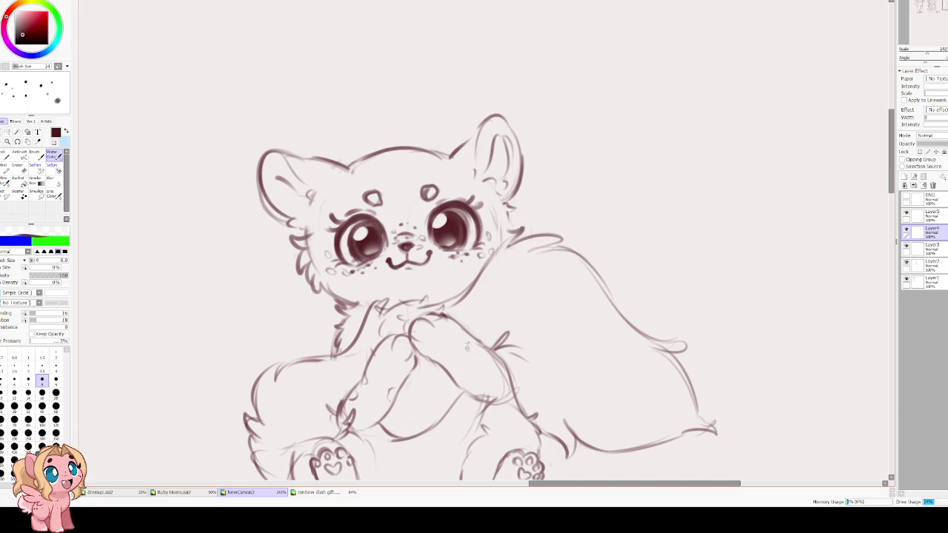
pyautogui.moveTo(484, 364); pyautogui.dragTo(486, 368)
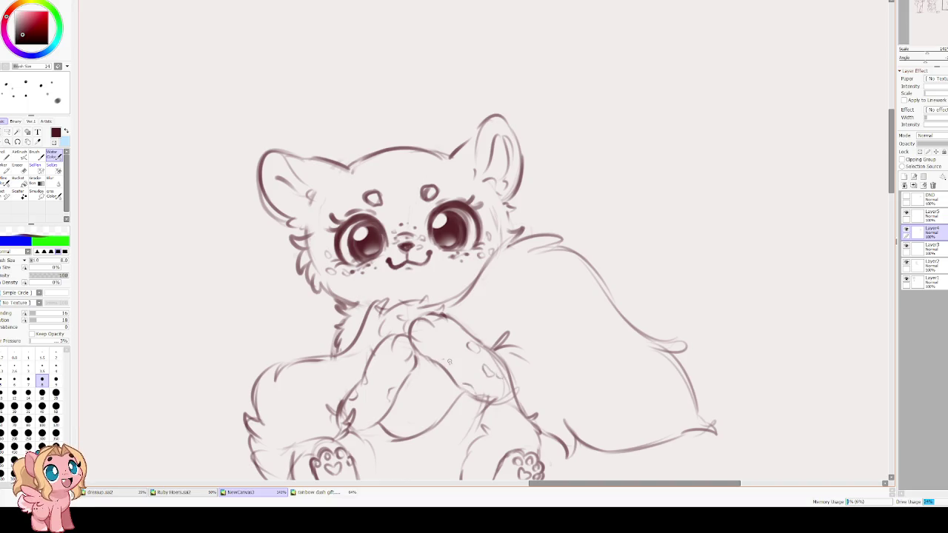
# Sketch fur on the left ear's top edge and head side, plus a right-cheek tuft
pyautogui.moveTo(382, 109); pyautogui.dragTo(406, 157)
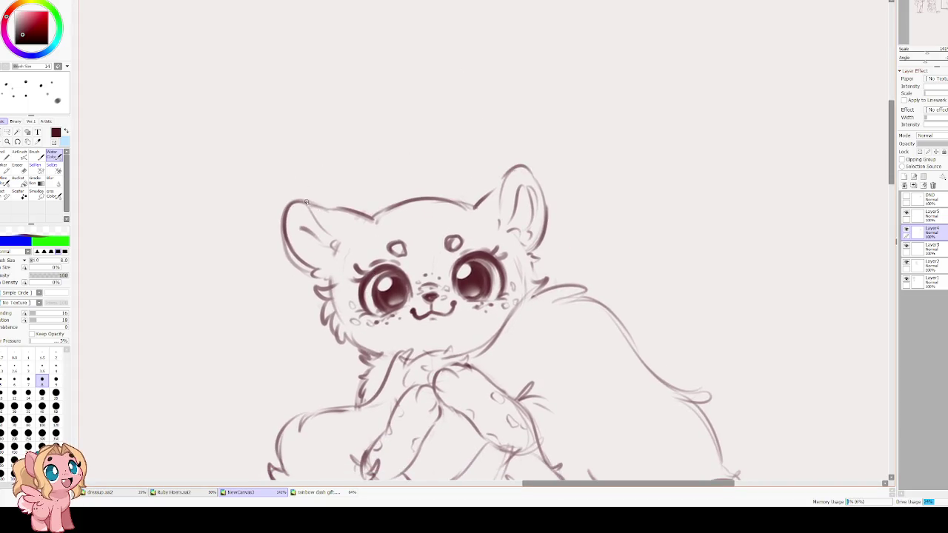
pyautogui.moveTo(292, 201); pyautogui.dragTo(340, 209)
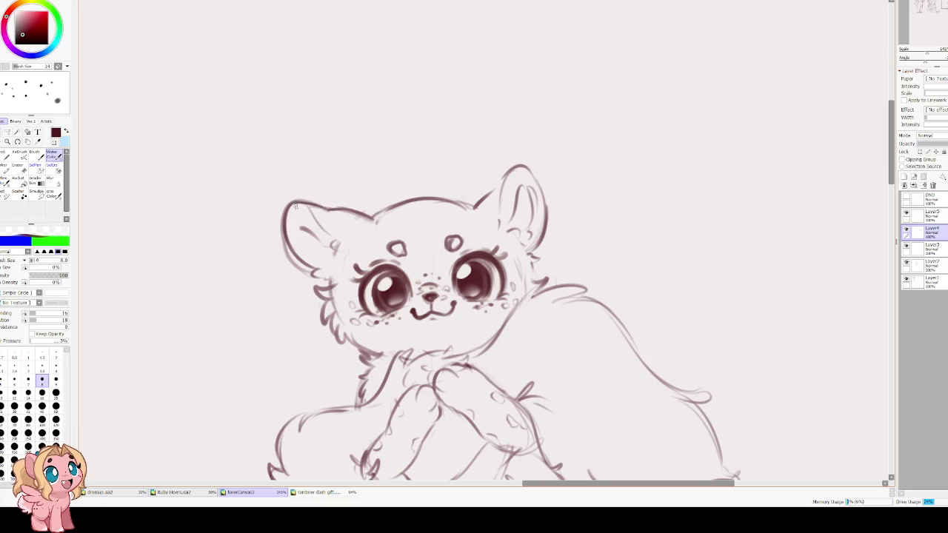
pyautogui.moveTo(285, 223); pyautogui.dragTo(316, 266)
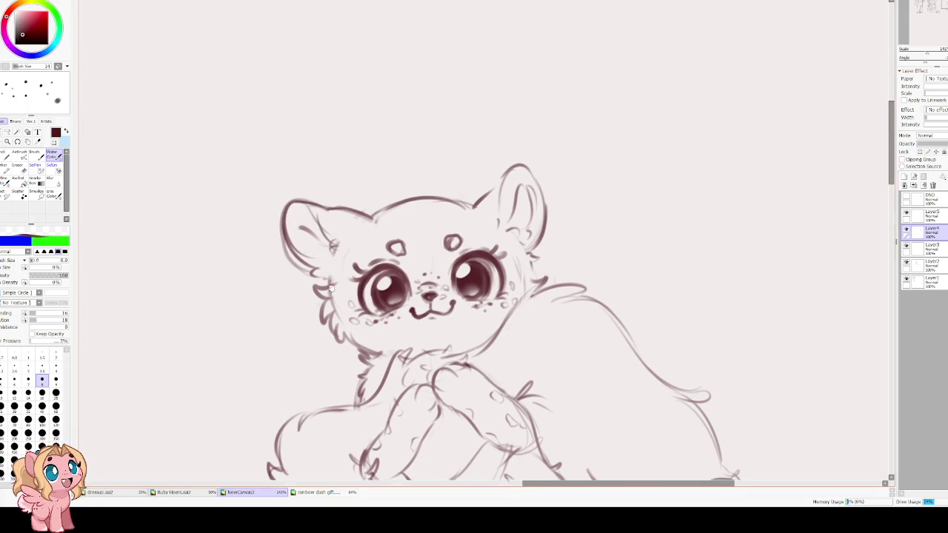
pyautogui.moveTo(314, 201); pyautogui.dragTo(272, 171)
pyautogui.moveTo(489, 228); pyautogui.dragTo(499, 247)
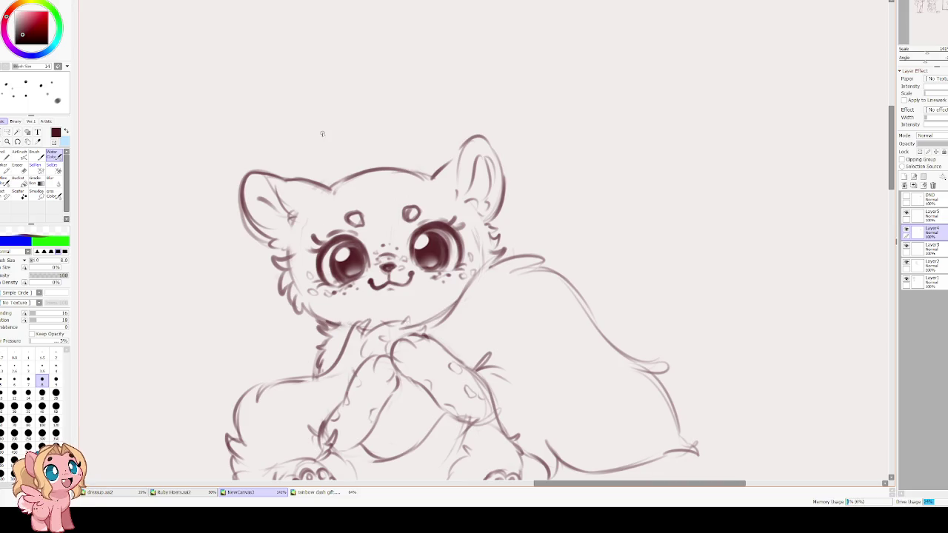
pyautogui.scroll(-2, 322, 133)
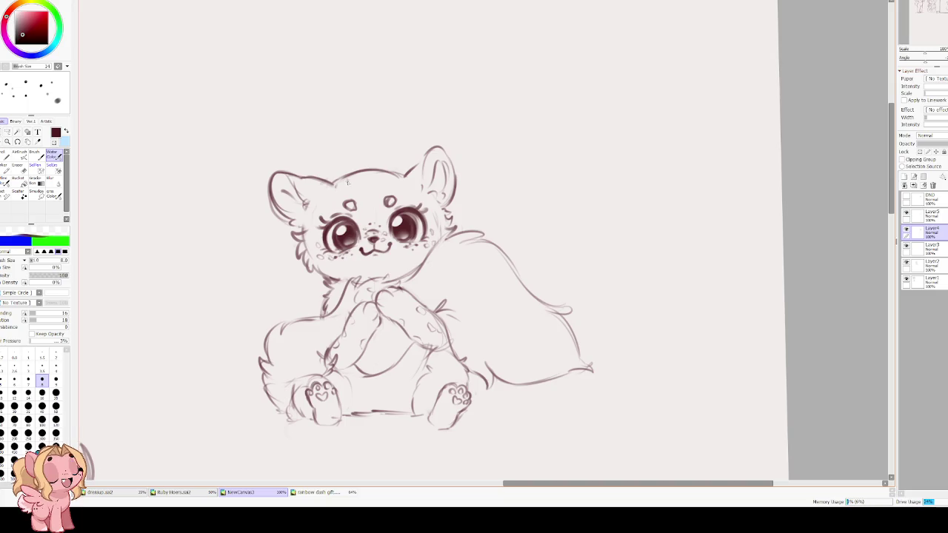
# Delete Layer5 from the layer stack
pyautogui.moveTo(291, 246); pyautogui.dragTo(424, 271)
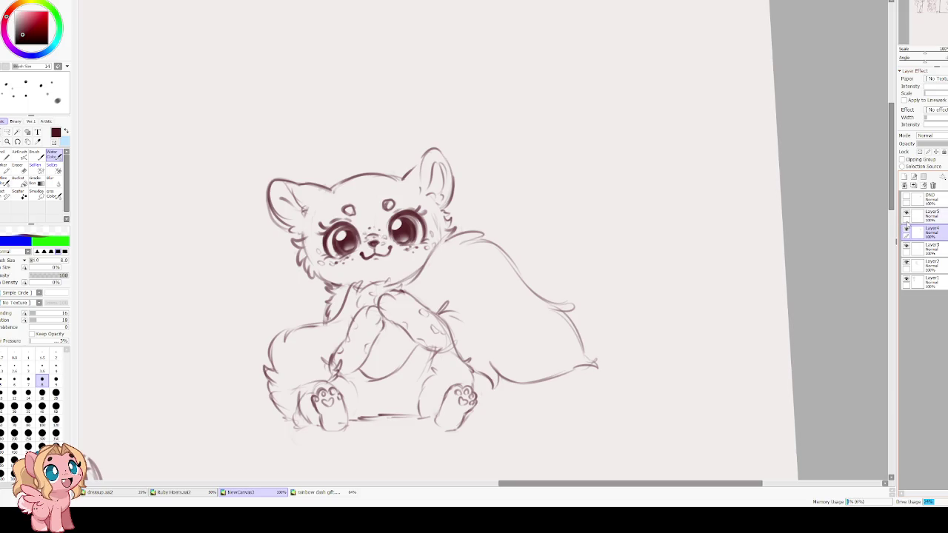
pyautogui.click(922, 216)
pyautogui.click(933, 185)
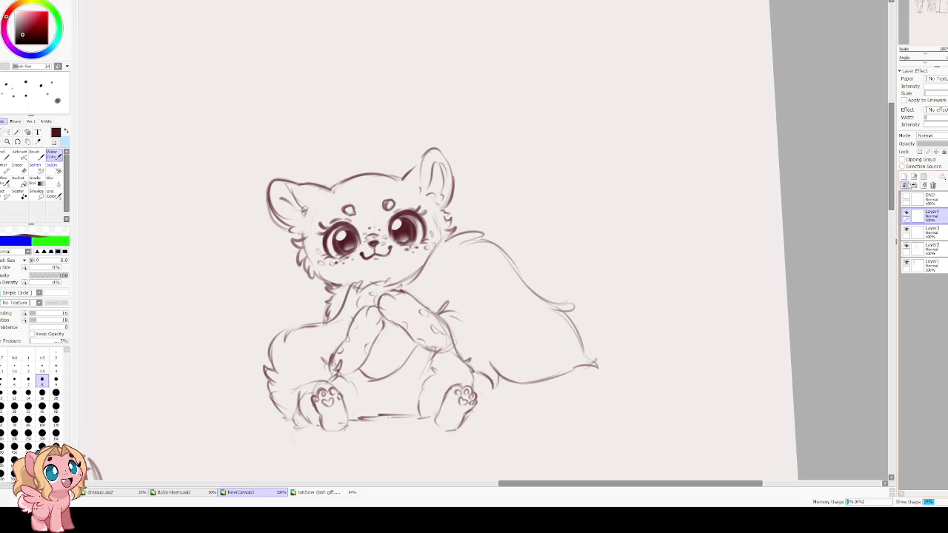
# Rotate the view back toward upright and enlarge the brush one size
pyautogui.moveTo(513, 232); pyautogui.dragTo(431, 142)
pyautogui.moveTo(305, 243); pyautogui.dragTo(318, 289)
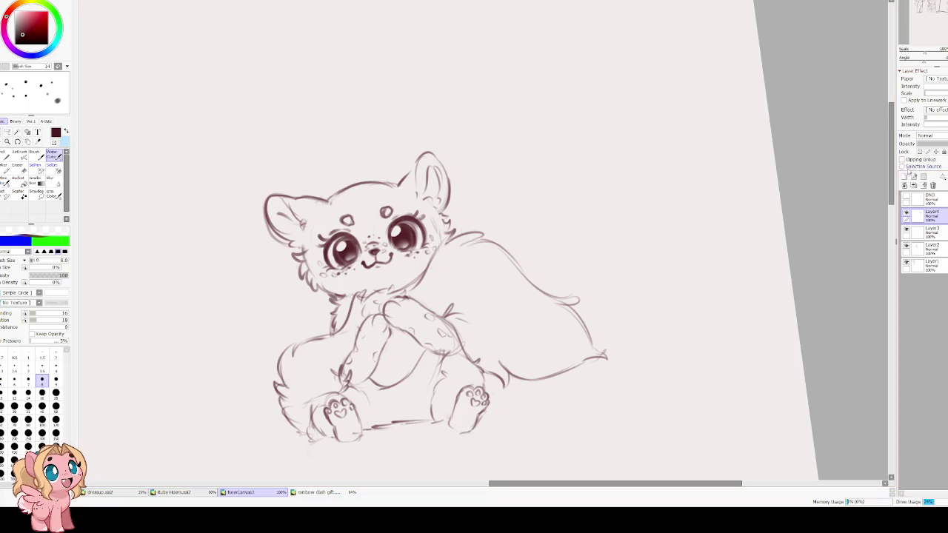
pyautogui.press(']')
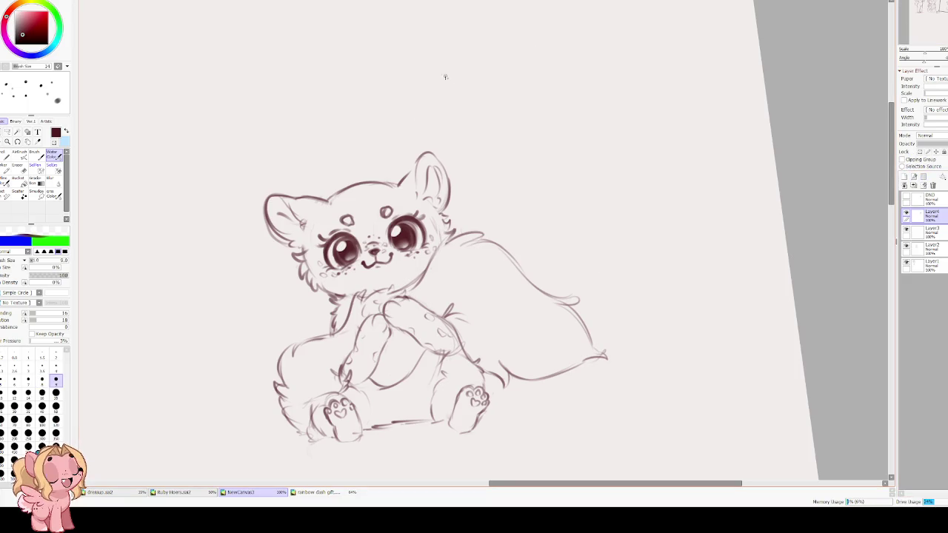
pyautogui.moveTo(341, 202)
pyautogui.mouseDown()
pyautogui.moveTo(296, 192)
pyautogui.moveTo(271, 238)
pyautogui.moveTo(291, 236)
pyautogui.moveTo(299, 256)
pyautogui.mouseUp()
pyautogui.scroll(2, 275, 180)
# Redraw the left ear with new inner-ear lines and darker edges
pyautogui.moveTo(263, 216)
pyautogui.mouseDown()
pyautogui.moveTo(226, 193)
pyautogui.moveTo(281, 193)
pyautogui.moveTo(294, 222)
pyautogui.mouseUp()
pyautogui.press('e')
pyautogui.press('b')
pyautogui.moveTo(276, 188)
pyautogui.mouseDown()
pyautogui.moveTo(308, 222)
pyautogui.moveTo(308, 238)
pyautogui.mouseUp()
pyautogui.moveTo(268, 186); pyautogui.dragTo(263, 226)
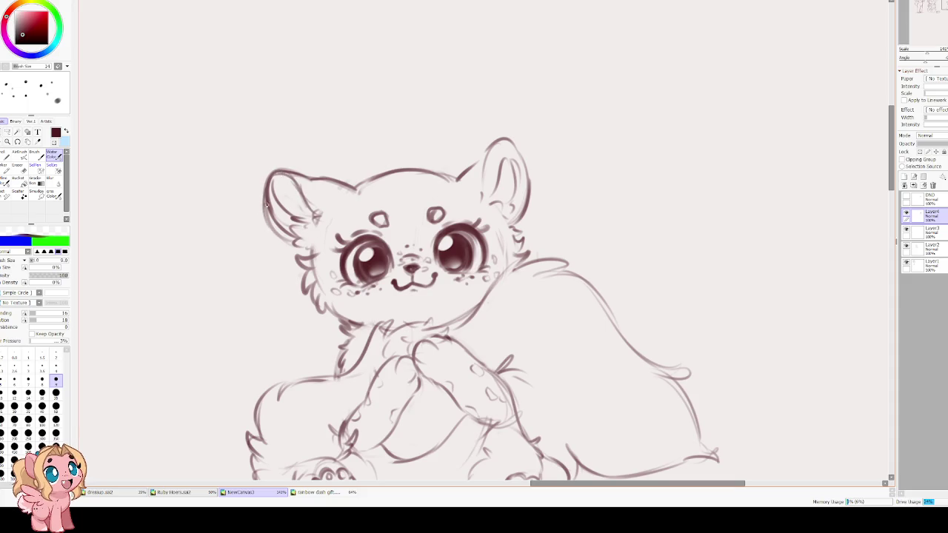
pyautogui.moveTo(282, 175)
pyautogui.mouseDown()
pyautogui.moveTo(299, 182)
pyautogui.moveTo(282, 228)
pyautogui.mouseUp()
pyautogui.moveTo(266, 191); pyautogui.dragTo(284, 228)
pyautogui.moveTo(271, 171)
pyautogui.mouseDown()
pyautogui.moveTo(314, 222)
pyautogui.moveTo(298, 231)
pyautogui.moveTo(301, 243)
pyautogui.mouseUp()
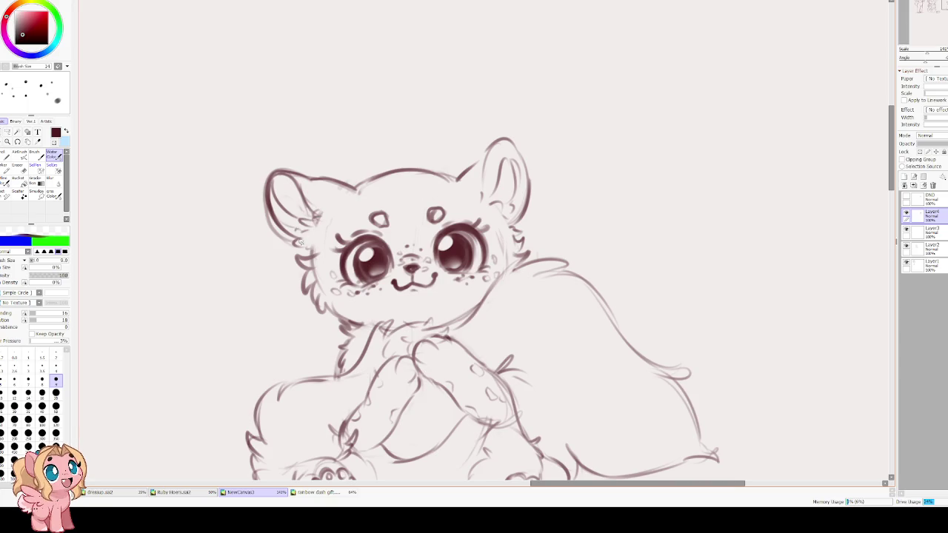
# Darken the right ear's inner lines, edges and tip, and touch up the left ear tip
pyautogui.moveTo(482, 201)
pyautogui.mouseDown()
pyautogui.moveTo(501, 192)
pyautogui.moveTo(500, 212)
pyautogui.mouseUp()
pyautogui.moveTo(498, 177)
pyautogui.mouseDown()
pyautogui.moveTo(511, 156)
pyautogui.moveTo(523, 189)
pyautogui.mouseUp()
pyautogui.moveTo(509, 158)
pyautogui.mouseDown()
pyautogui.moveTo(511, 201)
pyautogui.moveTo(522, 171)
pyautogui.mouseUp()
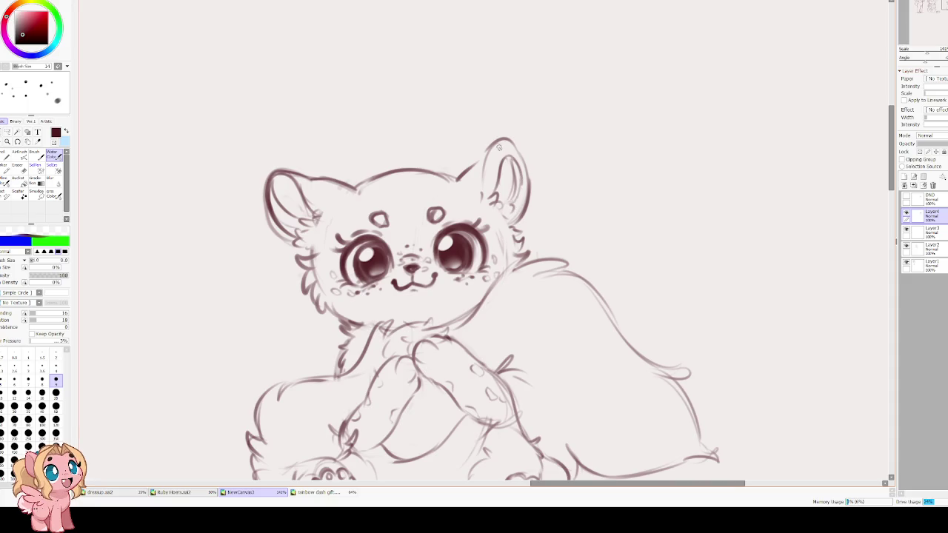
pyautogui.moveTo(495, 145); pyautogui.dragTo(480, 193)
pyautogui.moveTo(514, 143); pyautogui.dragTo(530, 188)
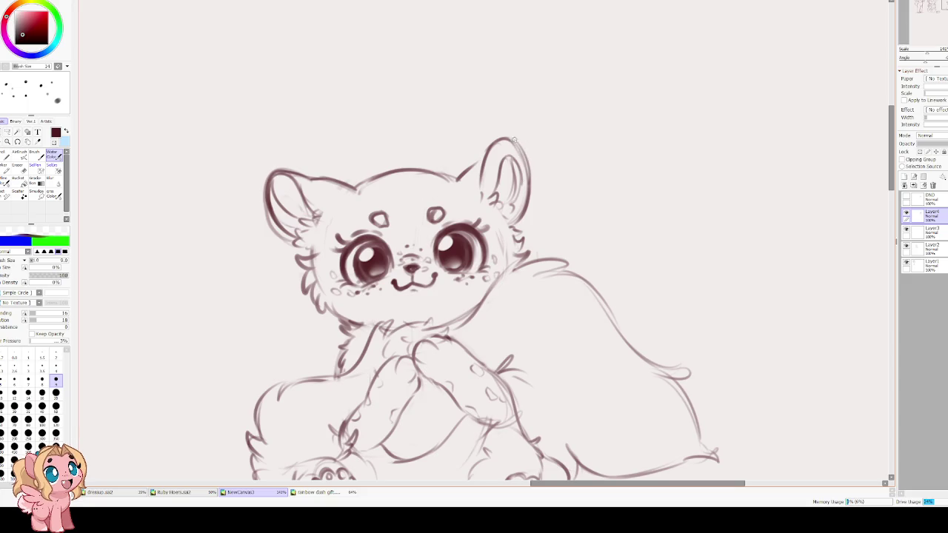
pyautogui.moveTo(278, 168)
pyautogui.mouseDown()
pyautogui.moveTo(273, 160)
pyautogui.moveTo(269, 185)
pyautogui.mouseUp()
pyautogui.moveTo(506, 137); pyautogui.dragTo(522, 145)
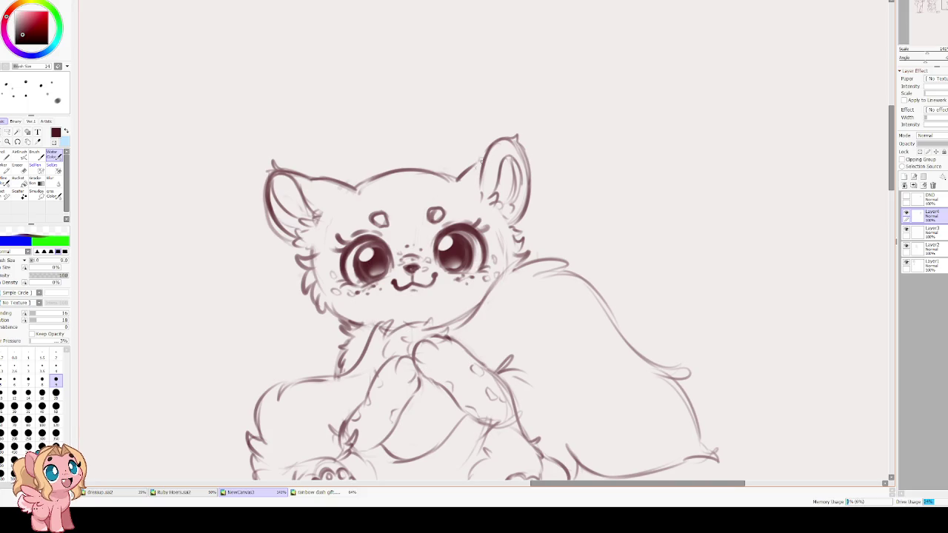
# Lift the right corner of the cub's mouth
pyautogui.scroll(-2, 422, 111)
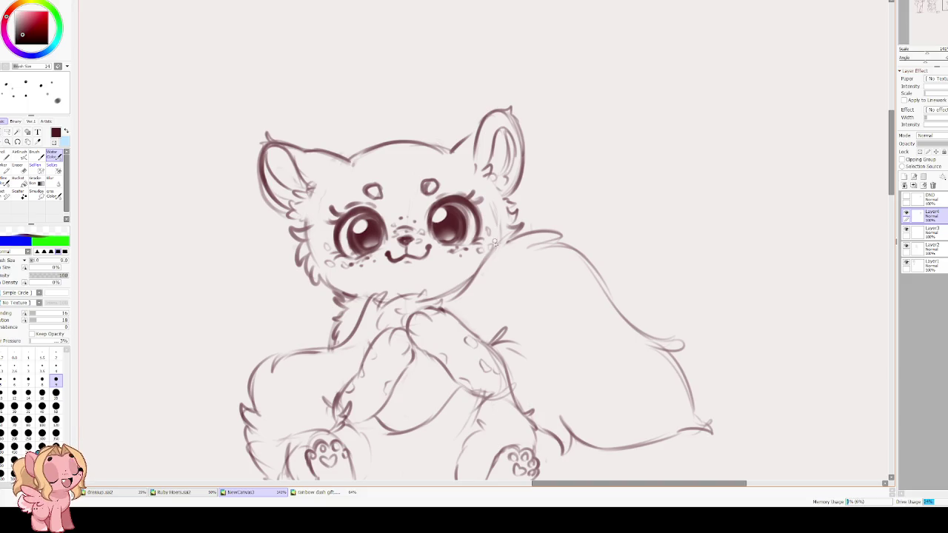
pyautogui.press('e')
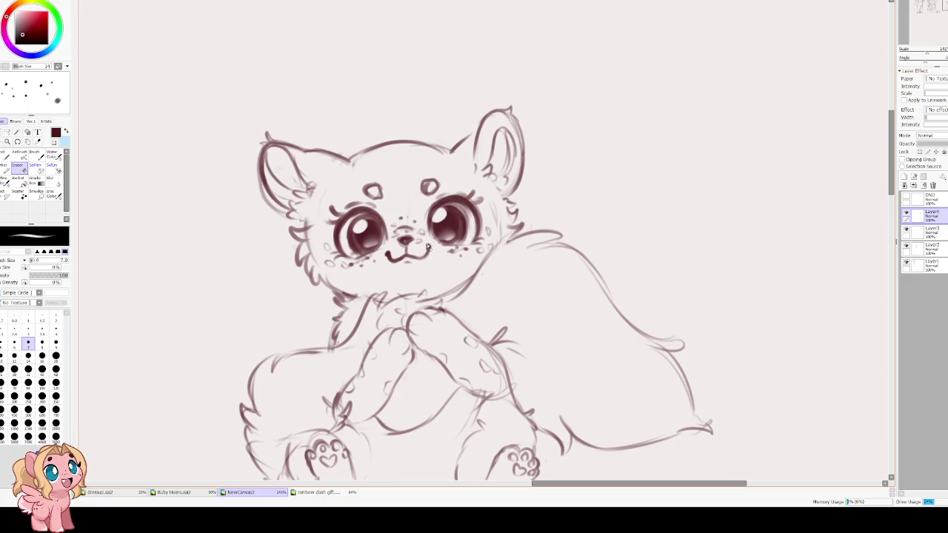
pyautogui.press('e')
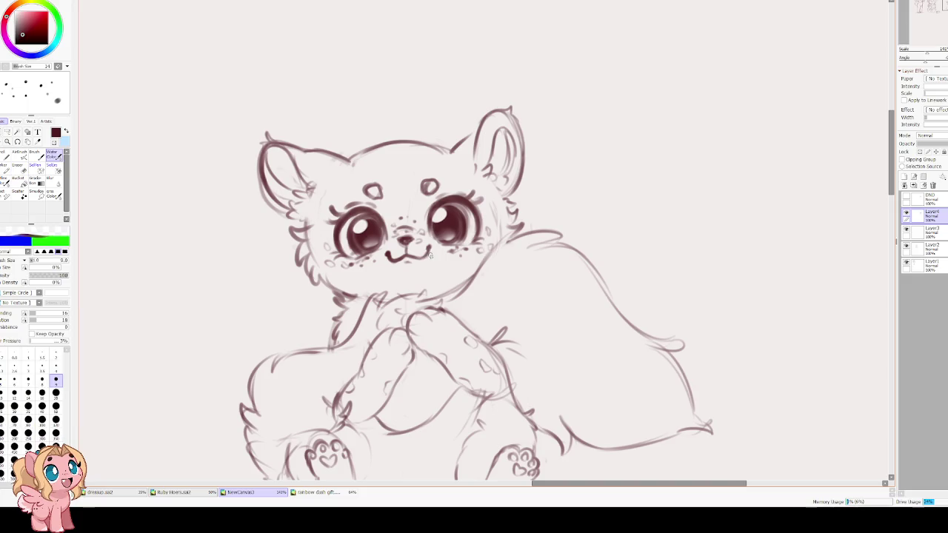
pyautogui.moveTo(423, 257); pyautogui.dragTo(428, 250)
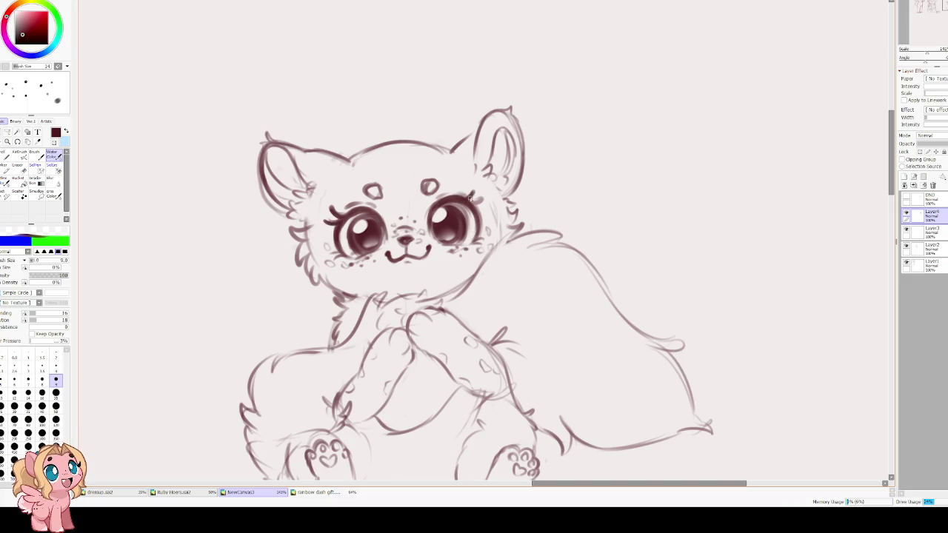
# Add lashes at the right eye's outer corner and shade the lower left eye
pyautogui.moveTo(470, 198); pyautogui.dragTo(485, 218)
pyautogui.moveTo(339, 226); pyautogui.dragTo(328, 233)
pyautogui.moveTo(476, 211); pyautogui.dragTo(486, 208)
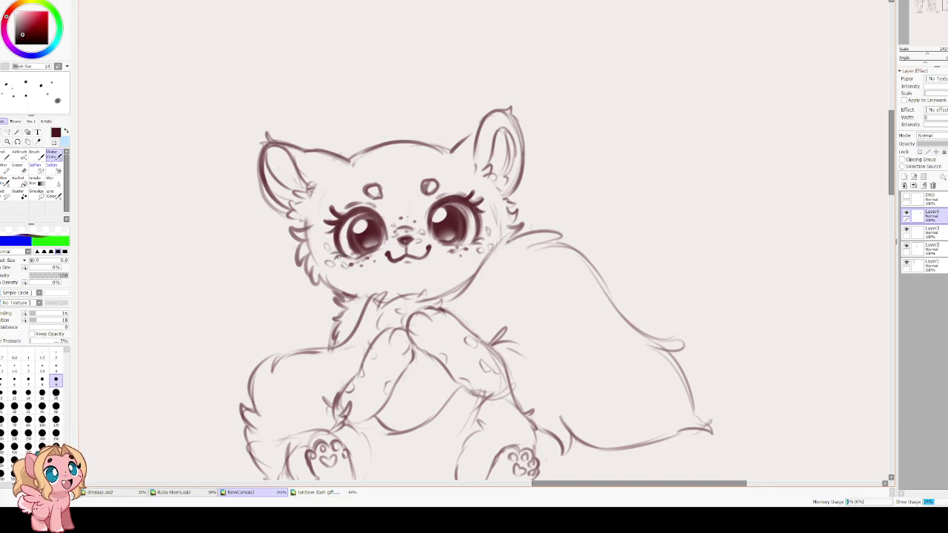
pyautogui.moveTo(476, 242); pyautogui.dragTo(487, 236)
pyautogui.moveTo(362, 254); pyautogui.dragTo(393, 247)
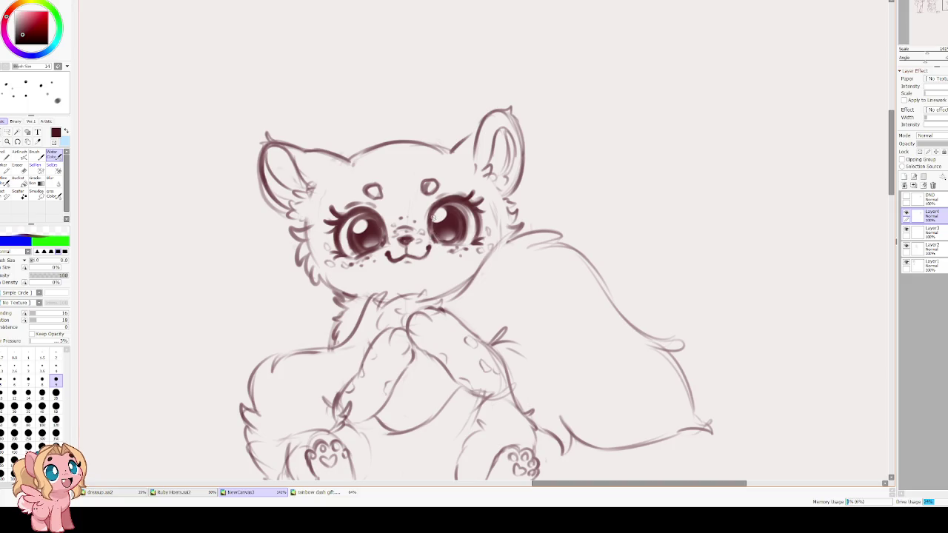
pyautogui.scroll(-5, 392, 114)
pyautogui.scroll(4, 422, 181)
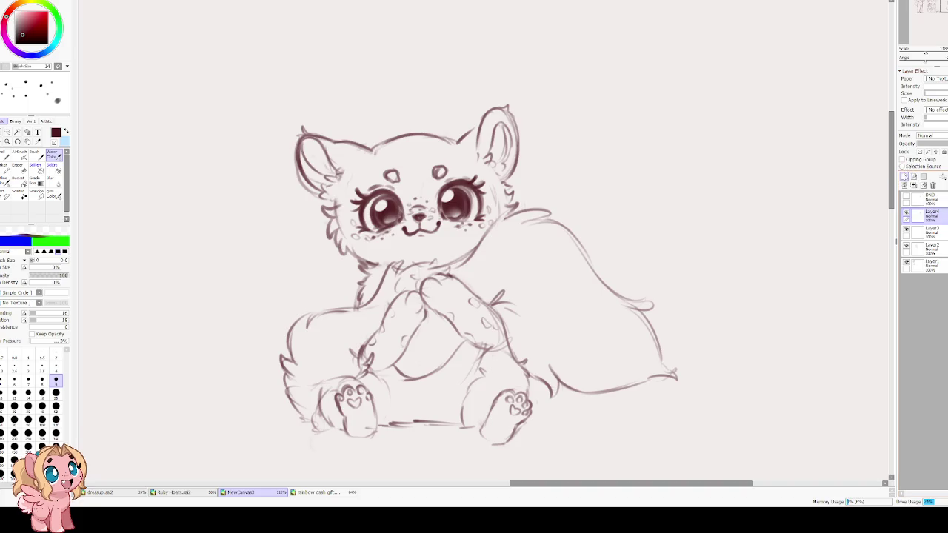
# On a new layer with a larger brush, try bangs strokes over the forehead, undoing the misses
pyautogui.click(904, 177)
pyautogui.press(']')
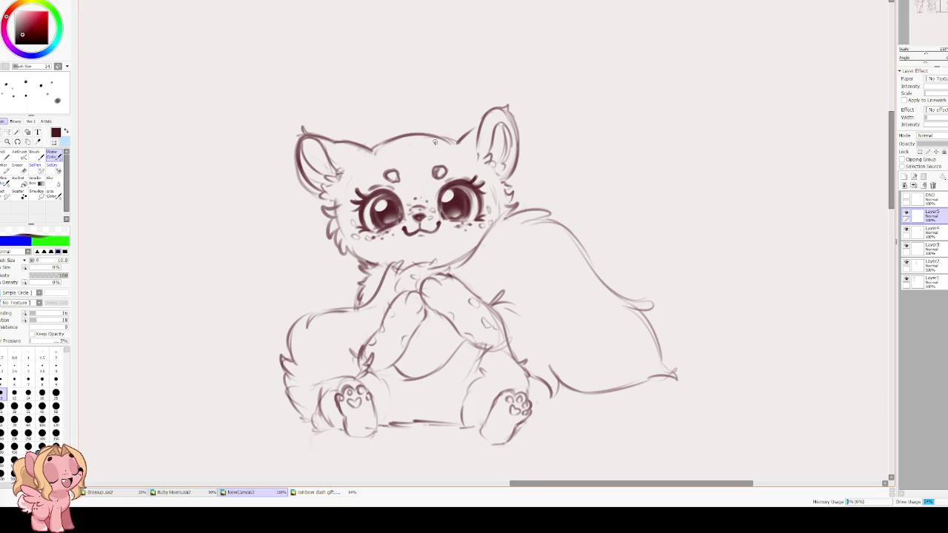
pyautogui.moveTo(409, 131); pyautogui.dragTo(412, 146)
pyautogui.moveTo(403, 126); pyautogui.dragTo(363, 189)
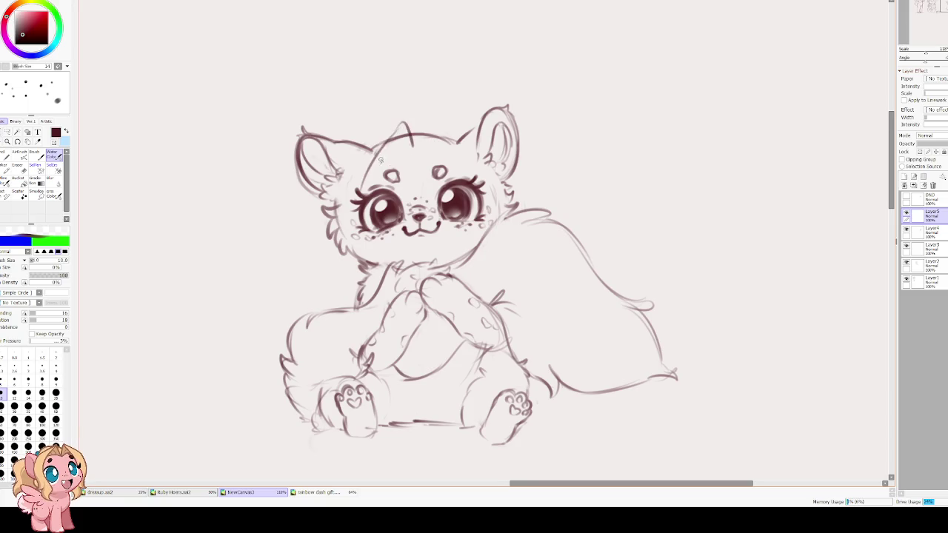
pyautogui.moveTo(408, 117); pyautogui.dragTo(347, 148)
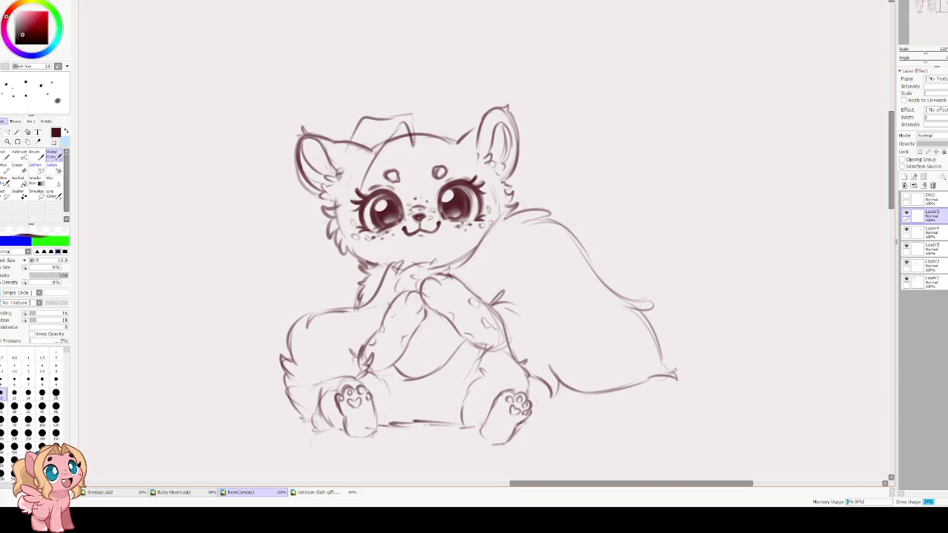
pyautogui.hotkey('ctrl', 'z')
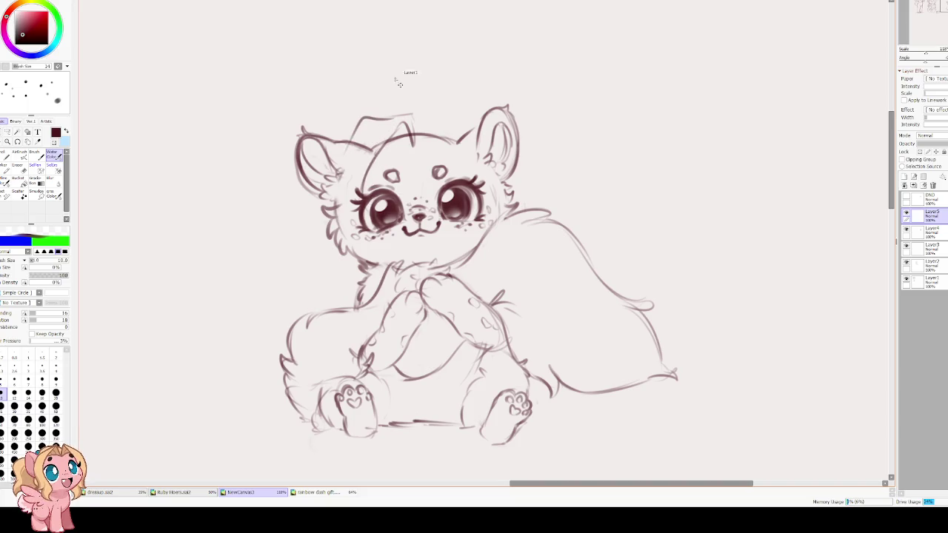
pyautogui.moveTo(406, 124); pyautogui.dragTo(385, 203)
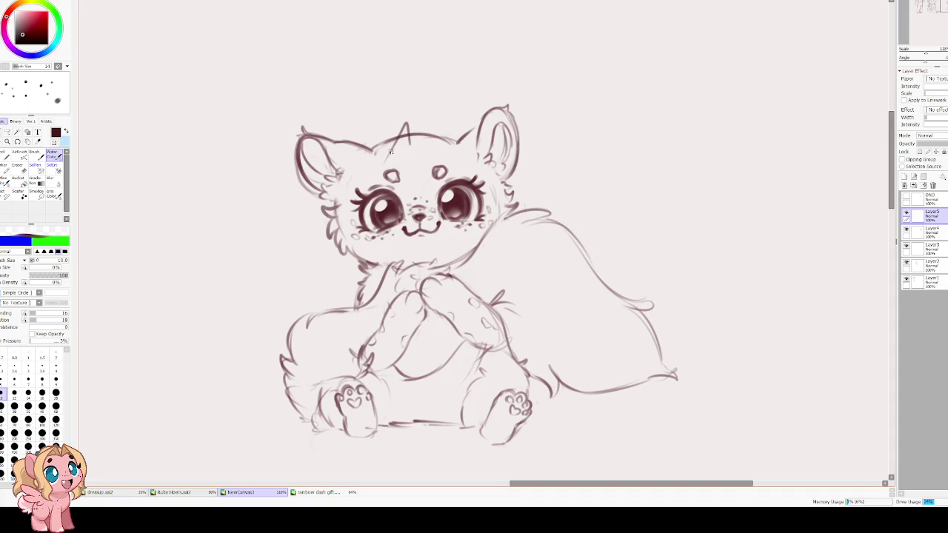
pyautogui.moveTo(408, 116); pyautogui.dragTo(354, 148)
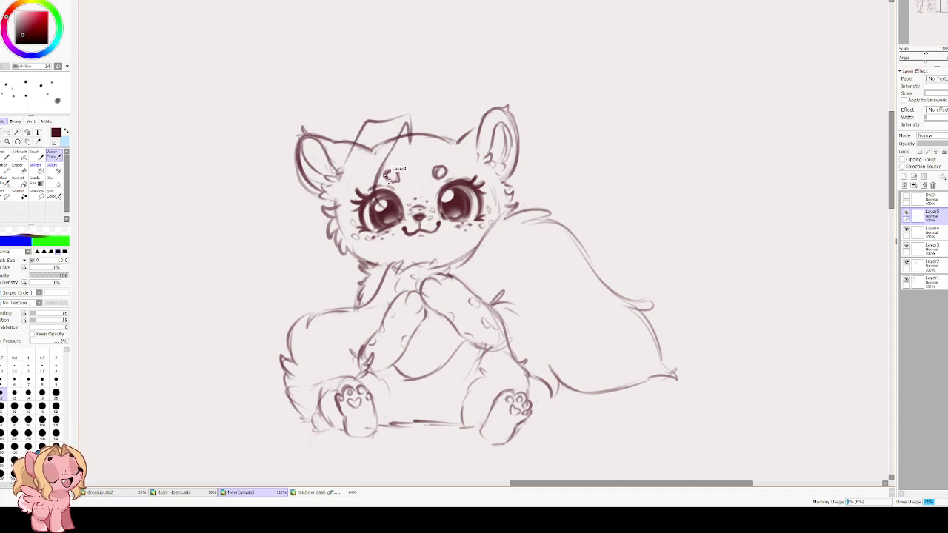
pyautogui.hotkey('ctrl', 'z')
pyautogui.hotkey('ctrl', 'z')
# Draw bangs down the forehead and left cheek with cheek and chin fur, then shrink them slightly
pyautogui.moveTo(406, 135); pyautogui.dragTo(367, 189)
pyautogui.moveTo(409, 147)
pyautogui.mouseDown()
pyautogui.moveTo(404, 120)
pyautogui.moveTo(364, 130)
pyautogui.moveTo(328, 222)
pyautogui.mouseUp()
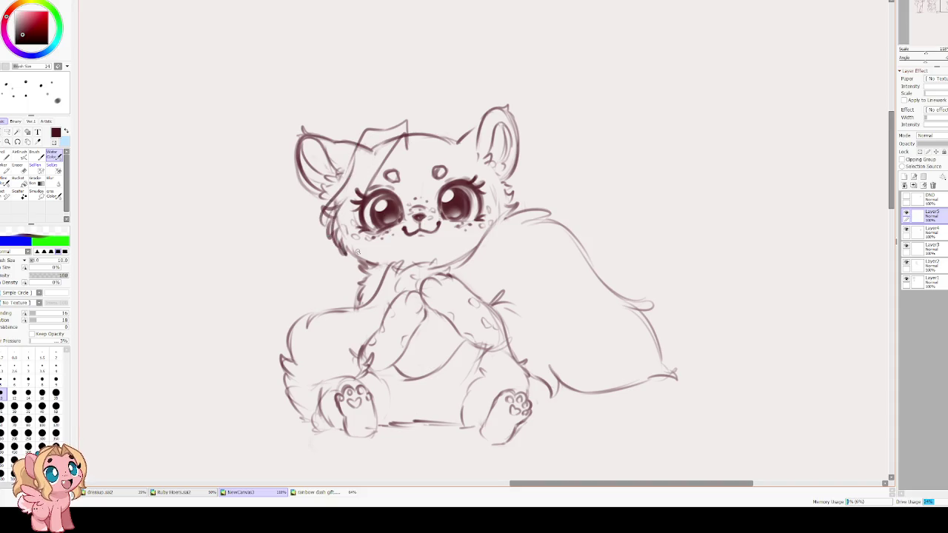
pyautogui.moveTo(330, 216)
pyautogui.mouseDown()
pyautogui.moveTo(342, 264)
pyautogui.moveTo(334, 234)
pyautogui.mouseUp()
pyautogui.moveTo(391, 216)
pyautogui.mouseDown()
pyautogui.moveTo(363, 249)
pyautogui.moveTo(341, 255)
pyautogui.mouseUp()
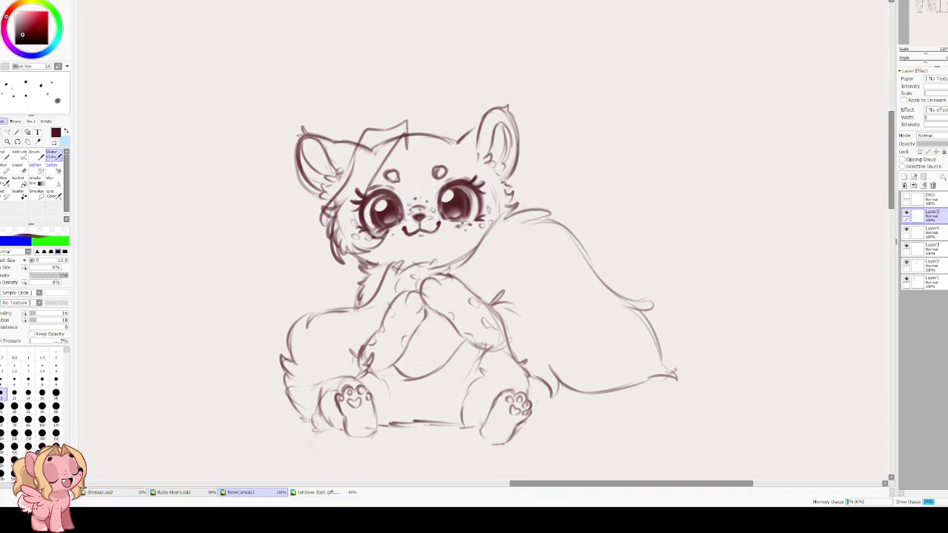
pyautogui.hotkey('ctrl', 't')
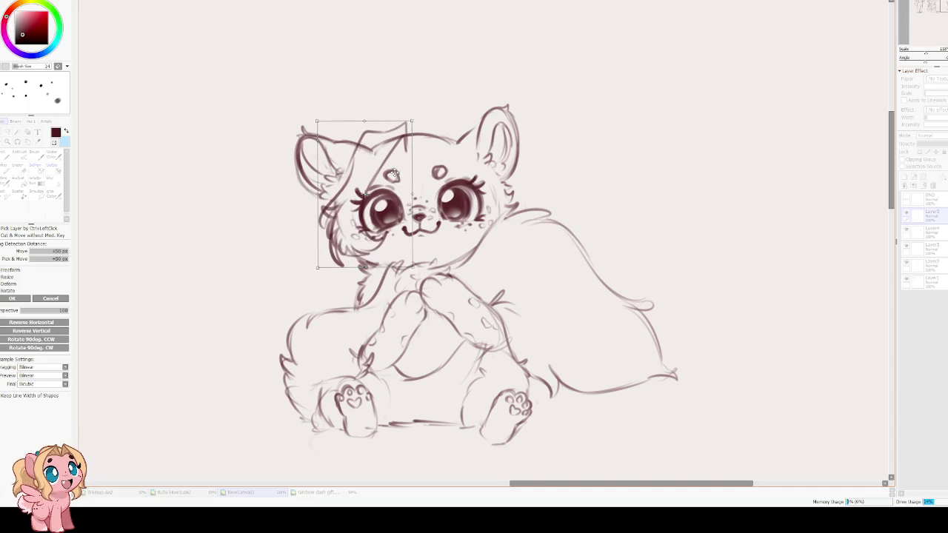
pyautogui.moveTo(409, 123); pyautogui.dragTo(386, 147)
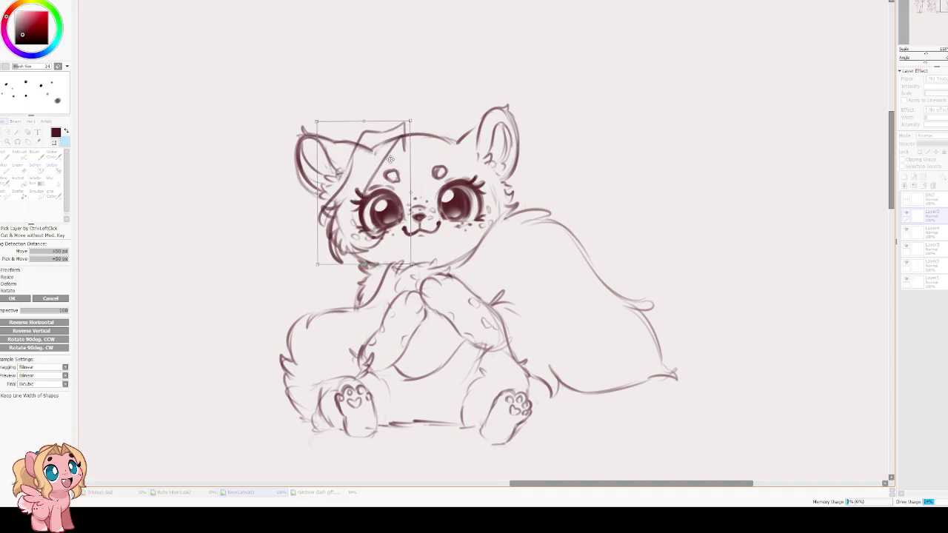
pyautogui.press('Return')
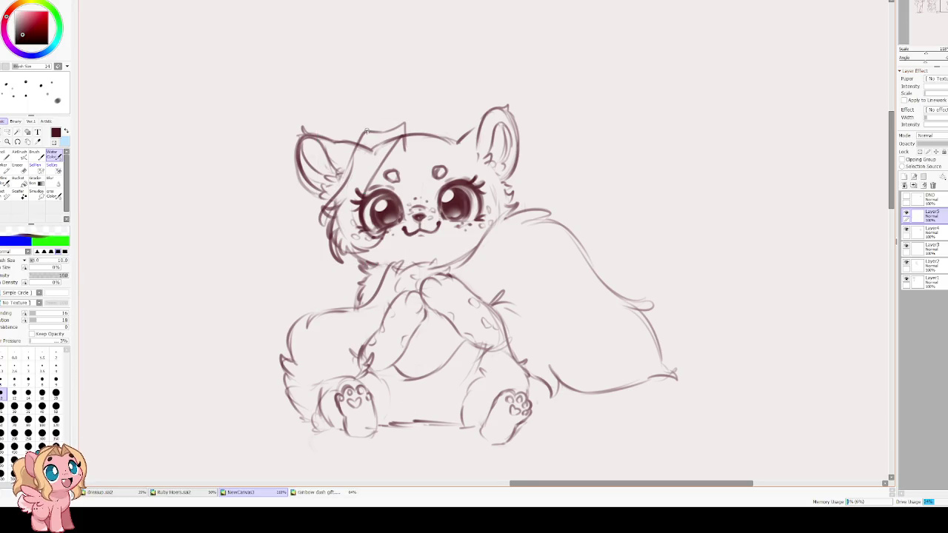
# Add short hair strands on top of the head, plus marks by the right eye and right-cheek fur
pyautogui.moveTo(404, 132)
pyautogui.mouseDown()
pyautogui.moveTo(437, 135)
pyautogui.moveTo(429, 120)
pyautogui.mouseUp()
pyautogui.hotkey('ctrl', 'z')
pyautogui.moveTo(425, 127)
pyautogui.mouseDown()
pyautogui.moveTo(465, 130)
pyautogui.moveTo(445, 132)
pyautogui.mouseUp()
pyautogui.moveTo(441, 219)
pyautogui.mouseDown()
pyautogui.moveTo(487, 236)
pyautogui.moveTo(489, 255)
pyautogui.mouseUp()
pyautogui.moveTo(506, 207); pyautogui.dragTo(493, 256)
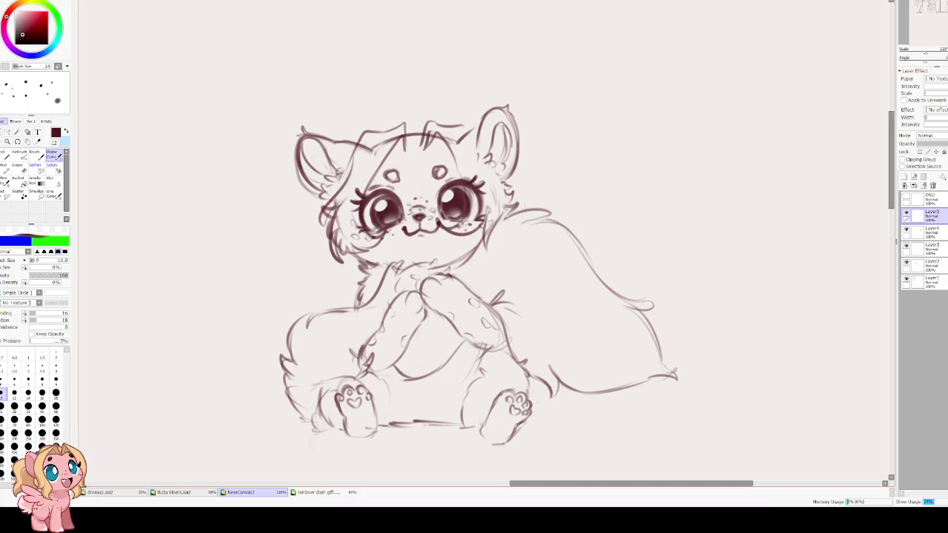
pyautogui.moveTo(511, 188); pyautogui.dragTo(501, 231)
pyautogui.moveTo(505, 163); pyautogui.dragTo(496, 200)
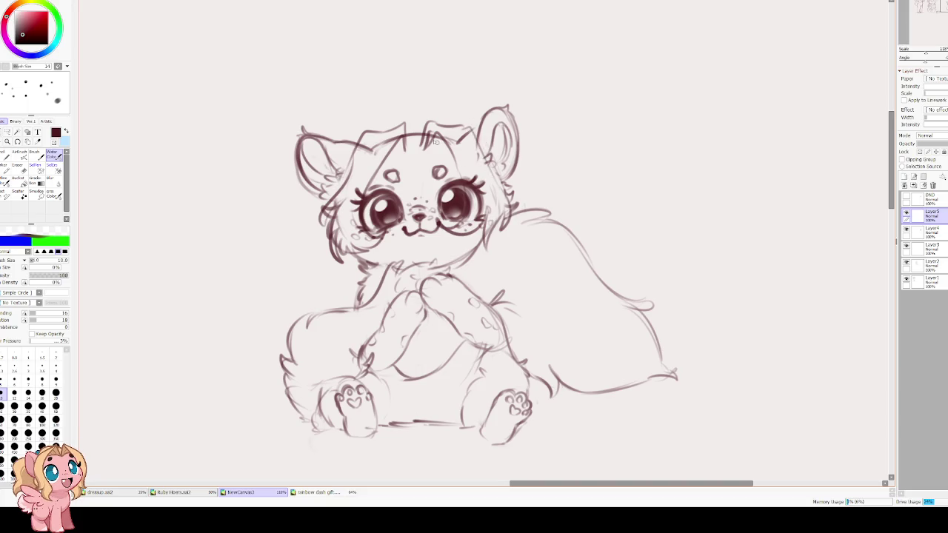
pyautogui.hotkey('ctrl', 't')
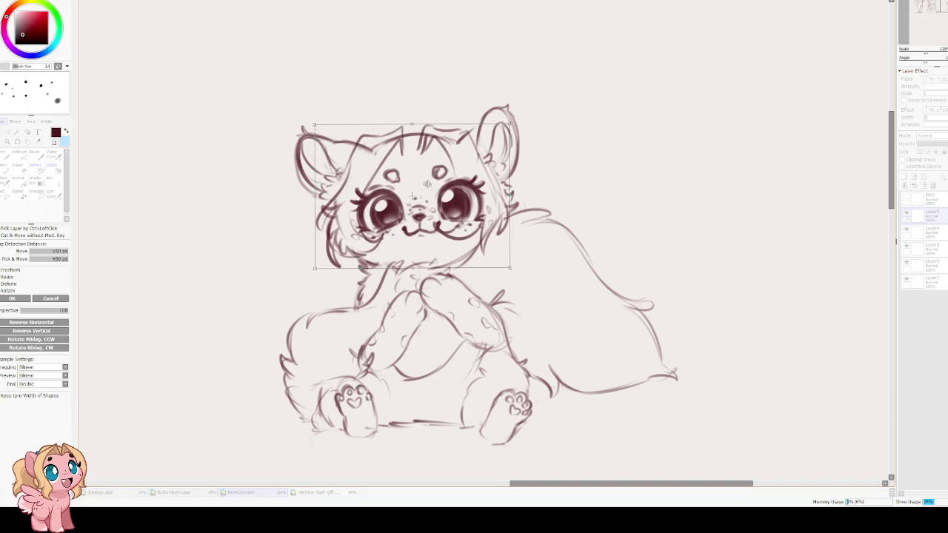
# Apply the hair transform, erase stray right-cheek strokes with a size-30 eraser, redraw cheek marks, and nudge the hair up
pyautogui.press('Return')
pyautogui.moveTo(395, 156)
pyautogui.mouseDown()
pyautogui.moveTo(400, 175)
pyautogui.moveTo(394, 152)
pyautogui.moveTo(468, 154)
pyautogui.mouseUp()
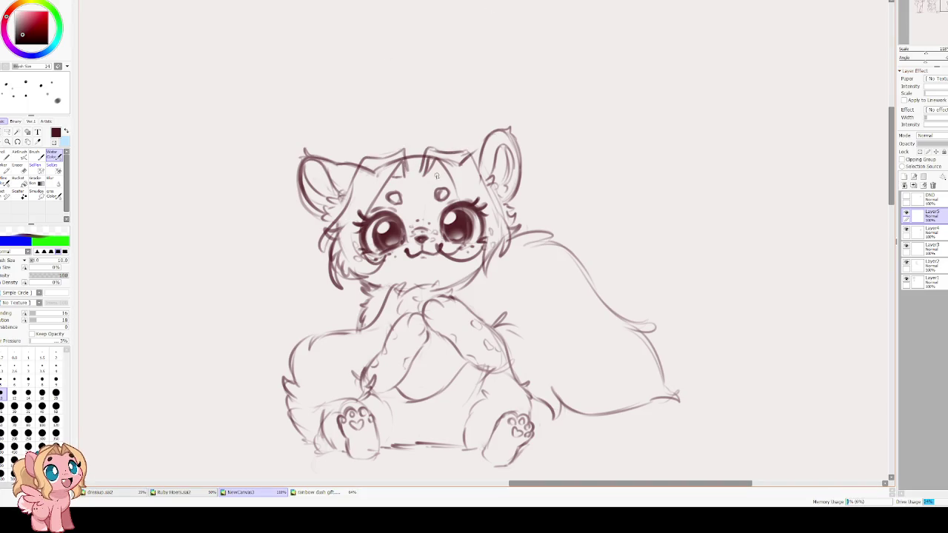
pyautogui.press('e')
pyautogui.press(']')
pyautogui.press(']')
pyautogui.press(']')
pyautogui.press(']')
pyautogui.press(']')
pyautogui.press(']')
pyautogui.press(']')
pyautogui.press(']')
pyautogui.moveTo(448, 249); pyautogui.dragTo(468, 244)
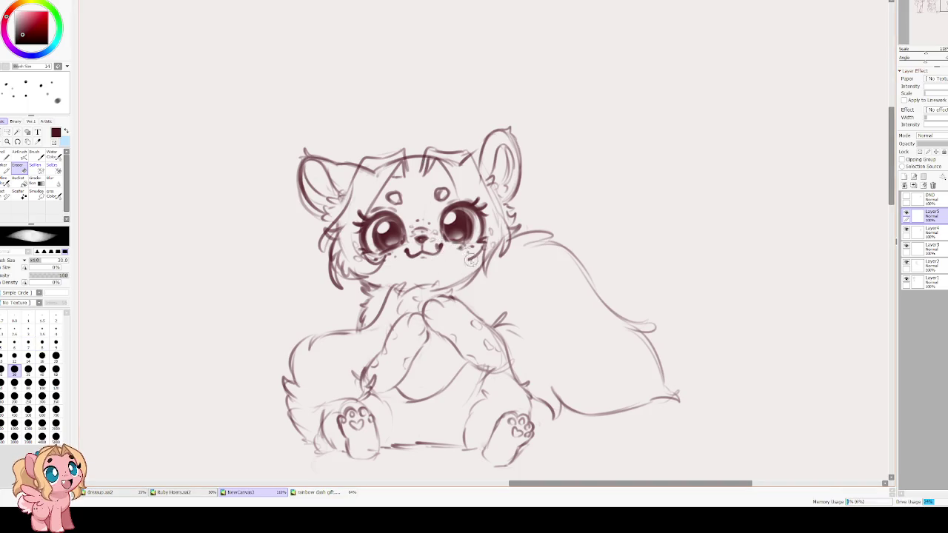
pyautogui.press('e')
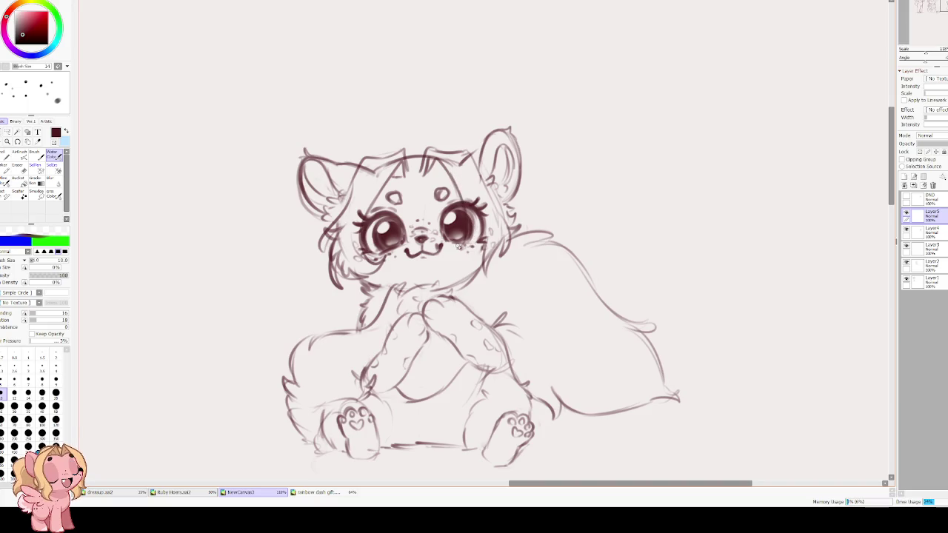
pyautogui.moveTo(447, 255); pyautogui.dragTo(474, 252)
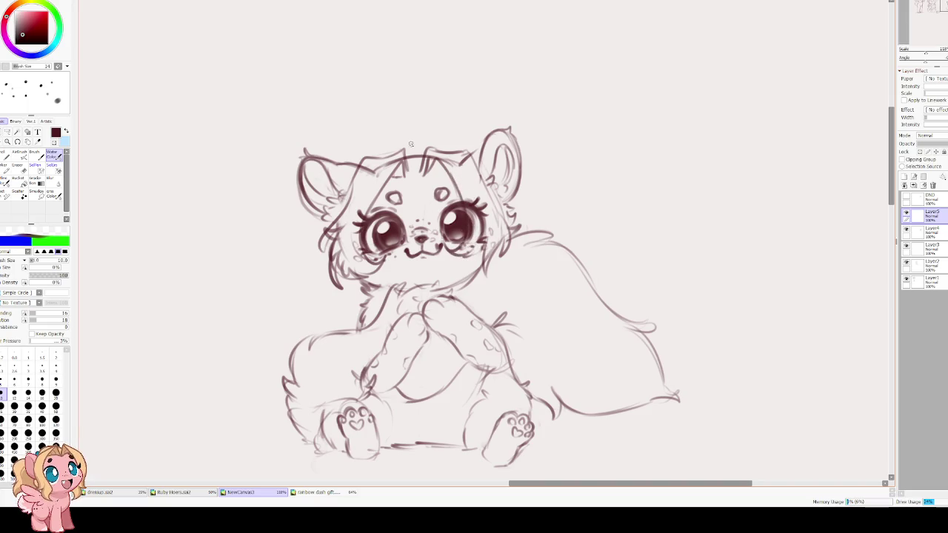
pyautogui.hotkey('ctrl', 't')
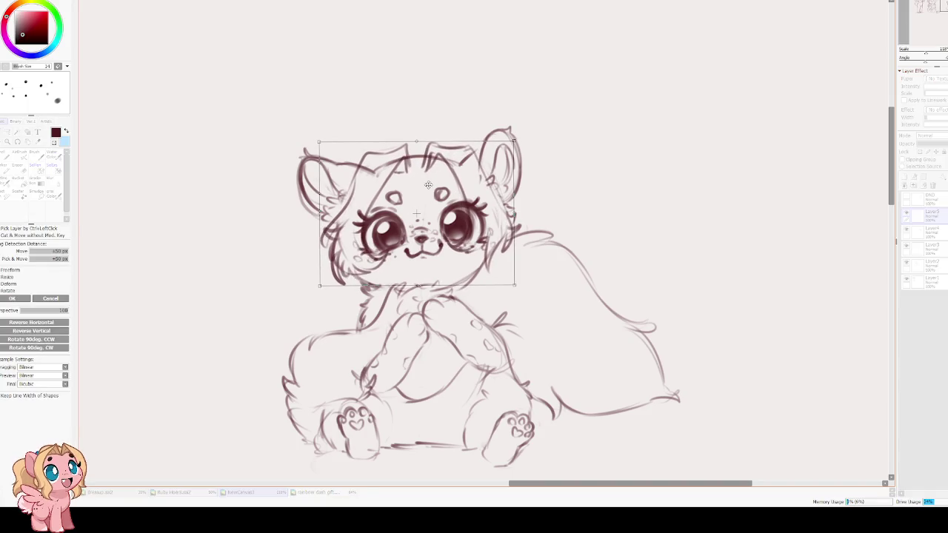
pyautogui.moveTo(425, 185); pyautogui.dragTo(422, 182)
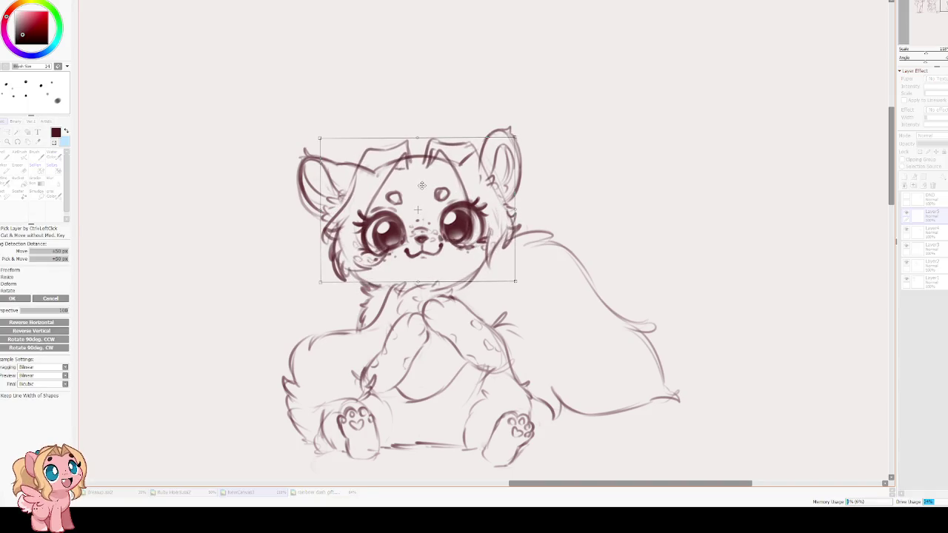
pyautogui.press('Return')
# Redraw a darker hairline arc across the head top with short strands, then add empty Layer6
pyautogui.moveTo(410, 169); pyautogui.dragTo(407, 145)
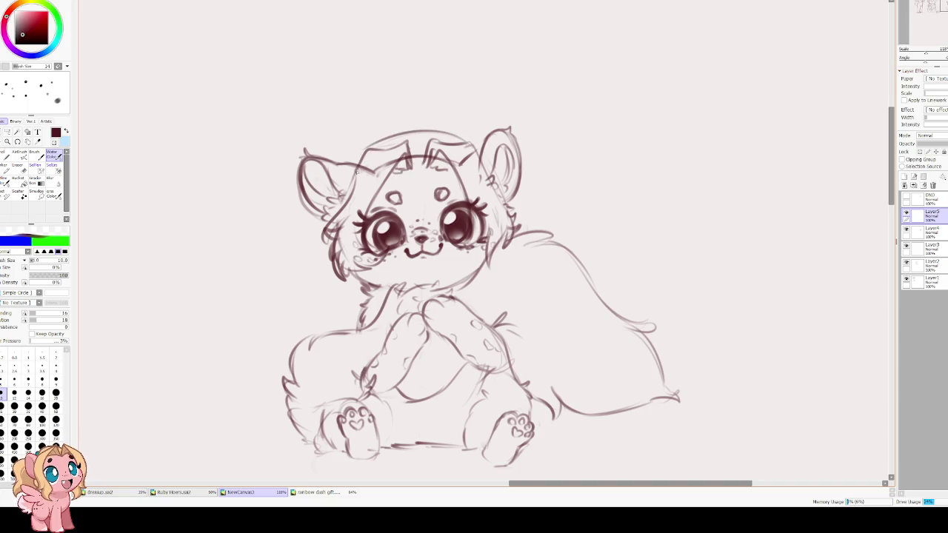
pyautogui.moveTo(376, 145); pyautogui.dragTo(440, 133)
pyautogui.hotkey('ctrl', 'z')
pyautogui.moveTo(373, 148); pyautogui.dragTo(470, 152)
pyautogui.moveTo(379, 146); pyautogui.dragTo(478, 145)
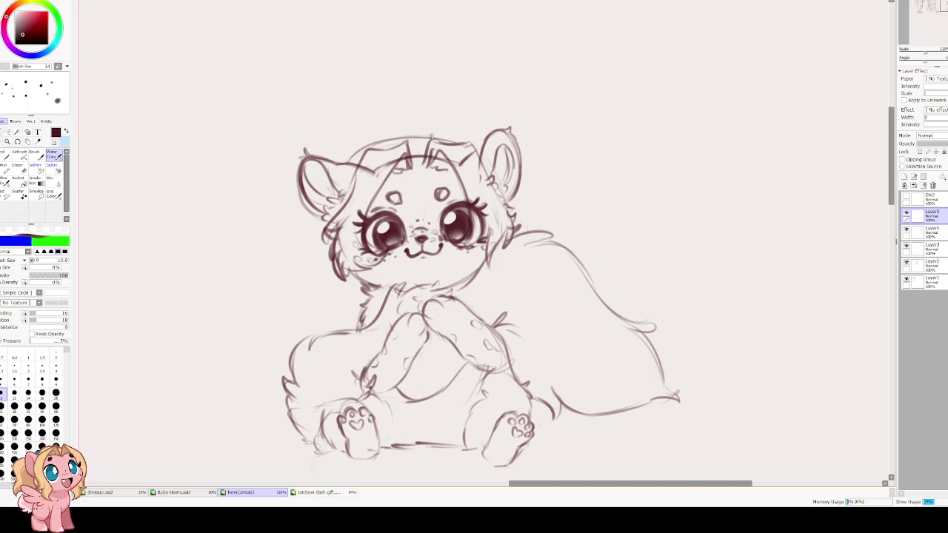
pyautogui.hotkey('ctrl', 'z')
pyautogui.moveTo(352, 160)
pyautogui.mouseDown()
pyautogui.moveTo(424, 135)
pyautogui.moveTo(474, 149)
pyautogui.moveTo(366, 157)
pyautogui.mouseUp()
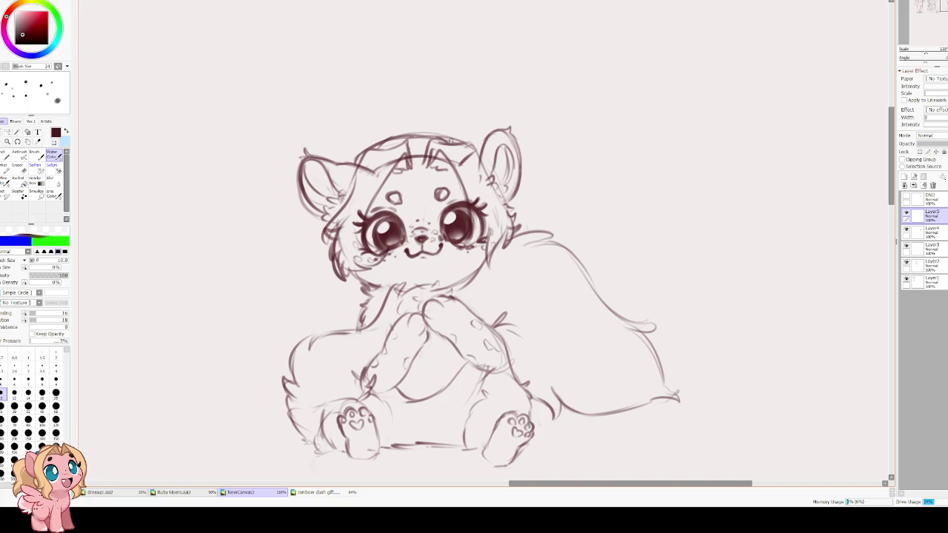
pyautogui.moveTo(419, 136); pyautogui.dragTo(422, 152)
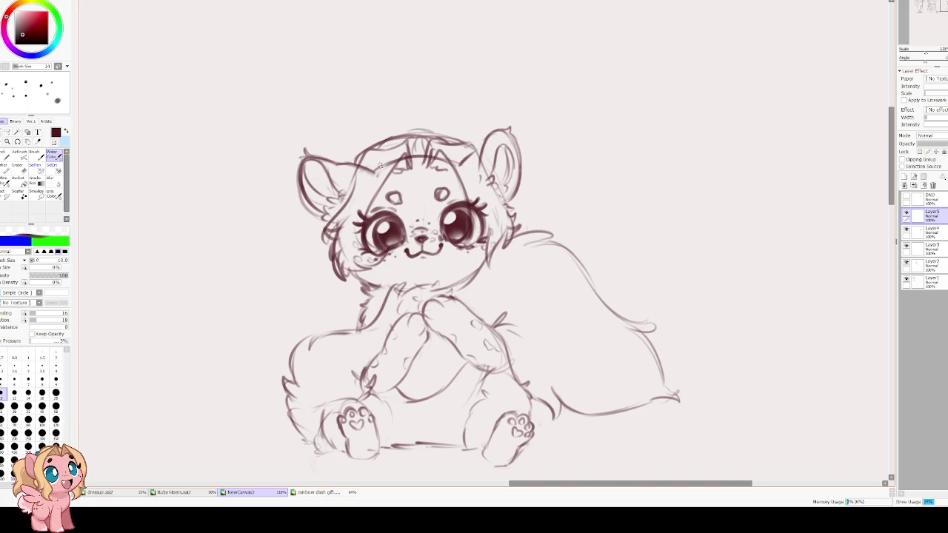
pyautogui.scroll(2, 421, 124)
pyautogui.hotkey('ctrl', 'shift', 'n')
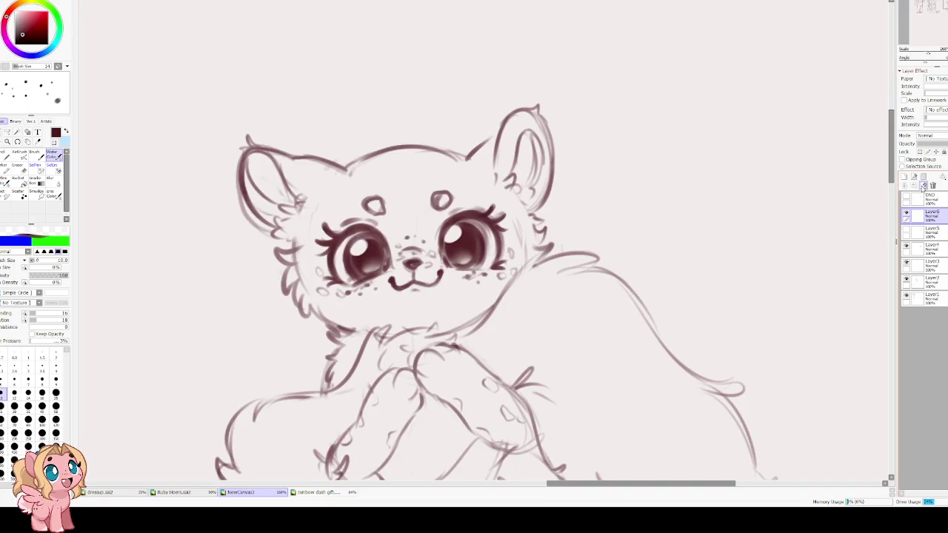
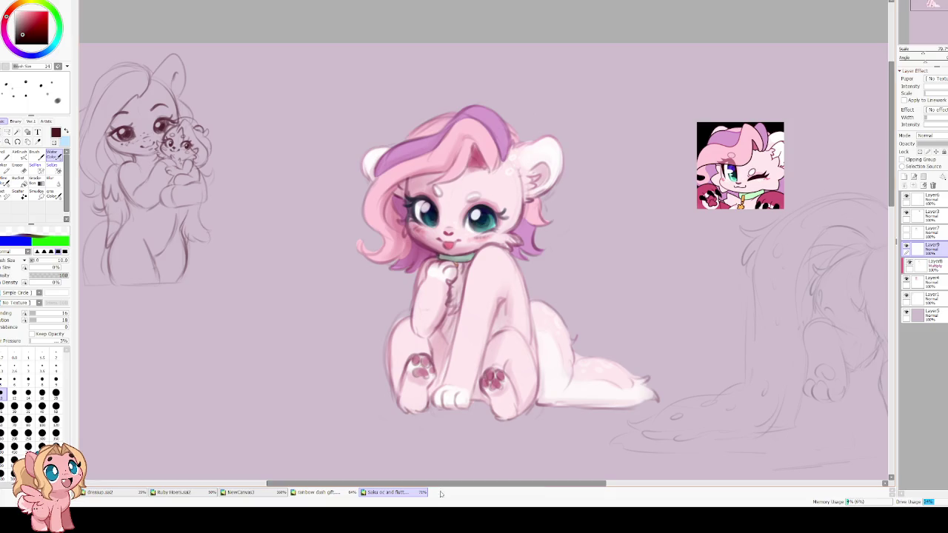
# Pan the Saku oc canvas, make Layer3 active, and switch to the NewCanvas3 sketch
pyautogui.moveTo(592, 292); pyautogui.dragTo(385, 296)
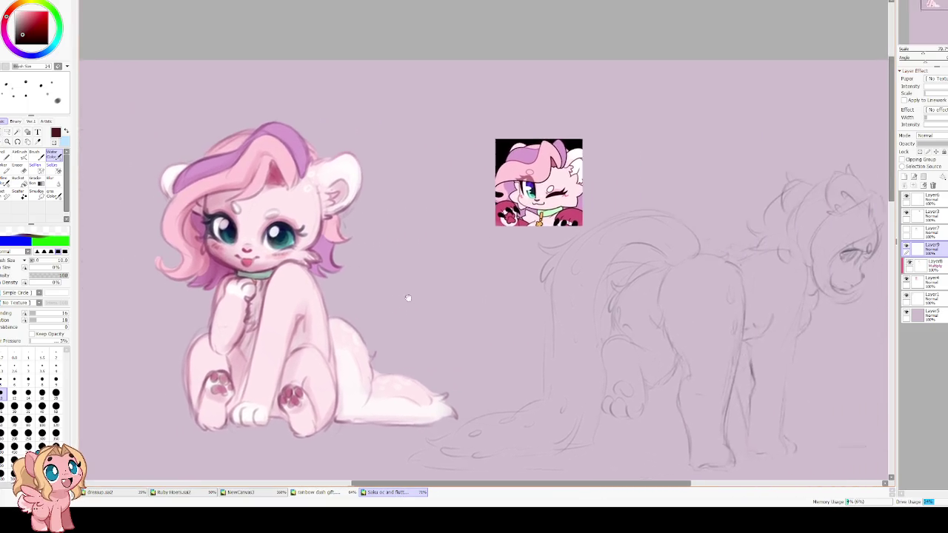
pyautogui.click(906, 197)
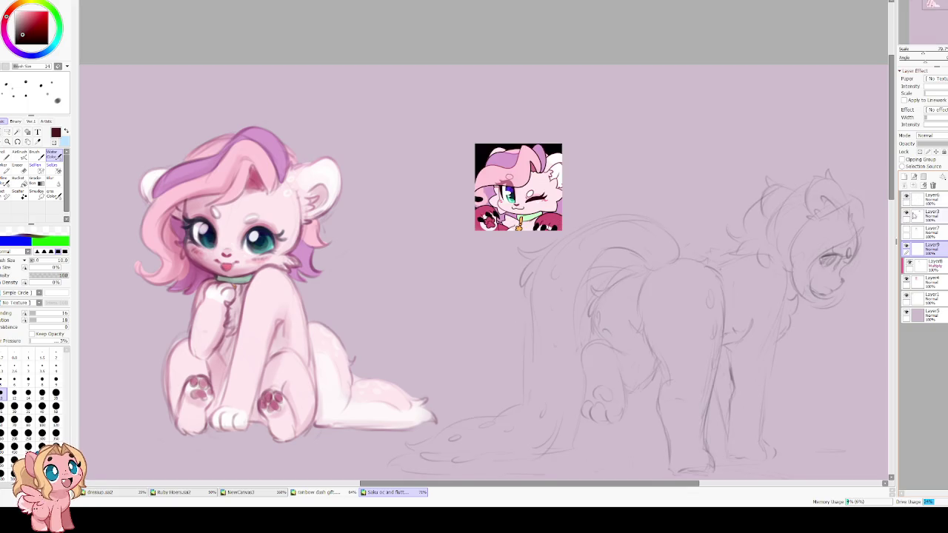
pyautogui.moveTo(916, 215); pyautogui.dragTo(571, 195)
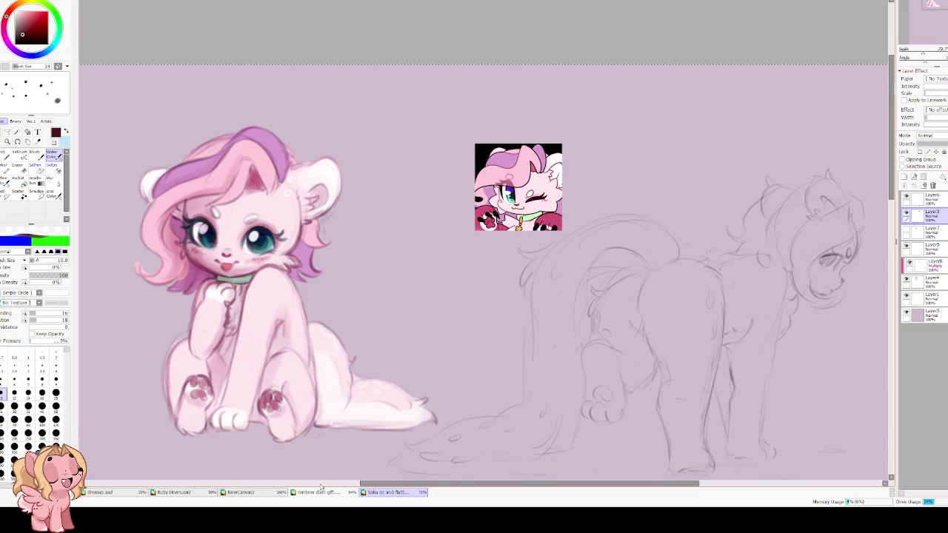
pyautogui.click(240, 492)
pyautogui.hotkey('ctrl', 'shift', 'n')
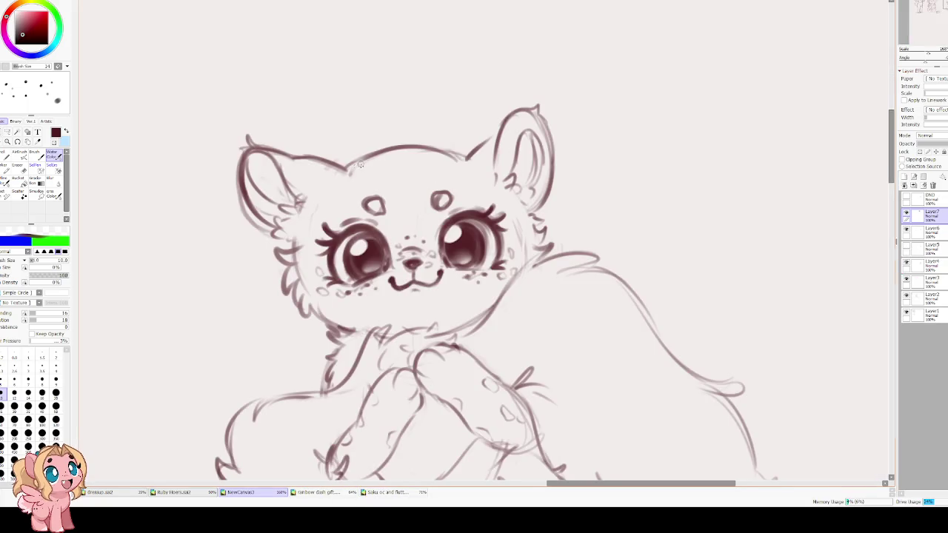
# End a trial transform with no changes and raise the brush size to 12
pyautogui.scroll(-3, 361, 169)
pyautogui.hotkey('ctrl', 't')
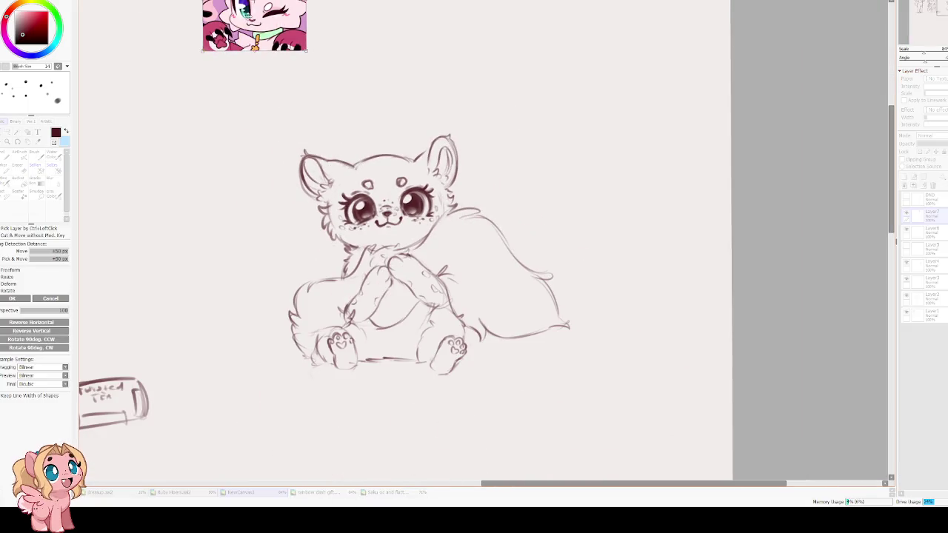
pyautogui.scroll(2, 282, 110)
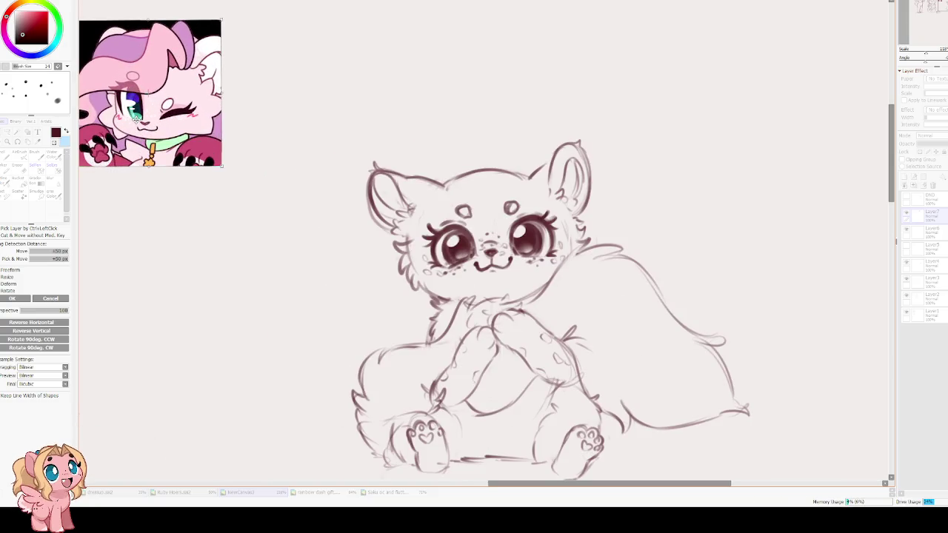
pyautogui.press('Return')
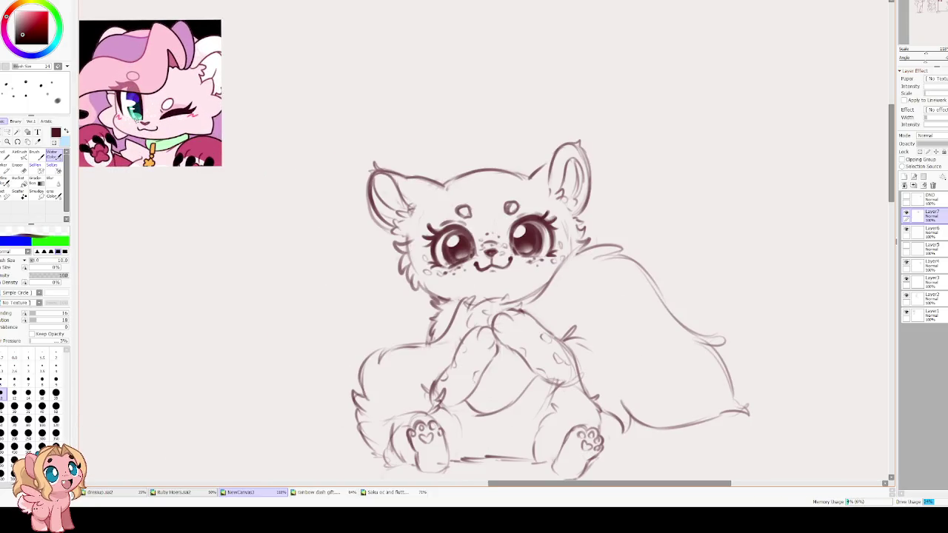
pyautogui.moveTo(454, 214); pyautogui.dragTo(440, 267)
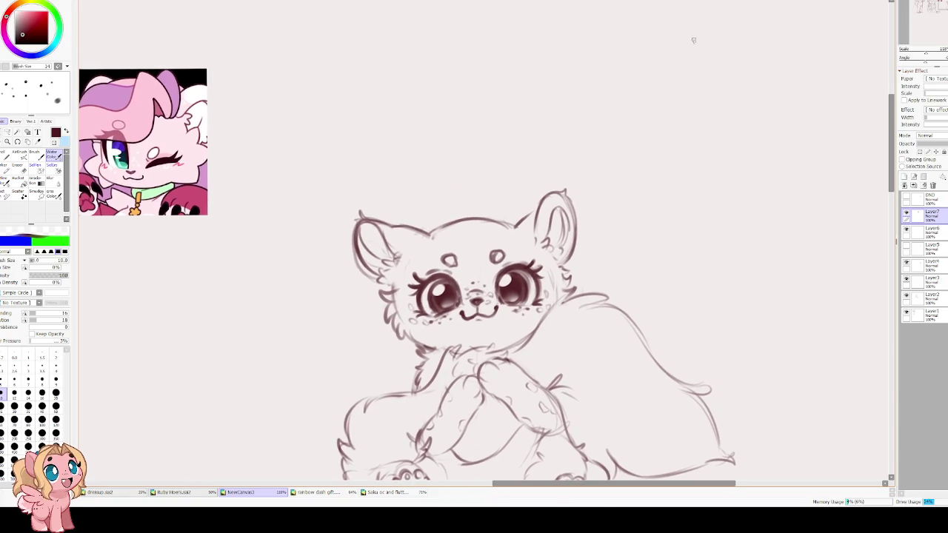
pyautogui.press(']')
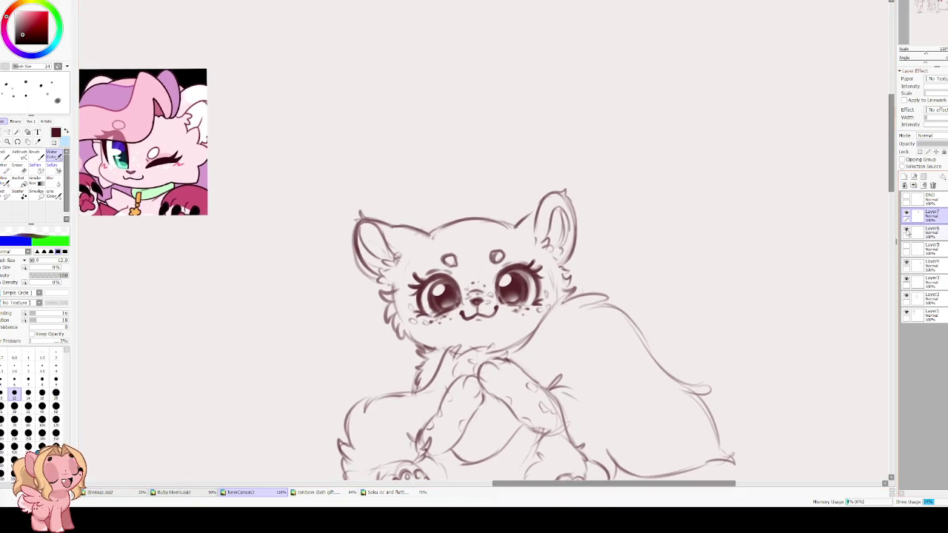
# Make Layer7 and Layer6 visible, with Layer6 as the drawing layer
pyautogui.click(905, 213)
pyautogui.click(906, 231)
pyautogui.click(925, 230)
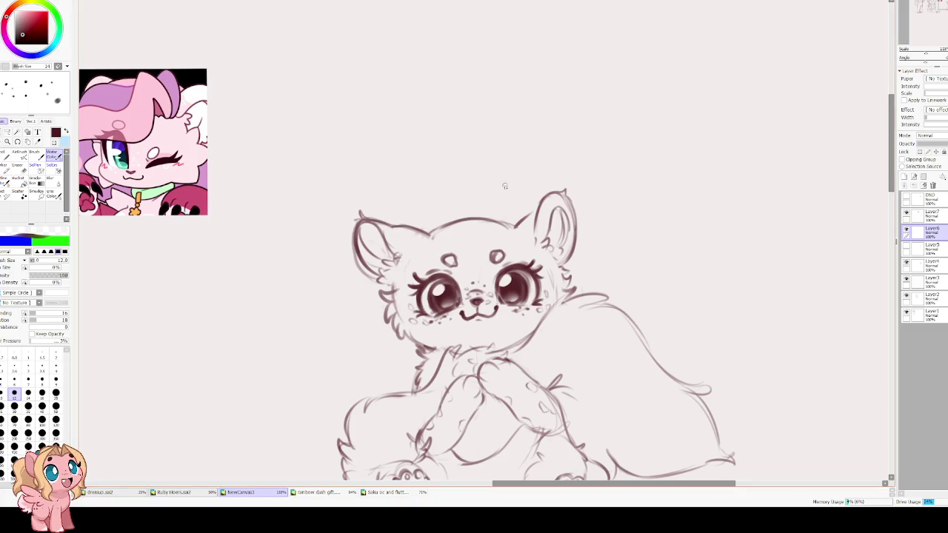
# Try several pointed, triangular and curved horn shapes on the cat's head, undoing each
pyautogui.moveTo(504, 233); pyautogui.dragTo(486, 223)
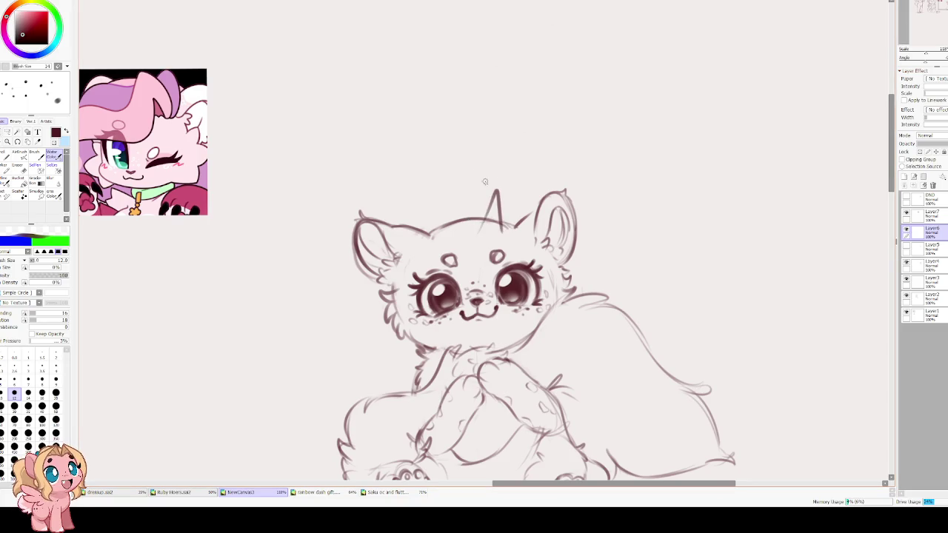
pyautogui.hotkey('ctrl', 'z')
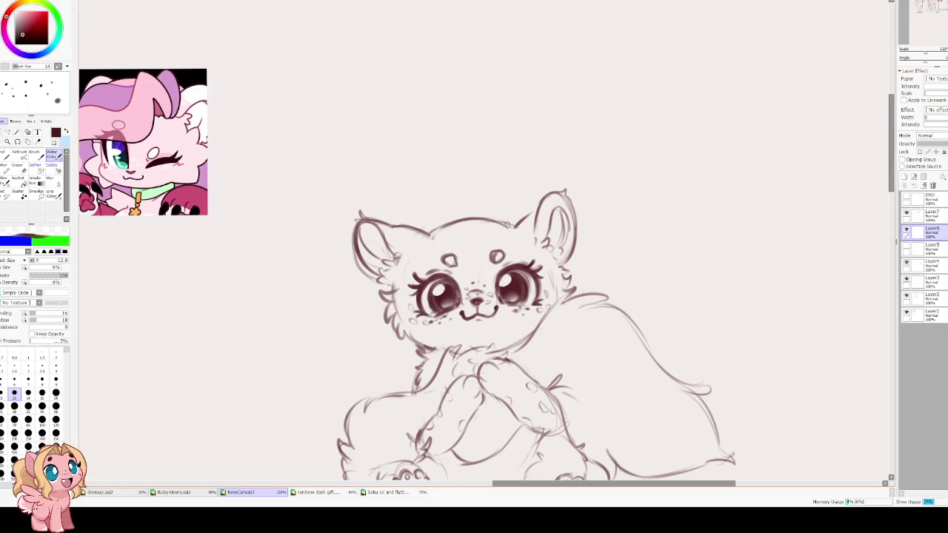
pyautogui.moveTo(507, 228)
pyautogui.mouseDown()
pyautogui.moveTo(479, 172)
pyautogui.moveTo(442, 227)
pyautogui.mouseUp()
pyautogui.hotkey('ctrl', 'z')
pyautogui.moveTo(510, 223); pyautogui.dragTo(443, 222)
pyautogui.hotkey('ctrl', 'z')
pyautogui.moveTo(506, 222)
pyautogui.mouseDown()
pyautogui.moveTo(462, 201)
pyautogui.moveTo(399, 240)
pyautogui.moveTo(354, 311)
pyautogui.moveTo(329, 324)
pyautogui.mouseUp()
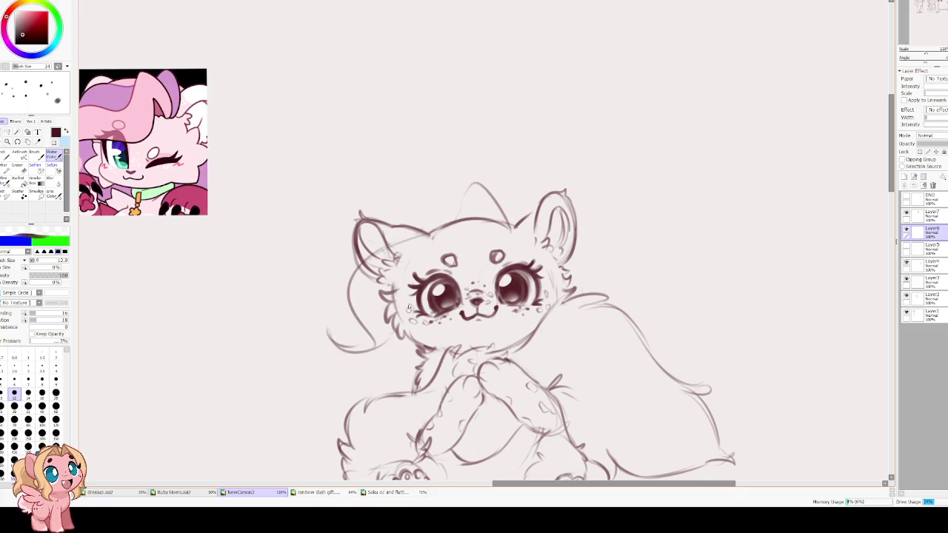
pyautogui.hotkey('ctrl', 'z')
pyautogui.hotkey('ctrl', 'z')
pyautogui.hotkey('ctrl', 'z')
pyautogui.hotkey('ctrl', 'z')
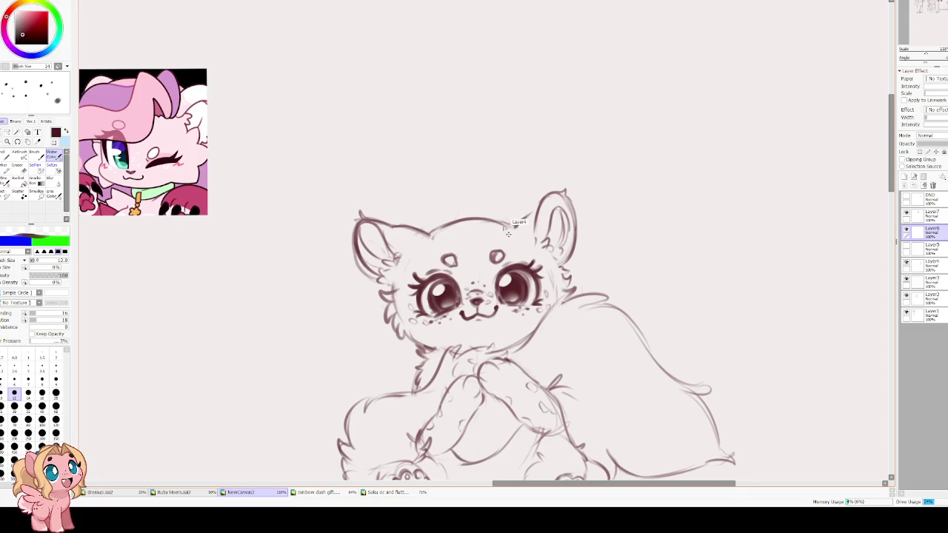
# In a mirrored, tilted view, sketch an arched forelock tuft sweeping toward the ear
pyautogui.press('h')
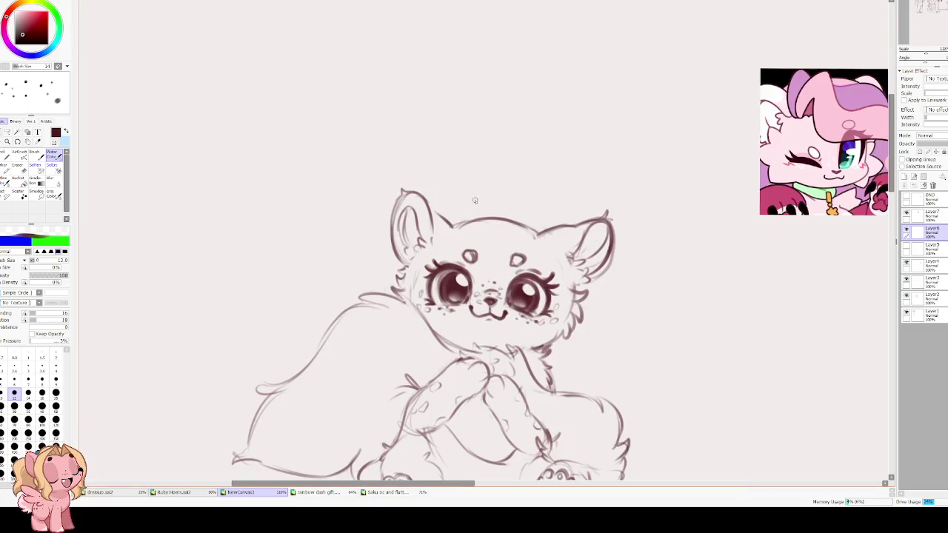
pyautogui.moveTo(475, 201)
pyautogui.mouseDown()
pyautogui.moveTo(444, 197)
pyautogui.moveTo(411, 225)
pyautogui.mouseUp()
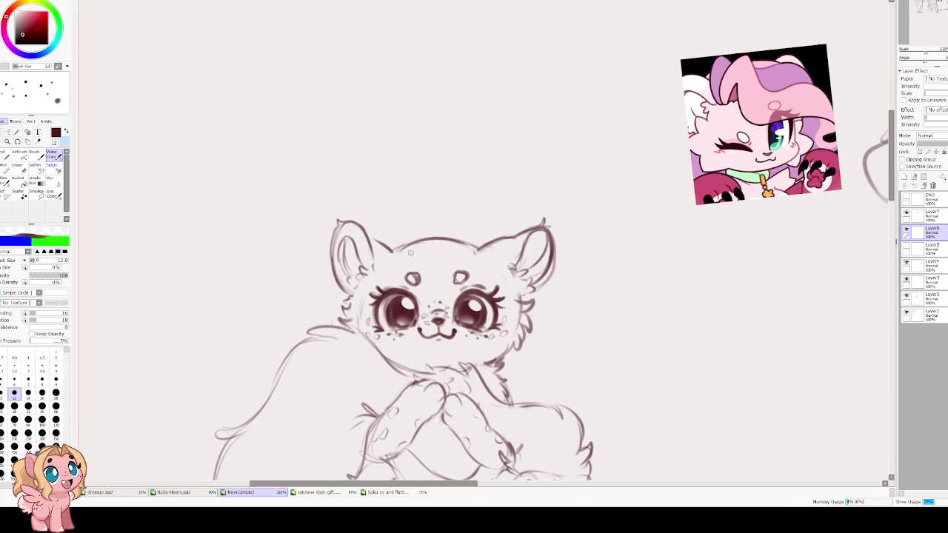
pyautogui.moveTo(407, 254); pyautogui.dragTo(442, 195)
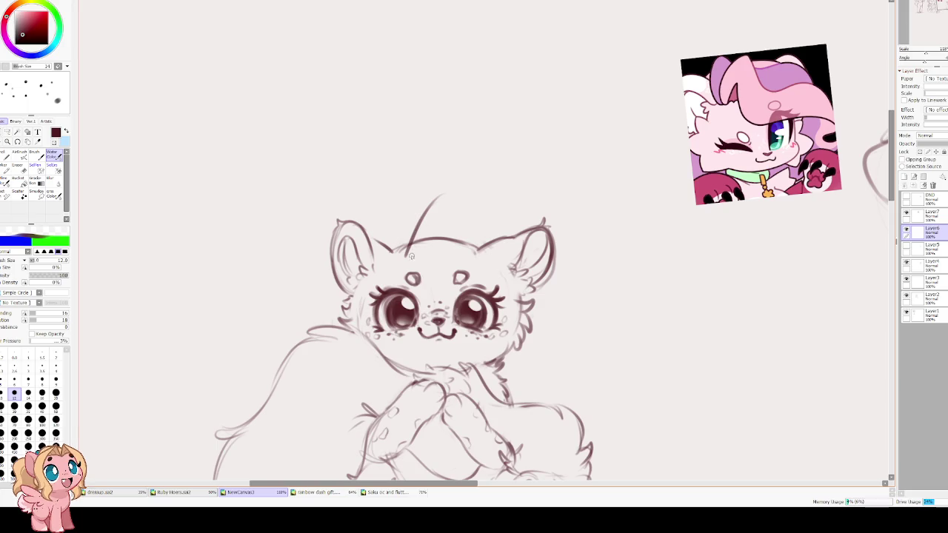
pyautogui.moveTo(407, 256)
pyautogui.mouseDown()
pyautogui.moveTo(433, 232)
pyautogui.moveTo(433, 286)
pyautogui.mouseUp()
pyautogui.hotkey('ctrl', 'z')
pyautogui.moveTo(436, 230)
pyautogui.mouseDown()
pyautogui.moveTo(438, 259)
pyautogui.moveTo(522, 270)
pyautogui.moveTo(548, 348)
pyautogui.moveTo(534, 357)
pyautogui.moveTo(551, 278)
pyautogui.mouseUp()
pyautogui.moveTo(432, 208); pyautogui.dragTo(467, 248)
pyautogui.hotkey('ctrl', 'z')
pyautogui.moveTo(426, 215); pyautogui.dragTo(473, 254)
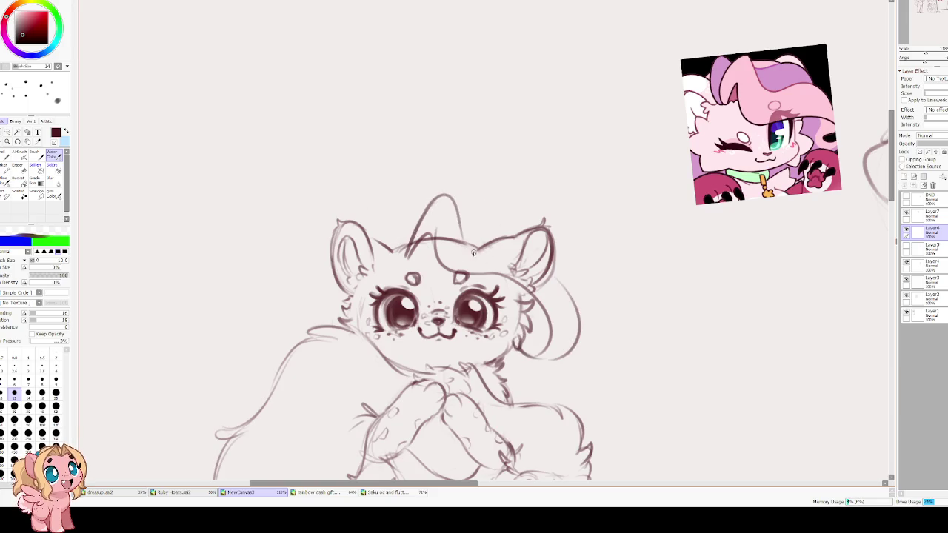
pyautogui.moveTo(448, 194)
pyautogui.mouseDown()
pyautogui.moveTo(485, 248)
pyautogui.moveTo(536, 252)
pyautogui.mouseUp()
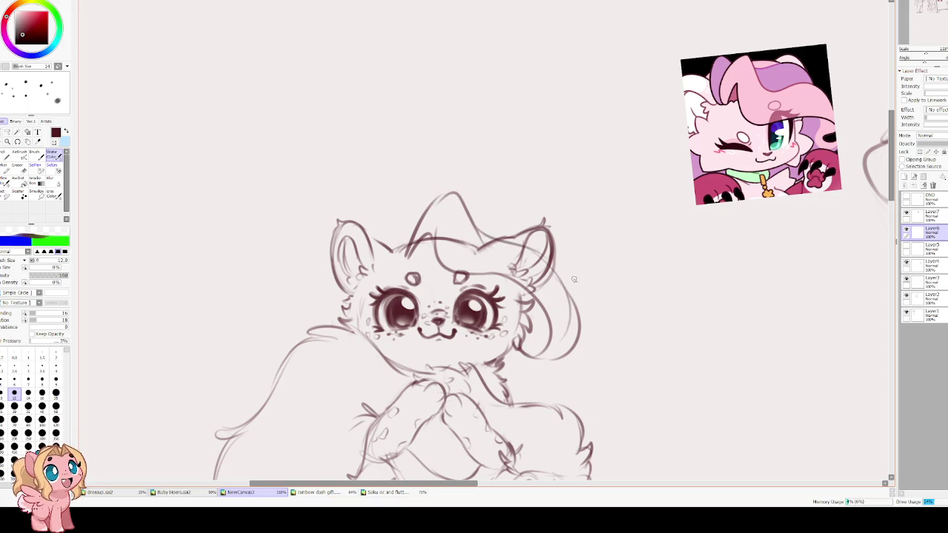
# Restore the normal view and erase the long mane stroke on the head's left
pyautogui.press('h')
pyautogui.moveTo(586, 389)
pyautogui.mouseDown()
pyautogui.moveTo(402, 212)
pyautogui.moveTo(408, 239)
pyautogui.moveTo(386, 266)
pyautogui.moveTo(472, 239)
pyautogui.moveTo(419, 281)
pyautogui.moveTo(402, 333)
pyautogui.mouseUp()
pyautogui.press('e')
pyautogui.press('v')
pyautogui.press('e')
pyautogui.moveTo(459, 222)
pyautogui.mouseDown()
pyautogui.moveTo(407, 325)
pyautogui.moveTo(430, 259)
pyautogui.moveTo(408, 304)
pyautogui.mouseUp()
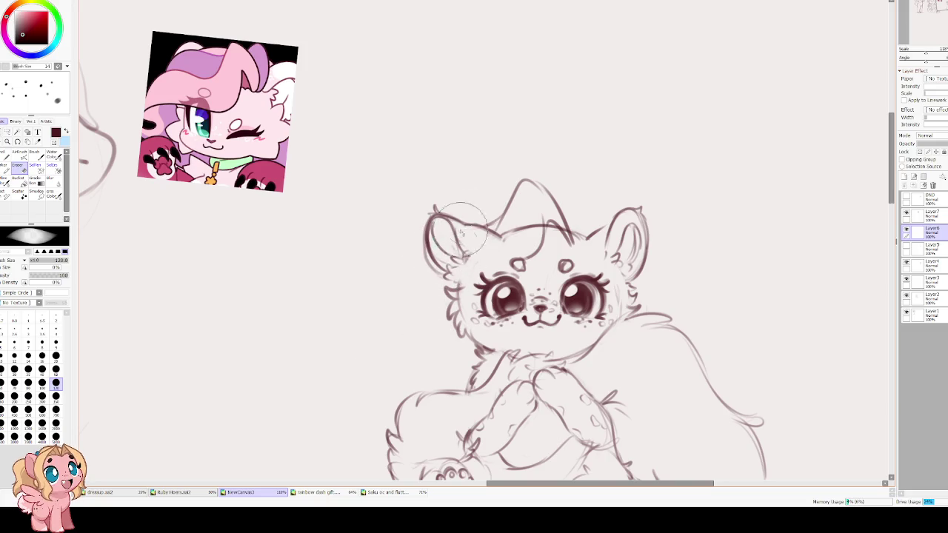
# Try a curved mane stroke, undo it, and rotate the head sketch clockwise
pyautogui.press('b')
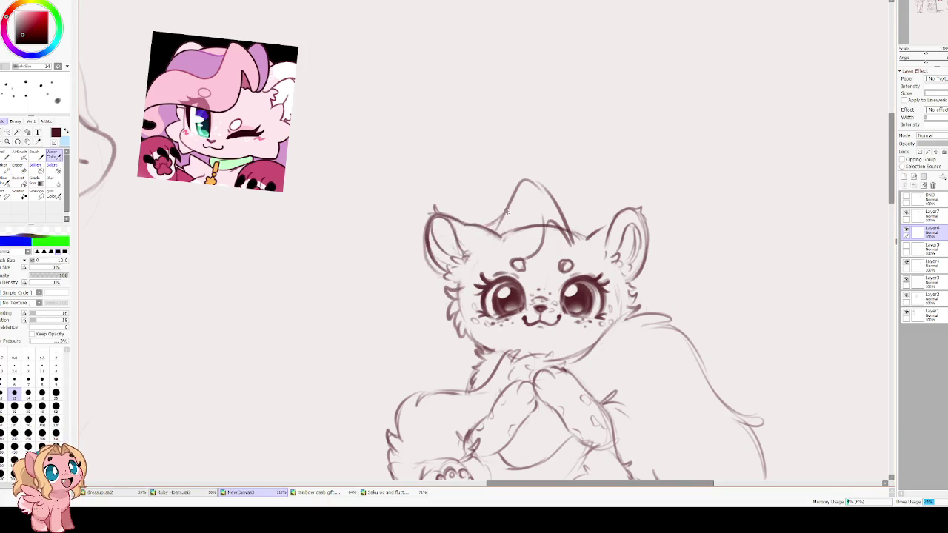
pyautogui.moveTo(492, 232)
pyautogui.mouseDown()
pyautogui.moveTo(416, 283)
pyautogui.moveTo(422, 330)
pyautogui.mouseUp()
pyautogui.hotkey('ctrl', 'z')
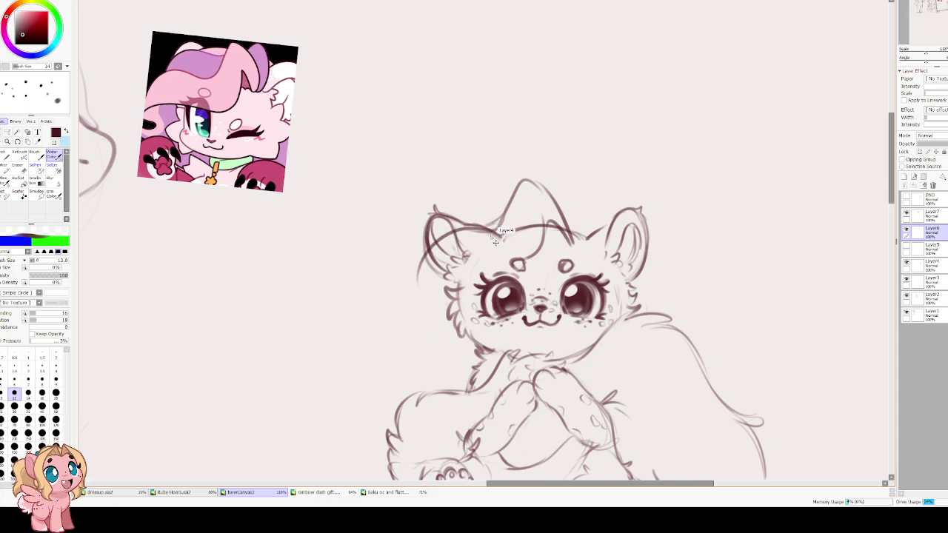
pyautogui.hotkey('ctrl', 't')
pyautogui.moveTo(603, 256)
pyautogui.mouseDown()
pyautogui.moveTo(613, 297)
pyautogui.moveTo(439, 168)
pyautogui.moveTo(487, 182)
pyautogui.moveTo(481, 199)
pyautogui.moveTo(571, 171)
pyautogui.moveTo(573, 188)
pyautogui.mouseUp()
pyautogui.press('Return')
# Draw a looping mane over the head and a strand down its left side
pyautogui.press('e')
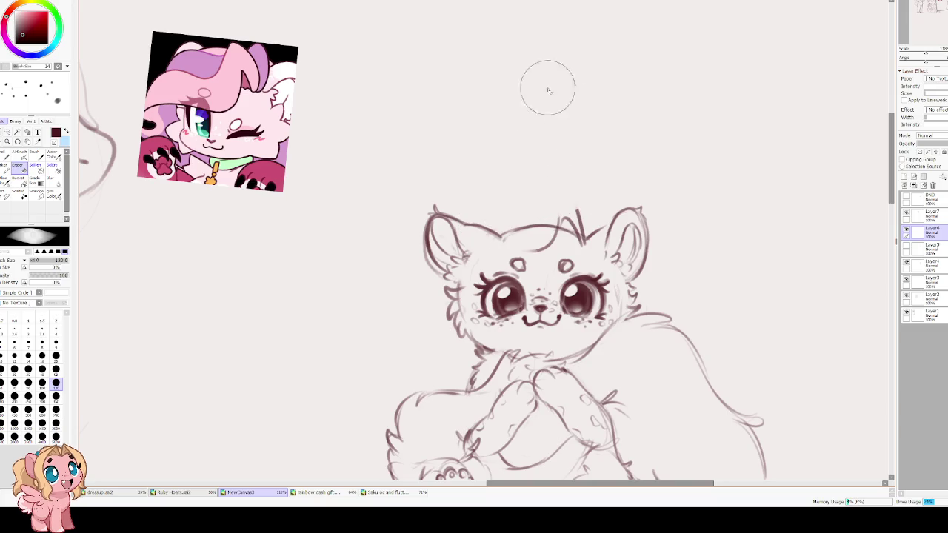
pyautogui.press('b')
pyautogui.moveTo(584, 222); pyautogui.dragTo(517, 241)
pyautogui.hotkey('ctrl', 'z')
pyautogui.moveTo(583, 234); pyautogui.dragTo(500, 244)
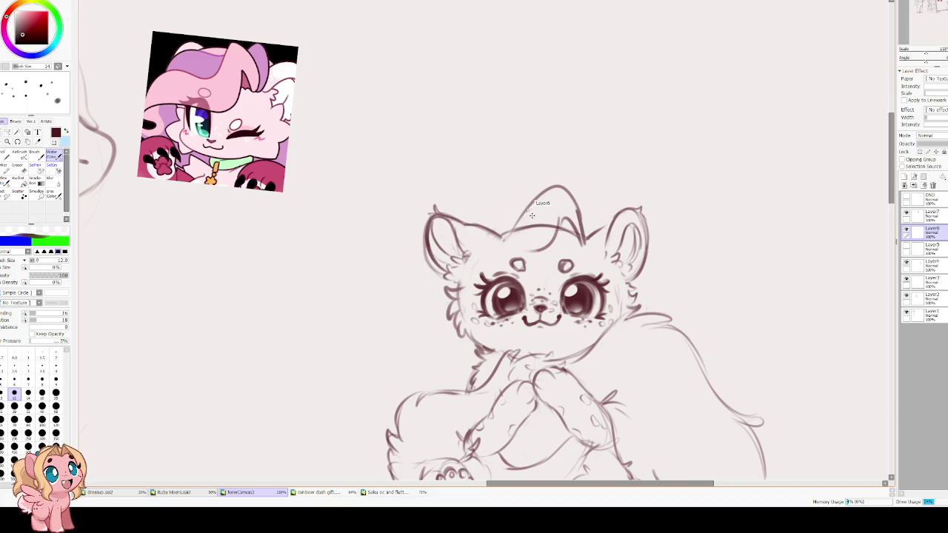
pyautogui.moveTo(468, 251)
pyautogui.mouseDown()
pyautogui.moveTo(395, 324)
pyautogui.moveTo(457, 336)
pyautogui.mouseUp()
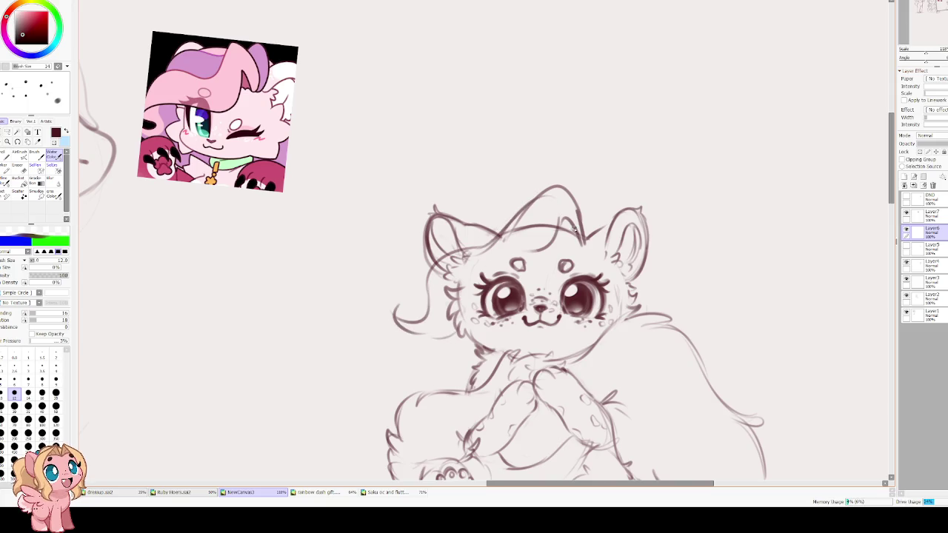
# Add a short head-top stroke, settle the forehead stroke, and sketch left-side hair strands
pyautogui.press('e')
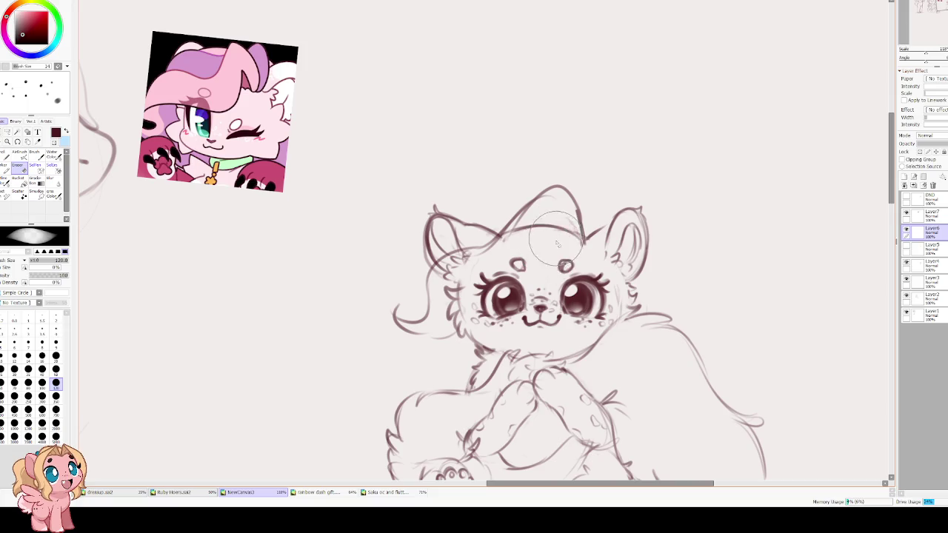
pyautogui.press('e')
pyautogui.moveTo(579, 215); pyautogui.dragTo(577, 243)
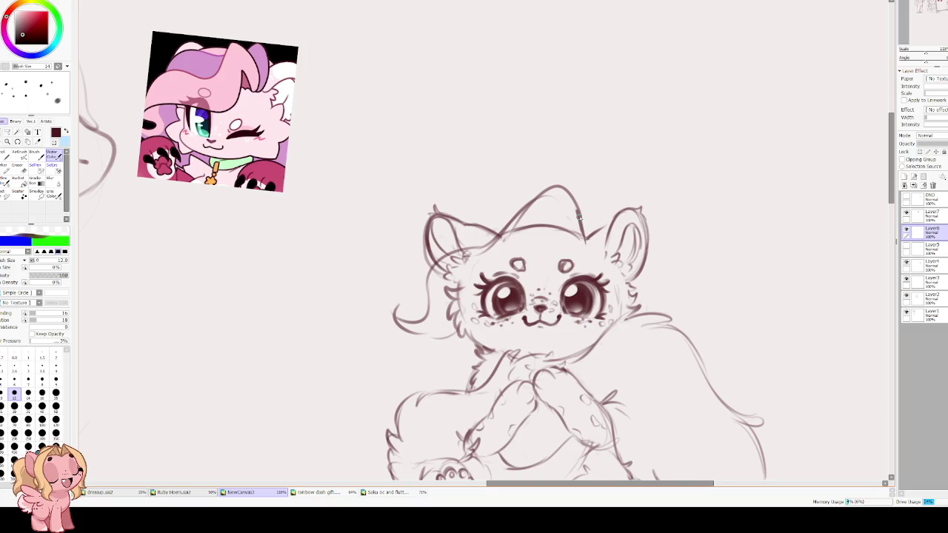
pyautogui.moveTo(549, 237)
pyautogui.mouseDown()
pyautogui.moveTo(542, 299)
pyautogui.moveTo(445, 296)
pyautogui.mouseUp()
pyautogui.hotkey('ctrl', 'z')
pyautogui.hotkey('ctrl', 'z')
pyautogui.moveTo(554, 227); pyautogui.dragTo(541, 286)
pyautogui.hotkey('ctrl', 'z')
pyautogui.moveTo(565, 232); pyautogui.dragTo(533, 266)
pyautogui.moveTo(454, 300); pyautogui.dragTo(400, 326)
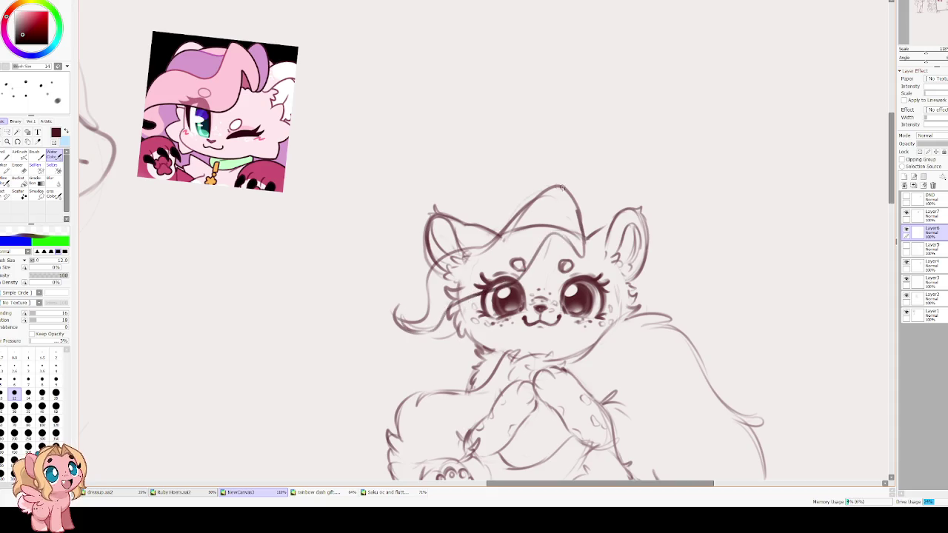
# Erase the messy hair strokes on the head with a large eraser
pyautogui.moveTo(441, 168); pyautogui.dragTo(395, 230)
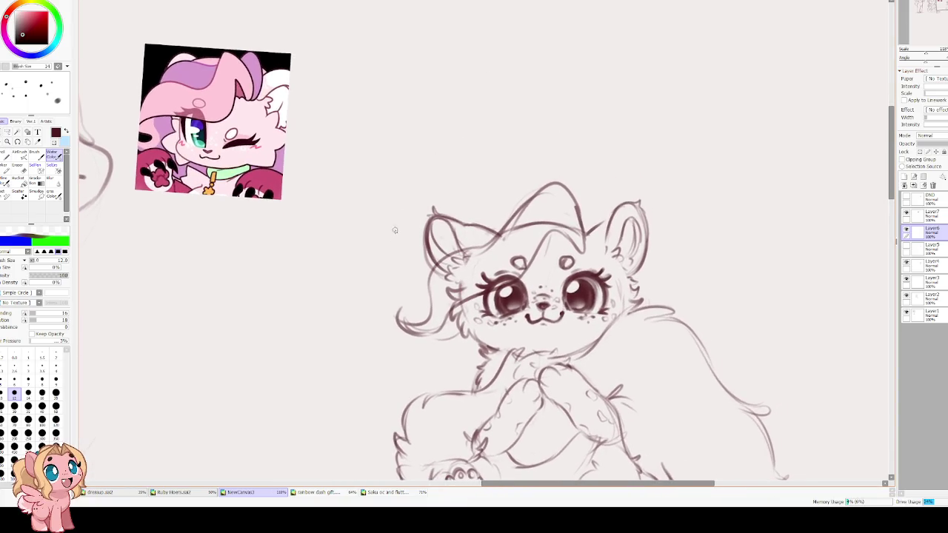
pyautogui.hscroll(2, 387, 244)
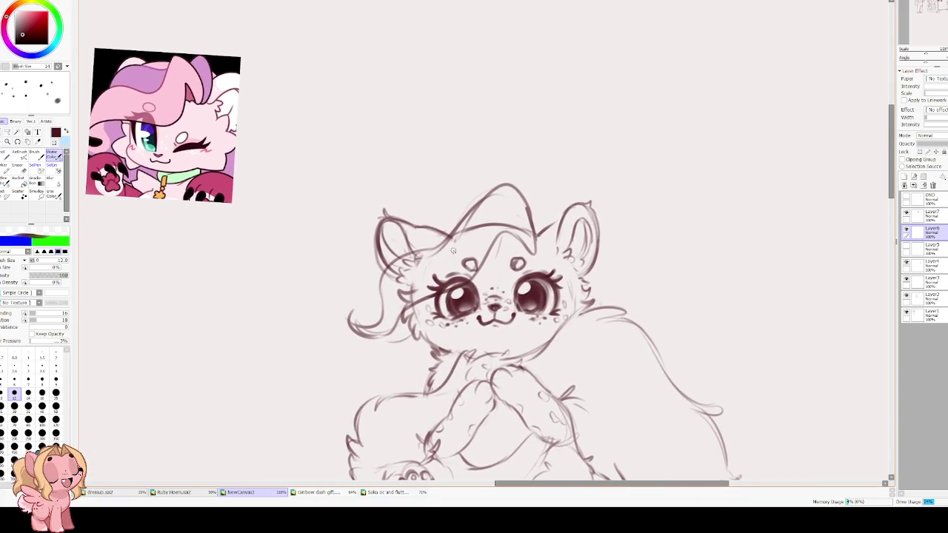
pyautogui.press('e')
pyautogui.moveTo(416, 244); pyautogui.dragTo(569, 32)
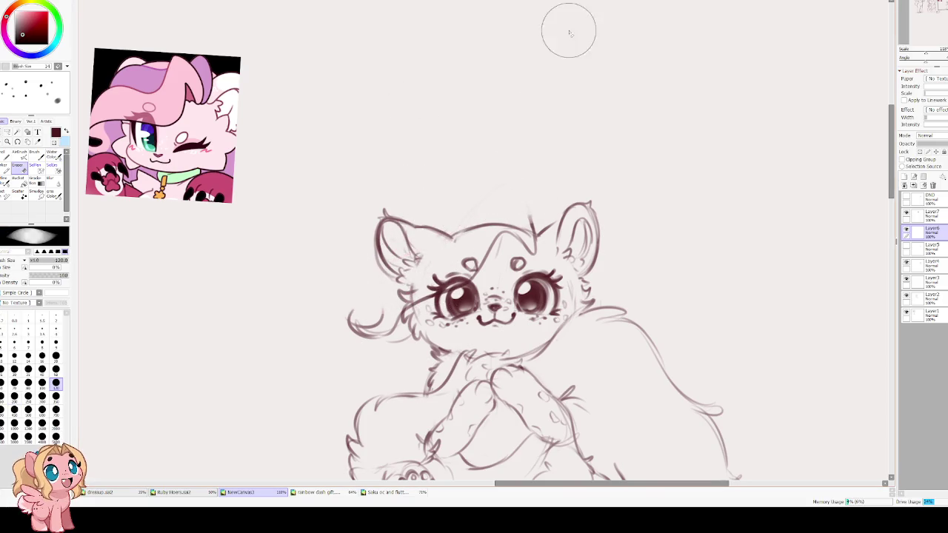
pyautogui.press('e')
# Redraw an arched hair tuft and a strand from forehead to head top
pyautogui.moveTo(525, 206)
pyautogui.mouseDown()
pyautogui.moveTo(469, 221)
pyautogui.moveTo(459, 243)
pyautogui.moveTo(393, 274)
pyautogui.moveTo(359, 333)
pyautogui.moveTo(392, 328)
pyautogui.mouseUp()
pyautogui.moveTo(423, 245); pyautogui.dragTo(499, 196)
pyautogui.hotkey('ctrl', 'z')
pyautogui.moveTo(428, 243); pyautogui.dragTo(499, 193)
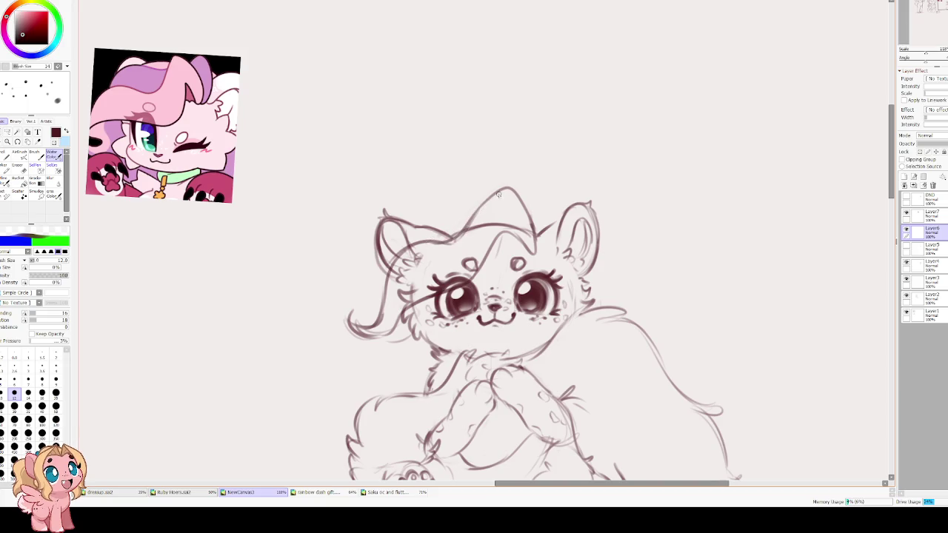
# Lighten stray marks between the eyes and add forehead strokes, then mirror the view
pyautogui.press('e')
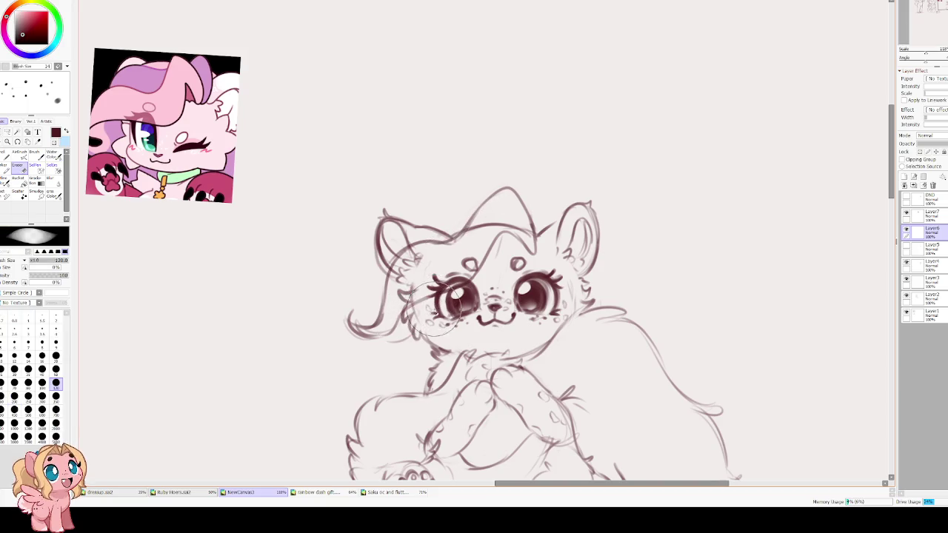
pyautogui.moveTo(485, 282); pyautogui.dragTo(492, 263)
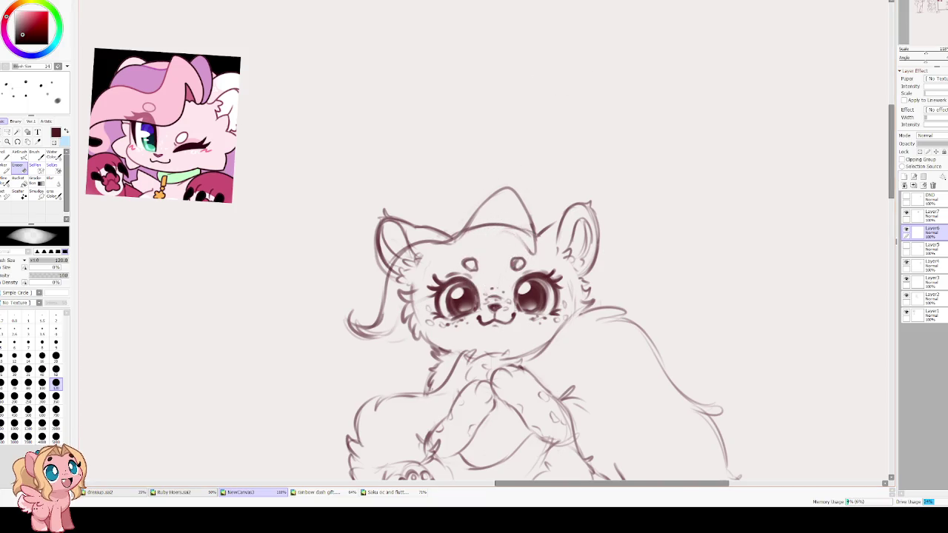
pyautogui.press('n')
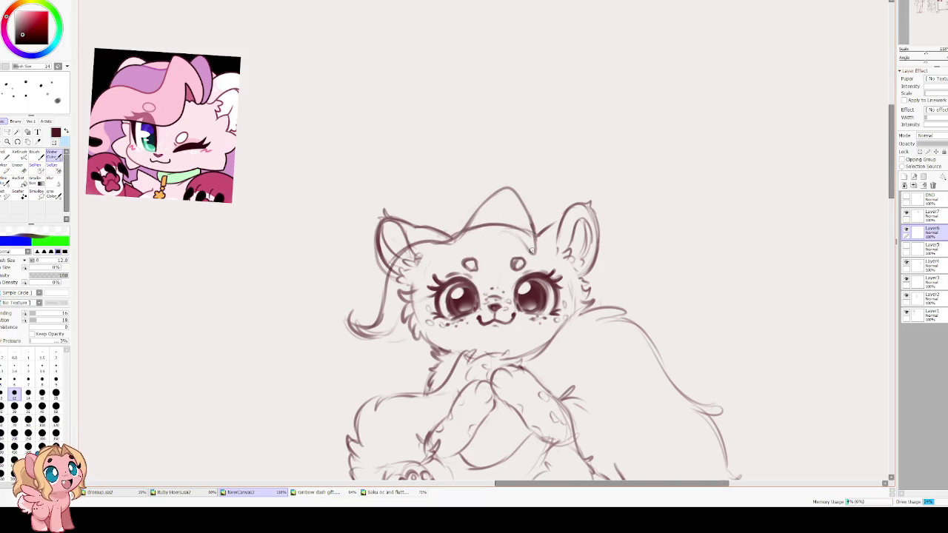
pyautogui.moveTo(519, 237); pyautogui.dragTo(510, 249)
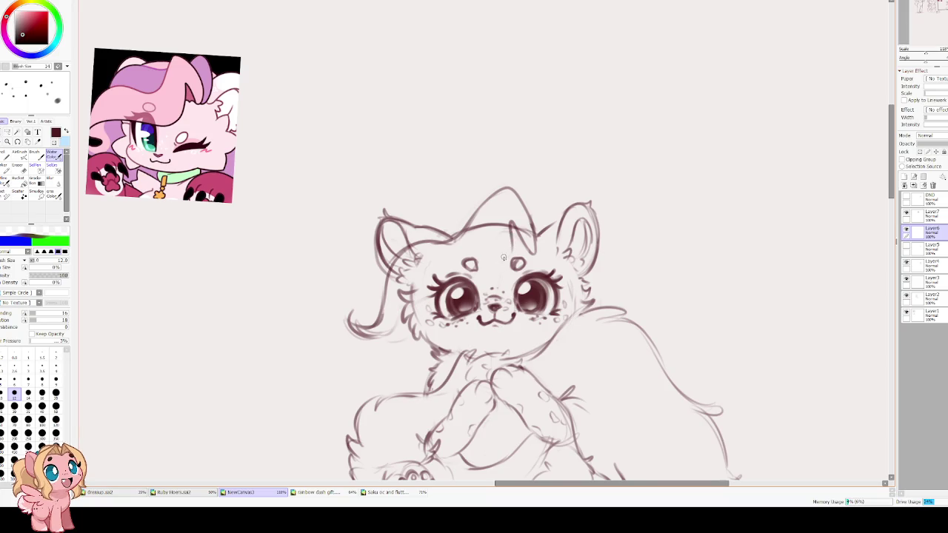
pyautogui.press('h')
pyautogui.moveTo(454, 231); pyautogui.dragTo(516, 282)
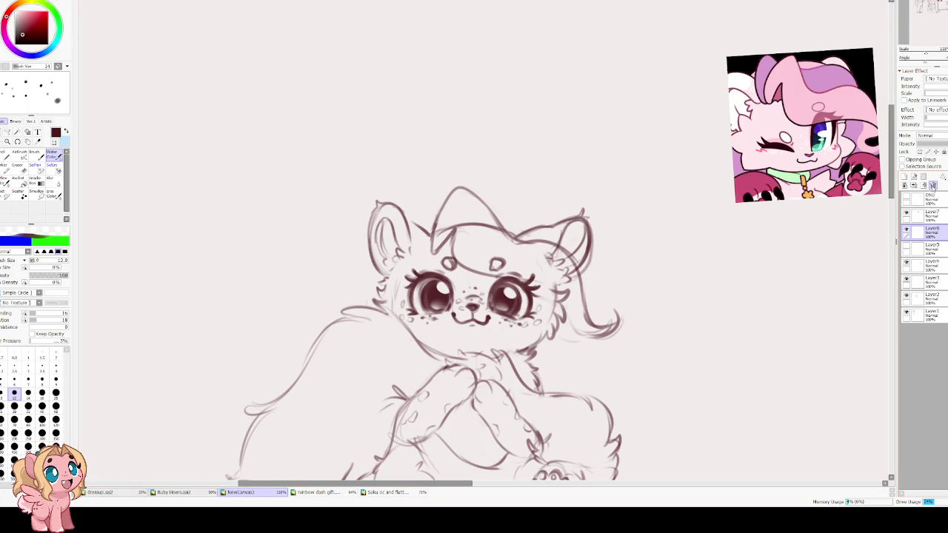
# Clear the layer's hair strokes, unmirror the view, and sketch curved mane lines above and left
pyautogui.click(924, 187)
pyautogui.press('h')
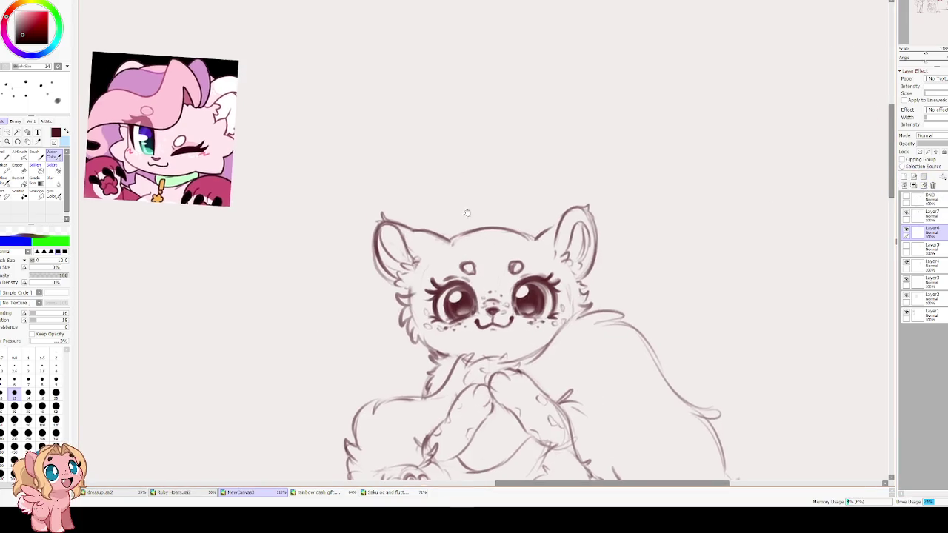
pyautogui.scroll(2, 522, 256)
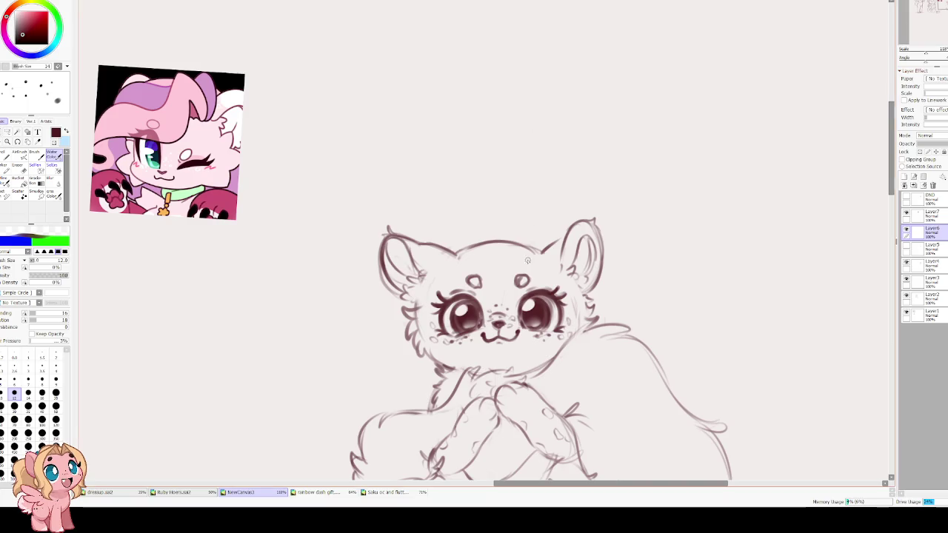
pyautogui.moveTo(526, 252); pyautogui.dragTo(481, 215)
pyautogui.moveTo(376, 288)
pyautogui.mouseDown()
pyautogui.moveTo(366, 338)
pyautogui.moveTo(341, 348)
pyautogui.moveTo(359, 259)
pyautogui.moveTo(438, 214)
pyautogui.mouseUp()
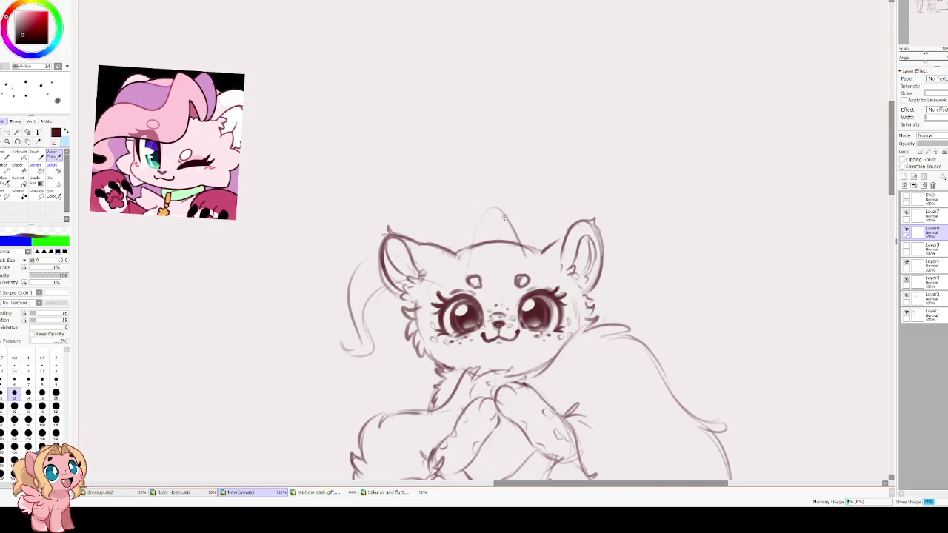
pyautogui.hotkey('ctrl', 't')
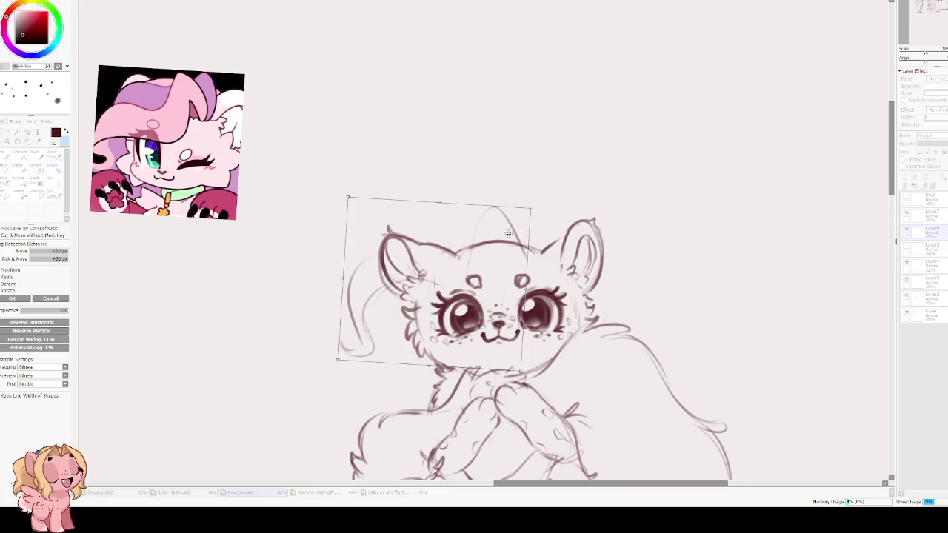
# Reposition the new hair strokes and sketch arching strands above the head and left ear
pyautogui.moveTo(530, 206); pyautogui.dragTo(539, 219)
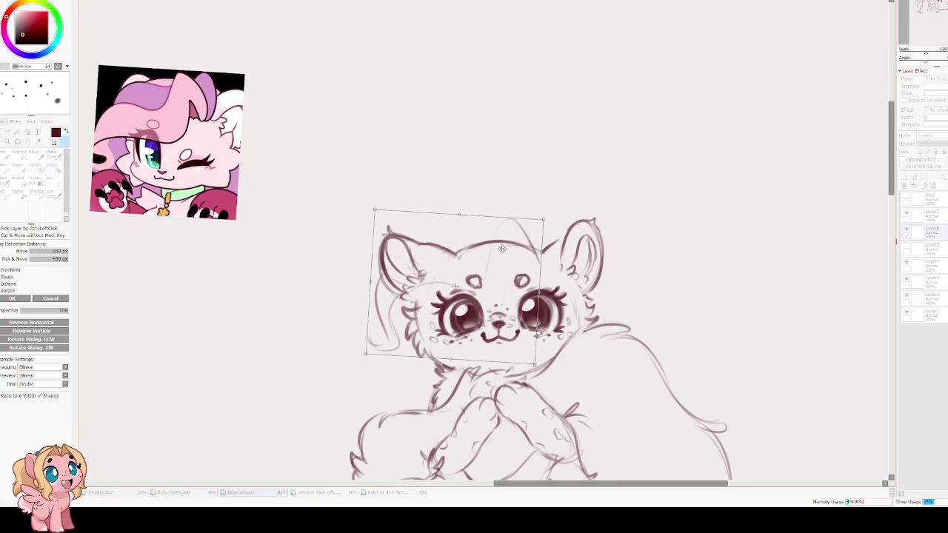
pyautogui.press('Return')
pyautogui.moveTo(540, 253); pyautogui.dragTo(528, 196)
pyautogui.moveTo(456, 243)
pyautogui.mouseDown()
pyautogui.moveTo(487, 194)
pyautogui.moveTo(471, 215)
pyautogui.mouseUp()
pyautogui.hotkey('ctrl', 'z')
pyautogui.hotkey('ctrl', 'z')
pyautogui.moveTo(538, 258)
pyautogui.mouseDown()
pyautogui.moveTo(508, 186)
pyautogui.moveTo(465, 239)
pyautogui.moveTo(422, 244)
pyautogui.moveTo(371, 300)
pyautogui.mouseUp()
pyautogui.moveTo(385, 249)
pyautogui.mouseDown()
pyautogui.moveTo(437, 250)
pyautogui.moveTo(474, 214)
pyautogui.mouseUp()
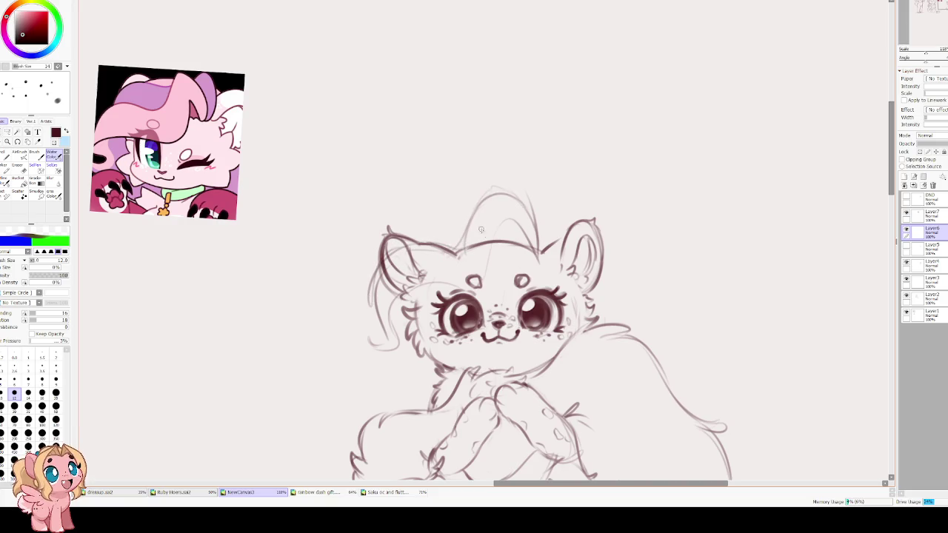
# Draw the head-top arc and right side of the tuft, redrawing the misplaced arc
pyautogui.press('e')
pyautogui.press('n')
pyautogui.moveTo(460, 250); pyautogui.dragTo(534, 245)
pyautogui.press('v')
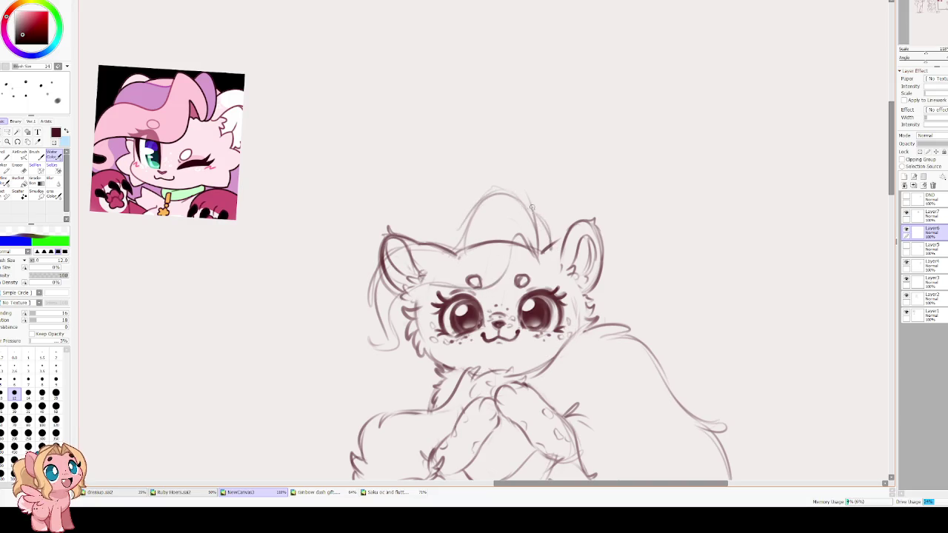
pyautogui.moveTo(548, 255)
pyautogui.mouseDown()
pyautogui.moveTo(532, 195)
pyautogui.moveTo(456, 246)
pyautogui.mouseUp()
pyautogui.hotkey('ctrl', 'z')
pyautogui.moveTo(536, 199)
pyautogui.mouseDown()
pyautogui.moveTo(465, 222)
pyautogui.moveTo(455, 254)
pyautogui.moveTo(393, 261)
pyautogui.moveTo(362, 341)
pyautogui.moveTo(401, 293)
pyautogui.mouseUp()
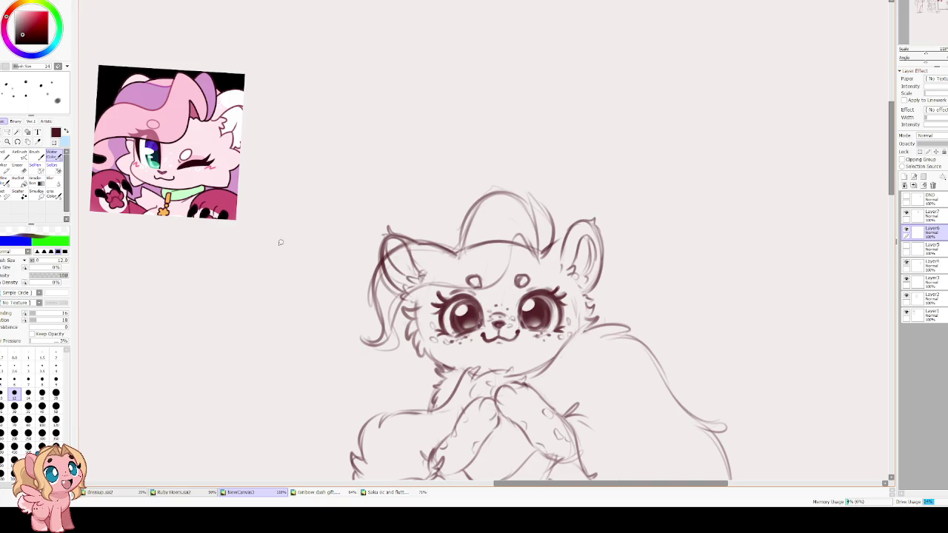
pyautogui.moveTo(168, 207); pyautogui.dragTo(333, 242)
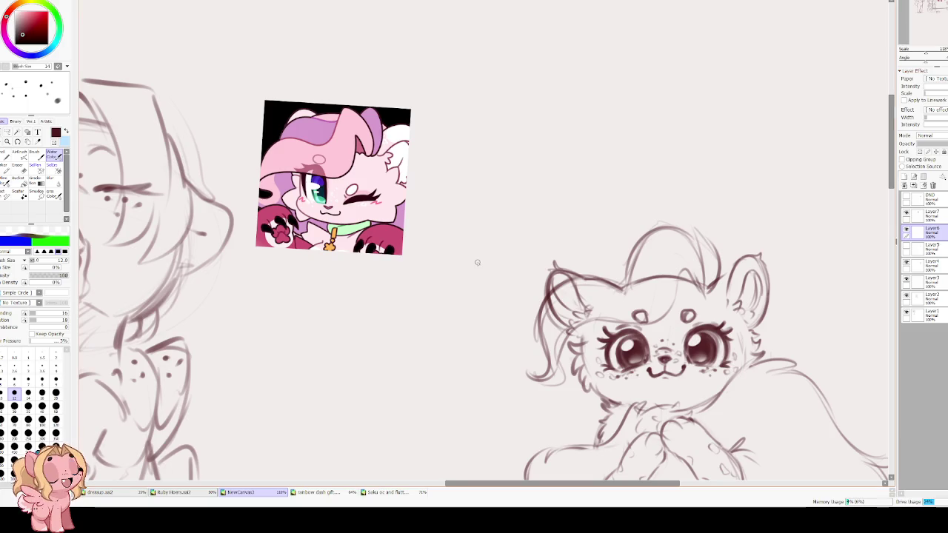
# Erase the extra left strands with an enlarged eraser and trial new long mane strokes
pyautogui.press('e')
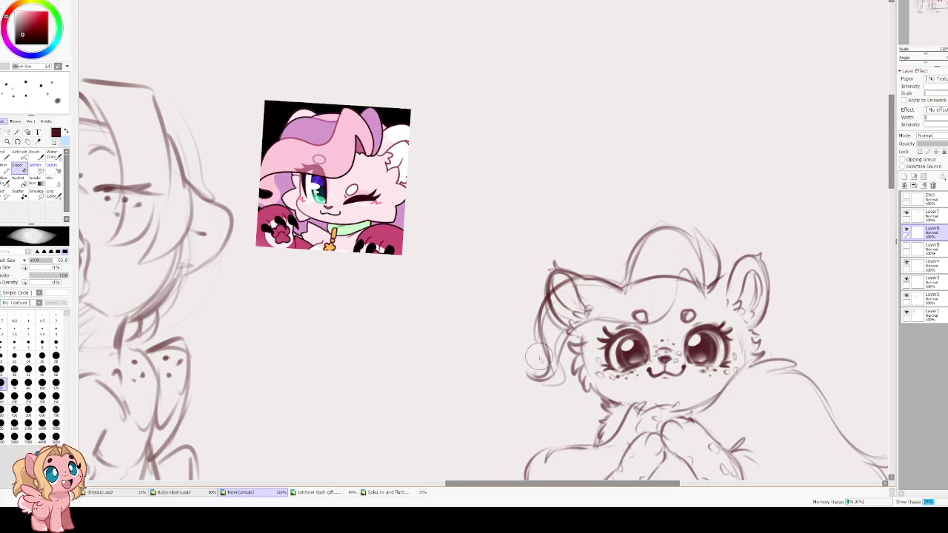
pyautogui.press(']')
pyautogui.press(']')
pyautogui.moveTo(545, 385)
pyautogui.mouseDown()
pyautogui.moveTo(552, 330)
pyautogui.moveTo(511, 260)
pyautogui.mouseUp()
pyautogui.press('e')
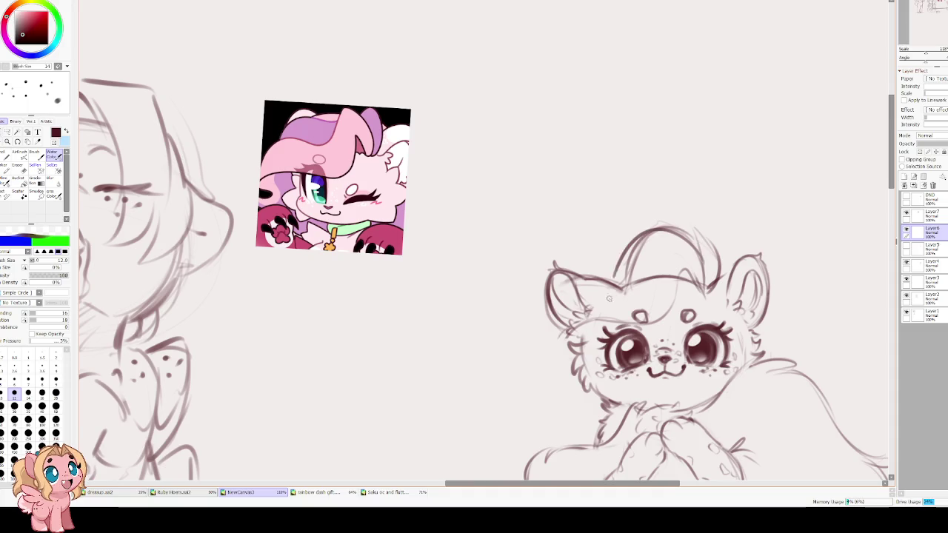
pyautogui.moveTo(695, 255)
pyautogui.mouseDown()
pyautogui.moveTo(530, 320)
pyautogui.moveTo(507, 310)
pyautogui.moveTo(520, 342)
pyautogui.mouseUp()
pyautogui.hotkey('ctrl', 'z')
pyautogui.moveTo(588, 281)
pyautogui.mouseDown()
pyautogui.moveTo(518, 348)
pyautogui.moveTo(540, 335)
pyautogui.mouseUp()
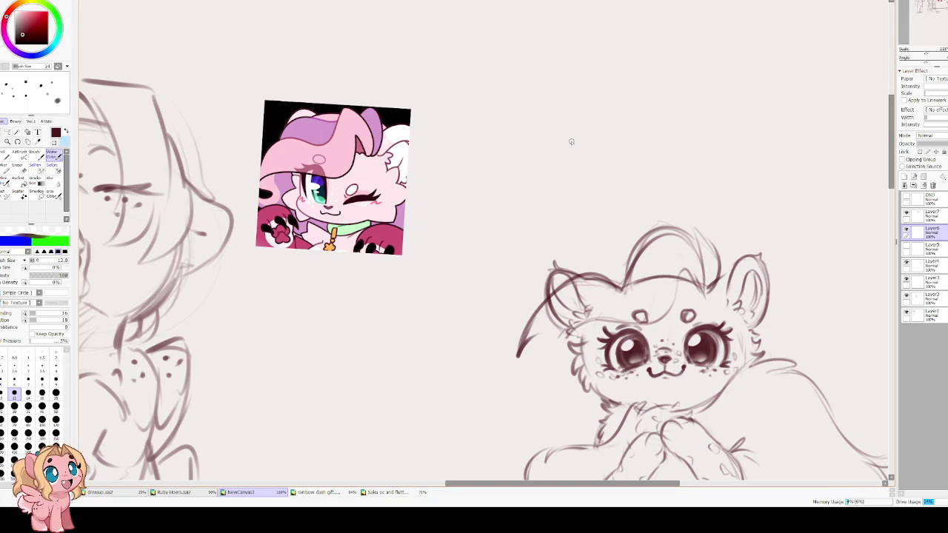
pyautogui.moveTo(533, 335); pyautogui.dragTo(604, 326)
pyautogui.hotkey('ctrl', 'z')
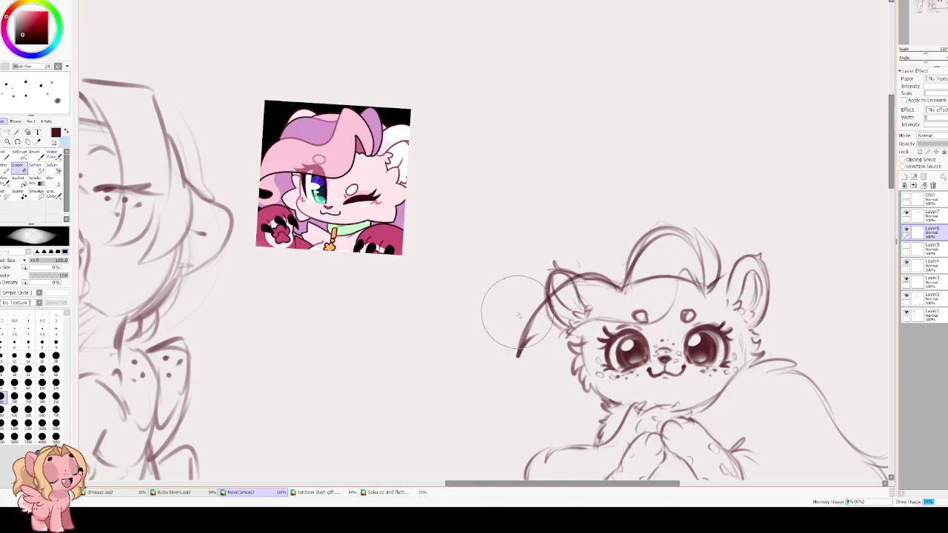
pyautogui.hotkey('ctrl', 'z')
# Redraw the long mane curve, add tuft strokes by the right ear and curled inner strands
pyautogui.moveTo(571, 280)
pyautogui.mouseDown()
pyautogui.moveTo(532, 362)
pyautogui.moveTo(585, 317)
pyautogui.moveTo(633, 341)
pyautogui.moveTo(681, 274)
pyautogui.mouseUp()
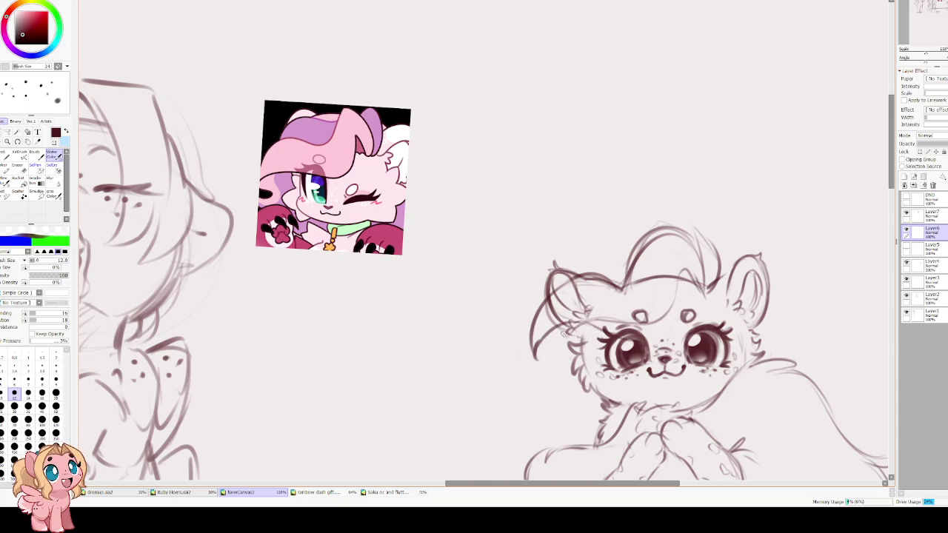
pyautogui.moveTo(587, 274)
pyautogui.mouseDown()
pyautogui.moveTo(625, 286)
pyautogui.moveTo(688, 234)
pyautogui.moveTo(668, 234)
pyautogui.moveTo(705, 285)
pyautogui.mouseUp()
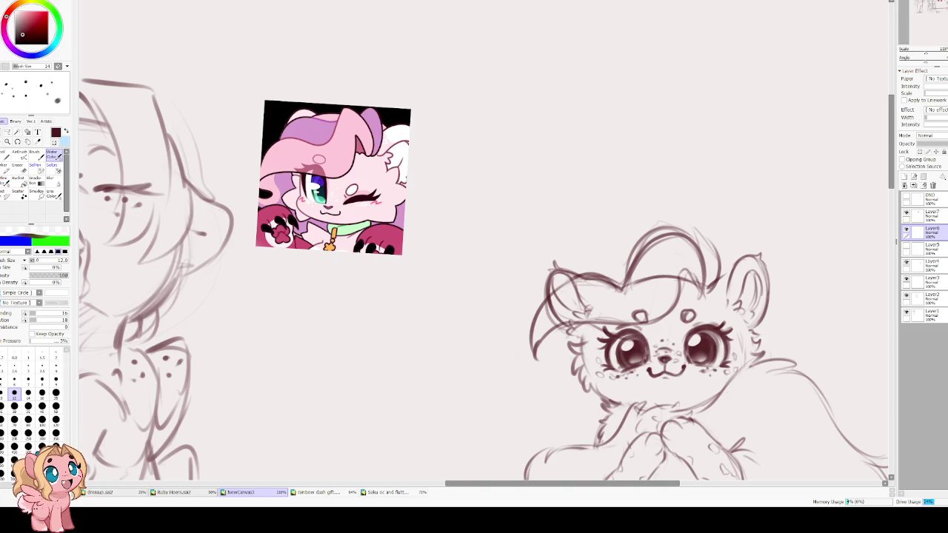
pyautogui.moveTo(541, 287); pyautogui.dragTo(467, 262)
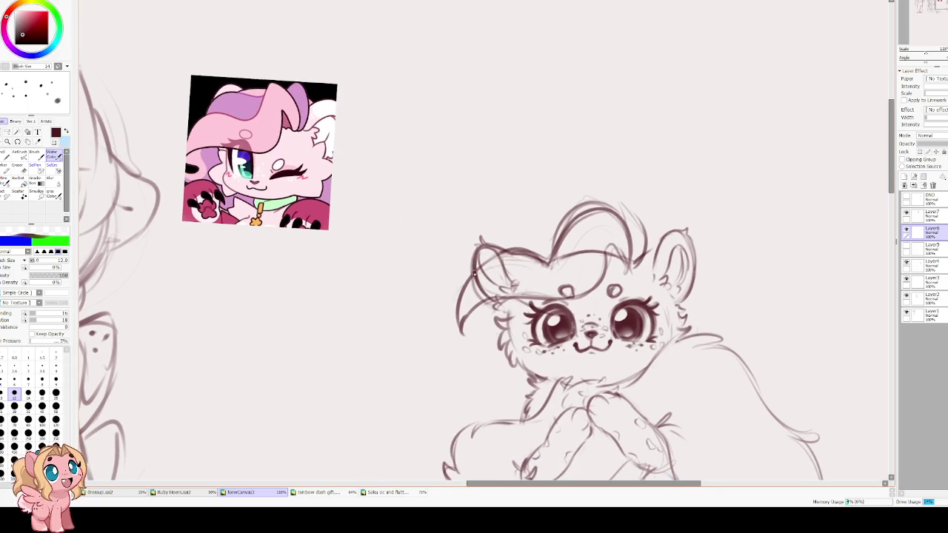
pyautogui.press('e')
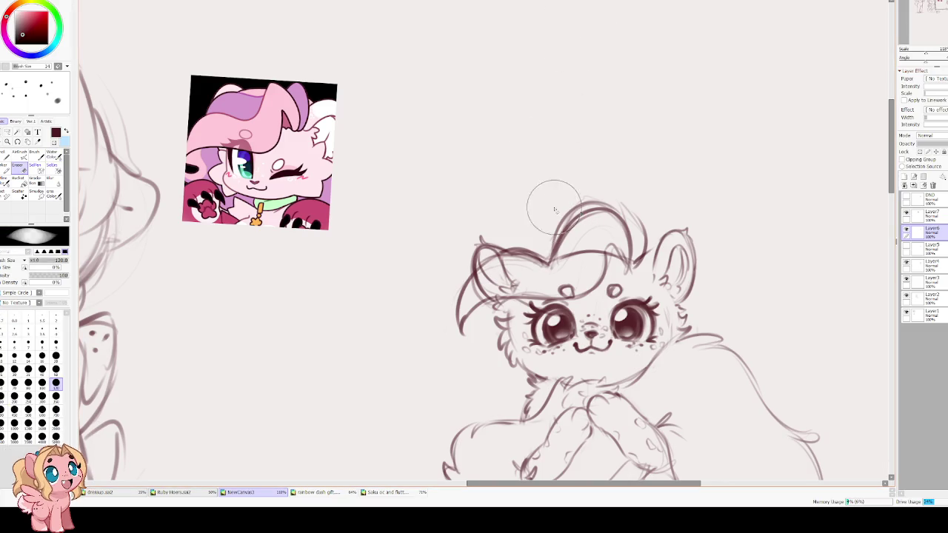
pyautogui.press('h')
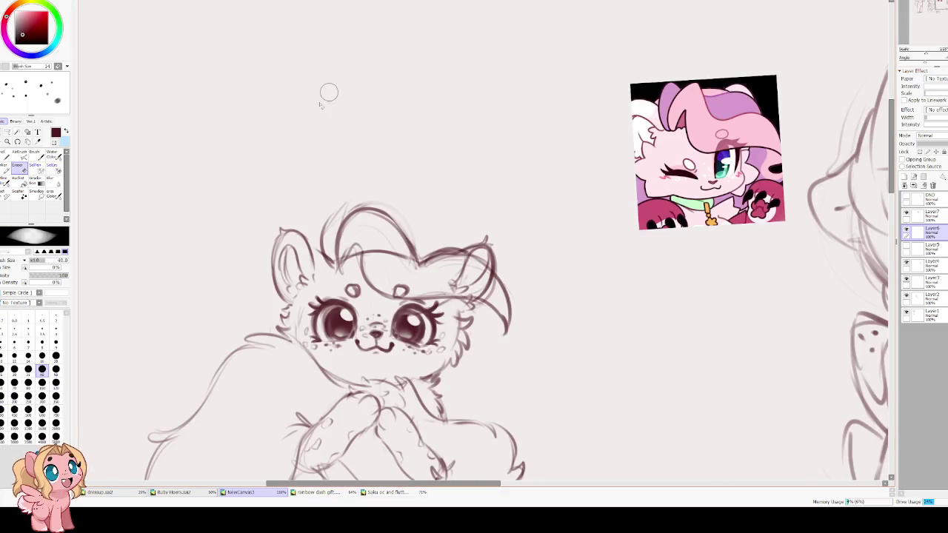
pyautogui.press('b')
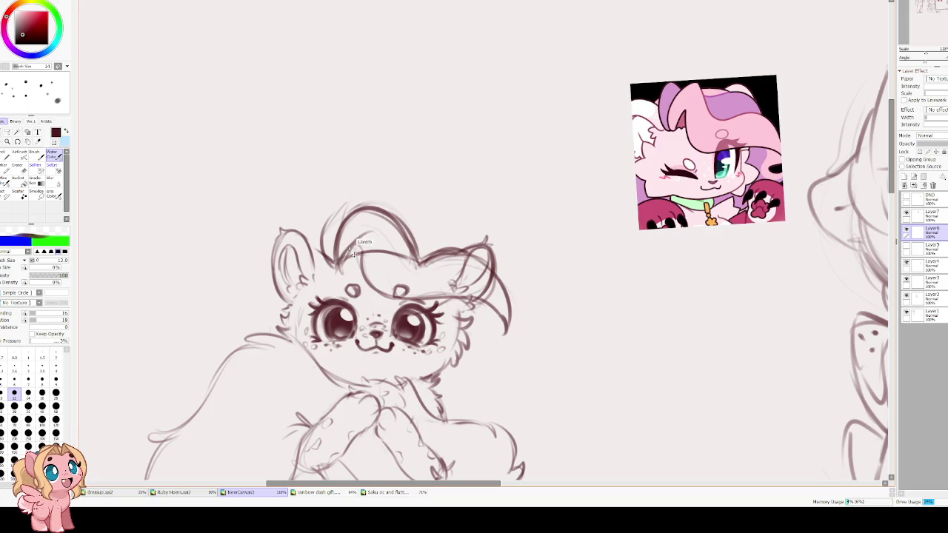
pyautogui.moveTo(370, 238); pyautogui.dragTo(361, 283)
pyautogui.press('h')
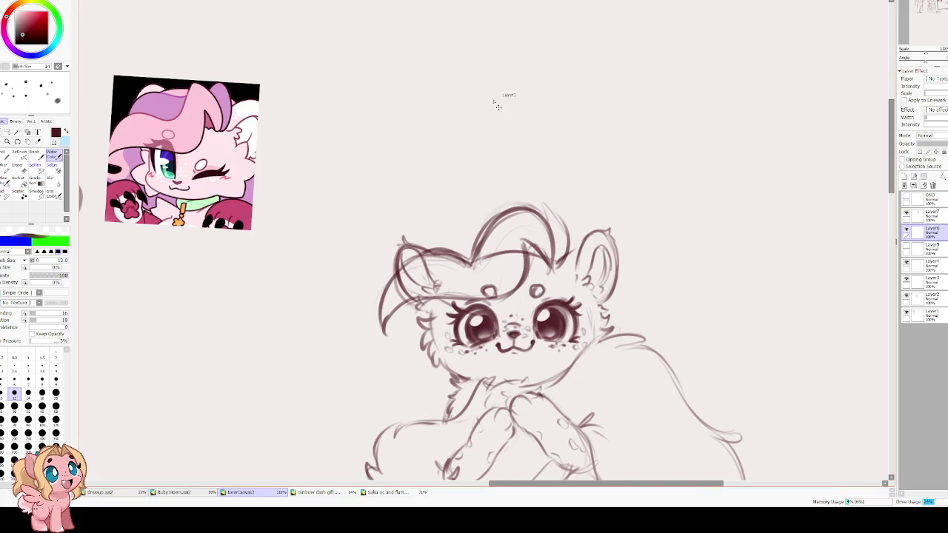
pyautogui.hotkey('ctrl', 't')
# Shift the hair sketch slightly and sketch larger arcs over the top of the mane
pyautogui.moveTo(489, 281); pyautogui.dragTo(500, 289)
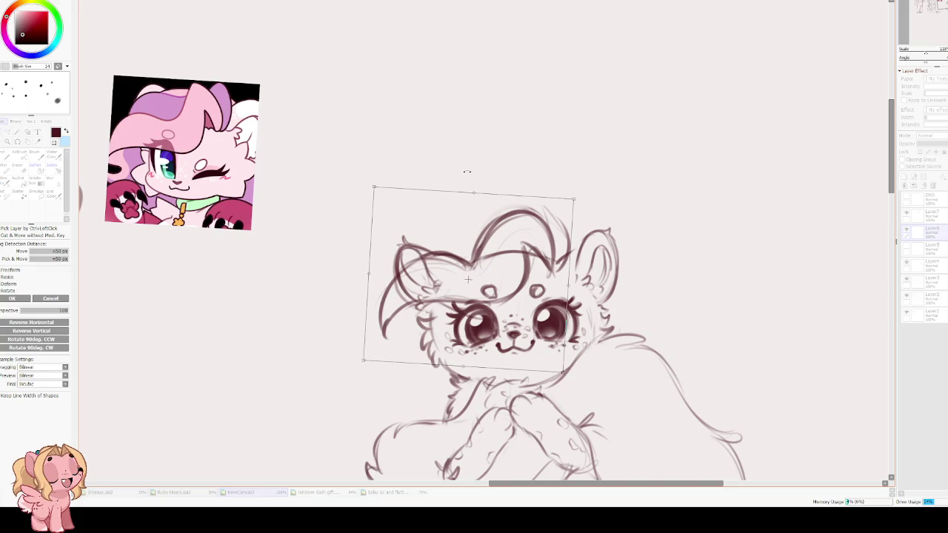
pyautogui.press('Return')
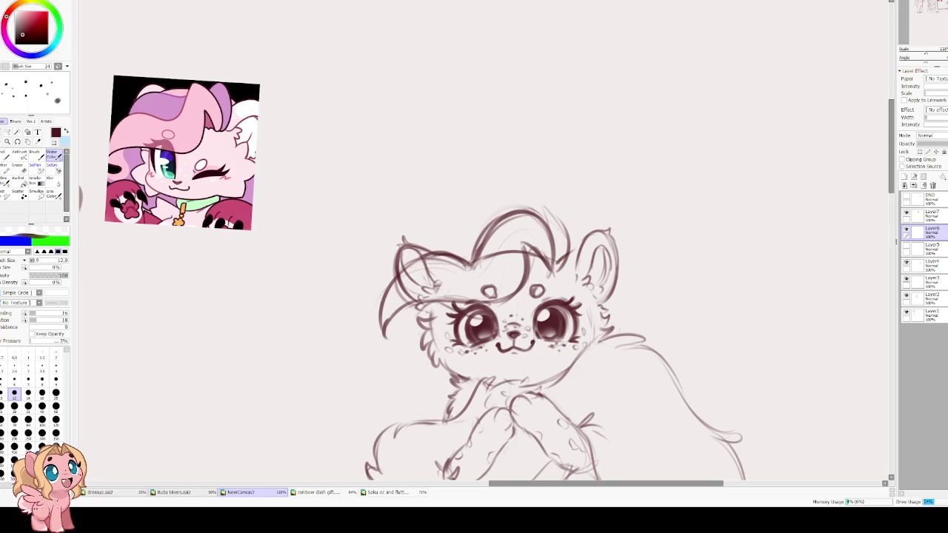
pyautogui.moveTo(563, 226); pyautogui.dragTo(514, 213)
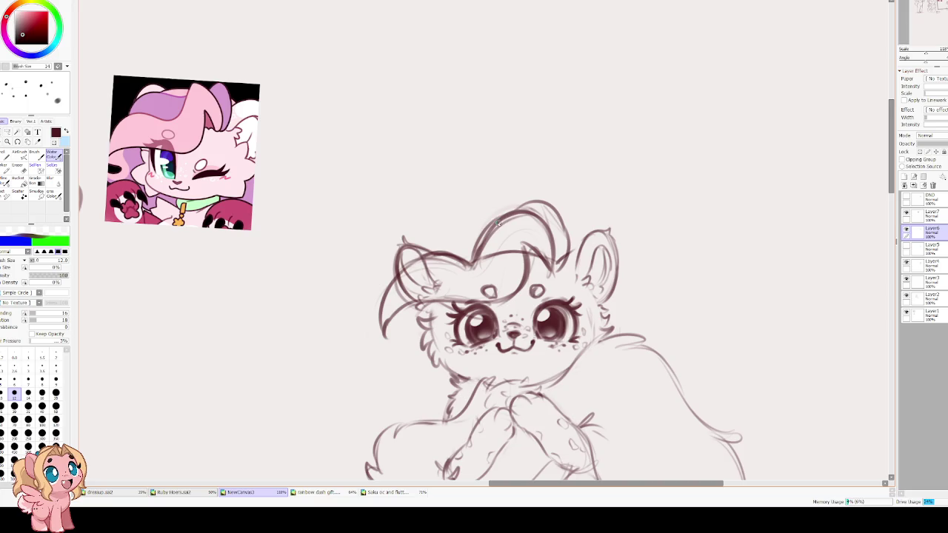
pyautogui.moveTo(500, 217)
pyautogui.mouseDown()
pyautogui.moveTo(411, 252)
pyautogui.moveTo(559, 220)
pyautogui.moveTo(565, 250)
pyautogui.moveTo(552, 270)
pyautogui.mouseUp()
pyautogui.moveTo(548, 228); pyautogui.dragTo(556, 271)
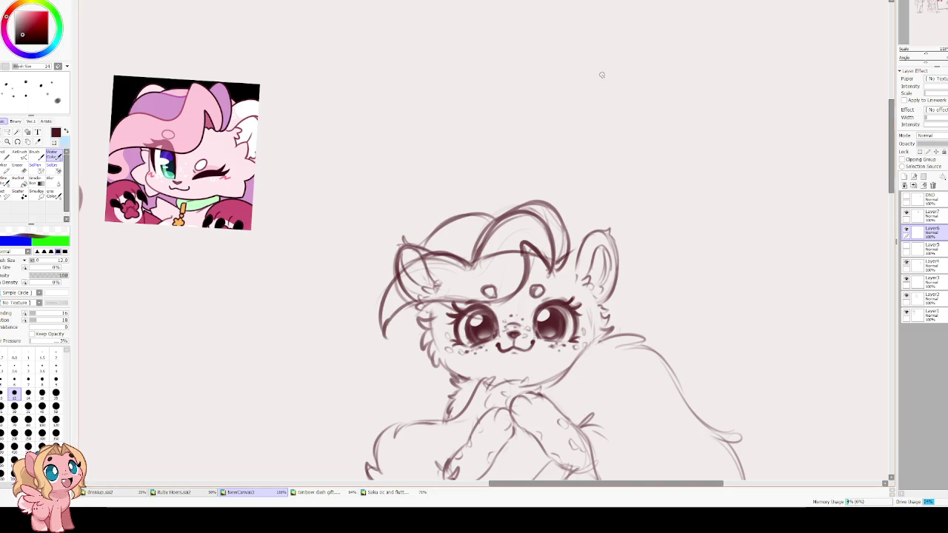
pyautogui.moveTo(504, 204); pyautogui.dragTo(485, 213)
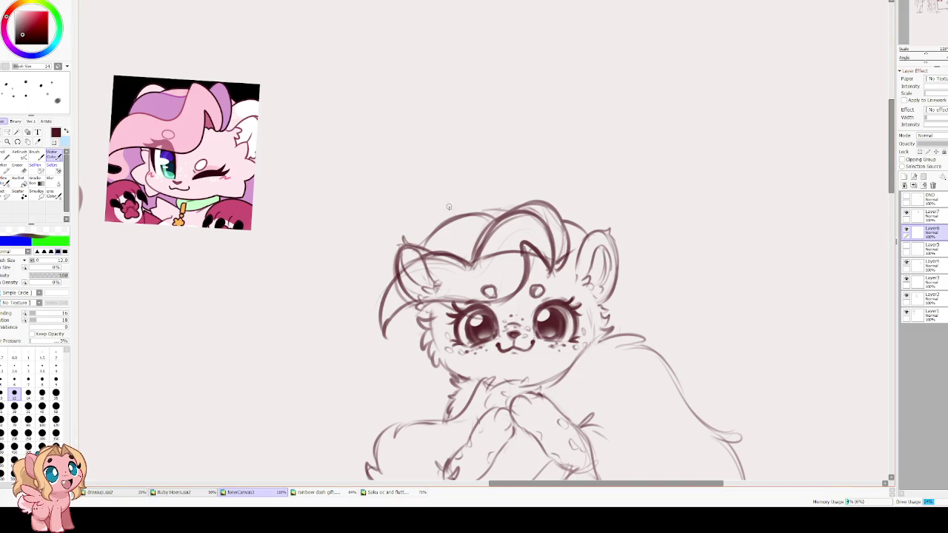
pyautogui.moveTo(439, 264); pyautogui.dragTo(452, 256)
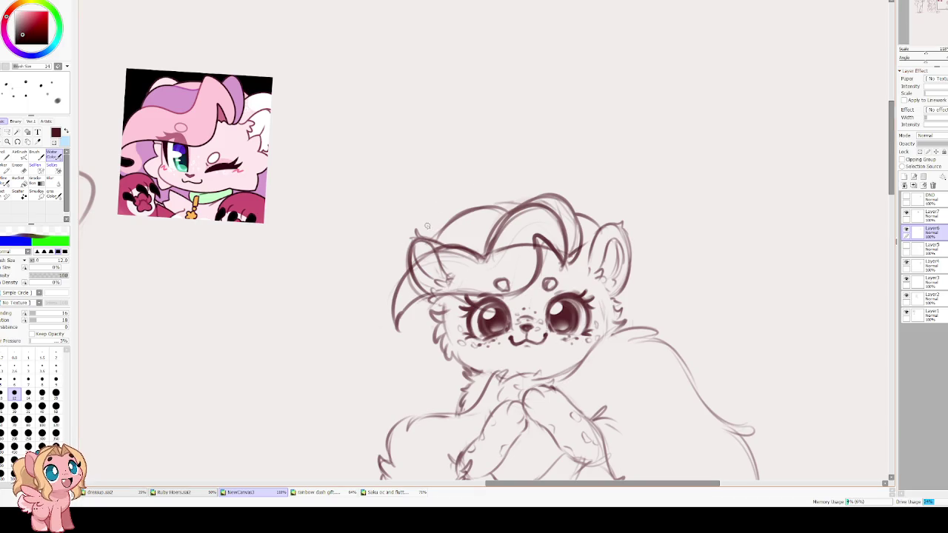
# Erase a stray hair stroke and redraw fluffy curled locks along the head's left edge
pyautogui.press('e')
pyautogui.moveTo(464, 220)
pyautogui.mouseDown()
pyautogui.moveTo(474, 208)
pyautogui.moveTo(441, 249)
pyautogui.moveTo(511, 199)
pyautogui.moveTo(494, 155)
pyautogui.mouseUp()
pyautogui.press('e')
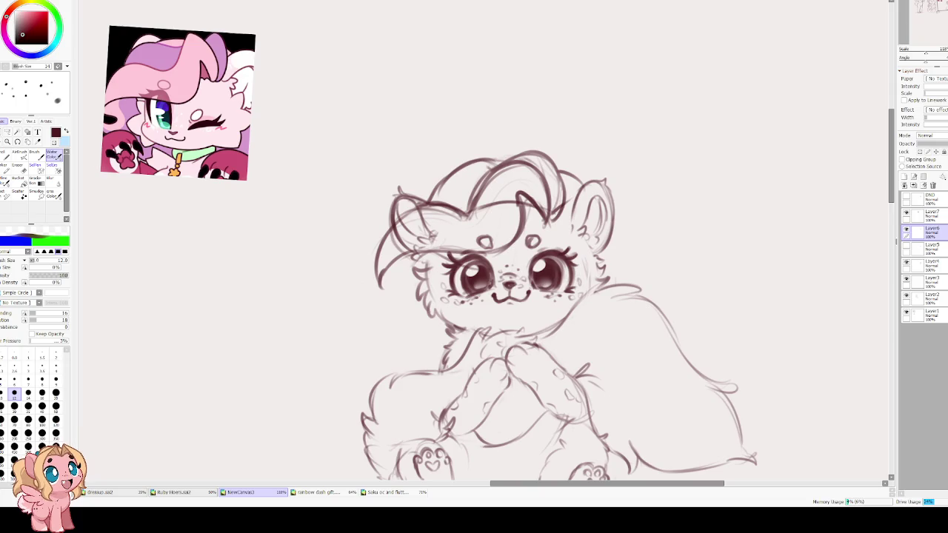
pyautogui.moveTo(393, 274)
pyautogui.mouseDown()
pyautogui.moveTo(403, 305)
pyautogui.moveTo(395, 342)
pyautogui.moveTo(454, 338)
pyautogui.mouseUp()
pyautogui.hotkey('ctrl', 'z')
pyautogui.hotkey('ctrl', 'z')
pyautogui.hotkey('ctrl', 'z')
pyautogui.moveTo(421, 259)
pyautogui.mouseDown()
pyautogui.moveTo(381, 298)
pyautogui.moveTo(403, 291)
pyautogui.moveTo(390, 338)
pyautogui.mouseUp()
pyautogui.moveTo(419, 313)
pyautogui.mouseDown()
pyautogui.moveTo(409, 337)
pyautogui.moveTo(444, 342)
pyautogui.mouseUp()
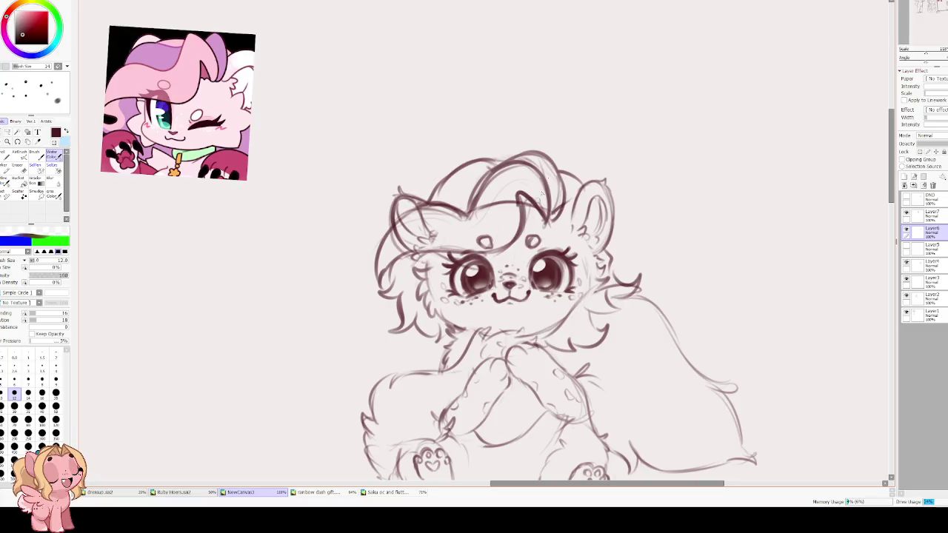
pyautogui.moveTo(482, 205); pyautogui.dragTo(449, 222)
pyautogui.scroll(-2, 418, 208)
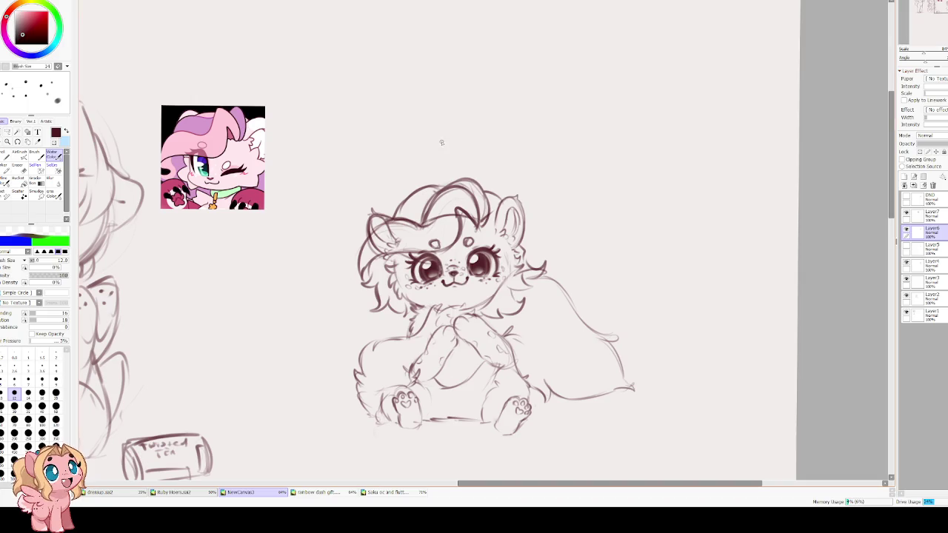
# Lower the mane sketch layer's opacity so it becomes a faint guide
pyautogui.scroll(3, 441, 142)
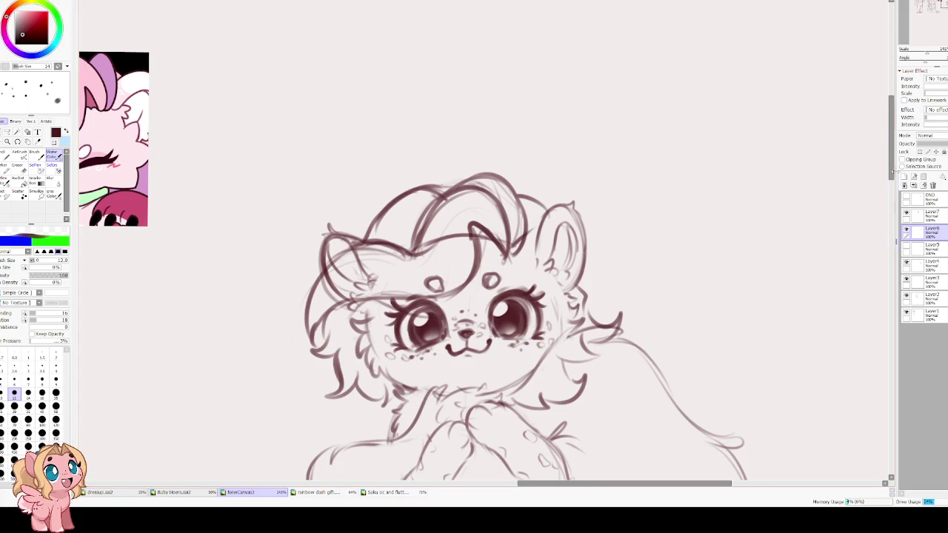
pyautogui.moveTo(940, 144); pyautogui.dragTo(927, 146)
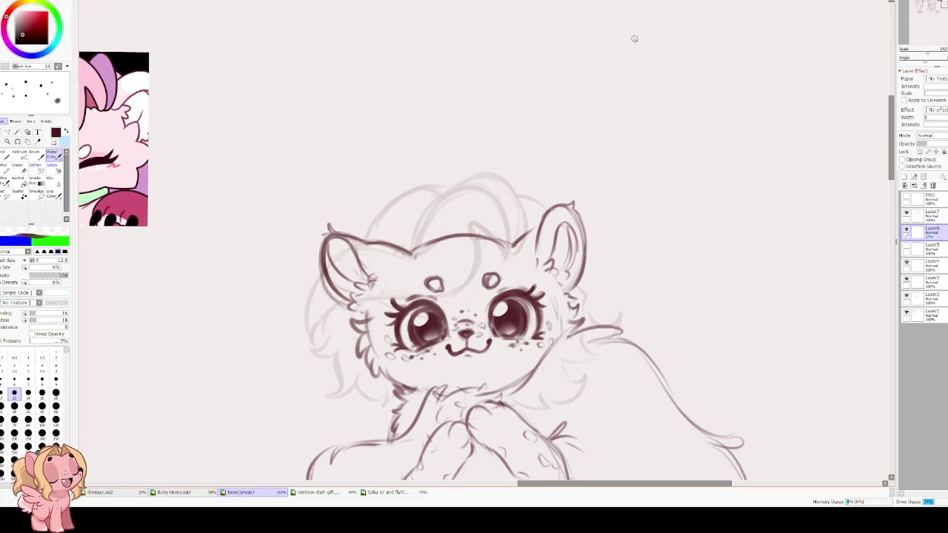
# On a new layer with brush size 9, draw the mane's forehead arc, retrying strokes until it fits
pyautogui.press('[')
pyautogui.press('[')
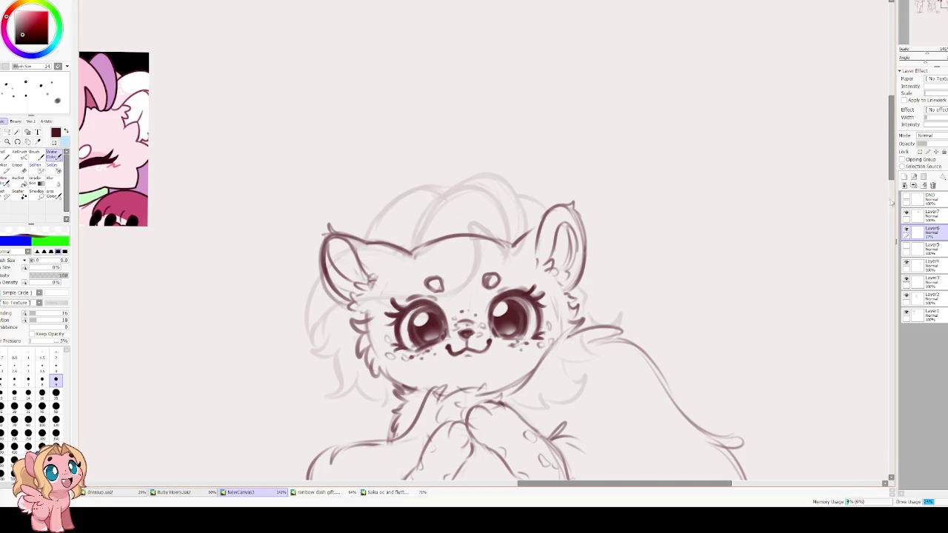
pyautogui.click(904, 177)
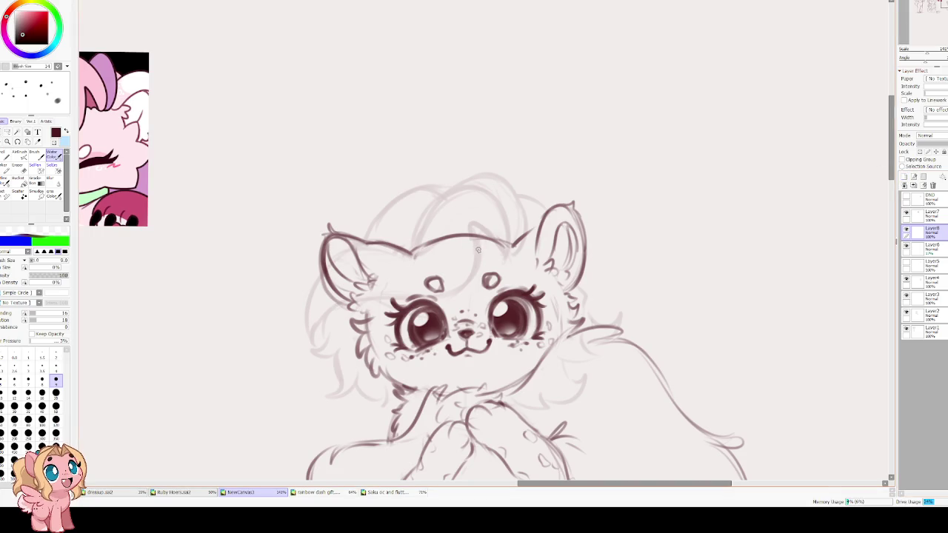
pyautogui.moveTo(505, 253); pyautogui.dragTo(358, 291)
pyautogui.hotkey('ctrl', 'z')
pyautogui.moveTo(478, 259); pyautogui.dragTo(326, 320)
pyautogui.hotkey('ctrl', 'z')
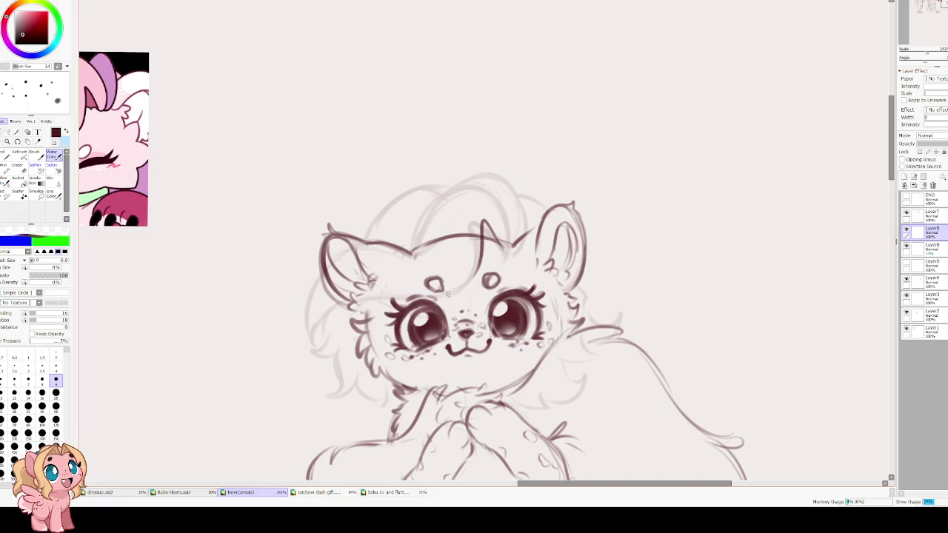
pyautogui.moveTo(459, 287); pyautogui.dragTo(314, 333)
pyautogui.hotkey('ctrl', 'z')
pyautogui.moveTo(476, 275)
pyautogui.mouseDown()
pyautogui.moveTo(318, 334)
pyautogui.moveTo(328, 265)
pyautogui.moveTo(404, 263)
pyautogui.mouseUp()
pyautogui.hotkey('ctrl', 'z')
pyautogui.moveTo(303, 325); pyautogui.dragTo(425, 267)
pyautogui.hotkey('ctrl', 'z')
pyautogui.moveTo(309, 329)
pyautogui.mouseDown()
pyautogui.moveTo(341, 249)
pyautogui.moveTo(458, 251)
pyautogui.moveTo(465, 205)
pyautogui.mouseUp()
pyautogui.hotkey('ctrl', 'z')
pyautogui.moveTo(413, 248)
pyautogui.mouseDown()
pyautogui.moveTo(511, 241)
pyautogui.moveTo(498, 237)
pyautogui.moveTo(512, 253)
pyautogui.moveTo(443, 189)
pyautogui.moveTo(370, 222)
pyautogui.moveTo(359, 247)
pyautogui.mouseUp()
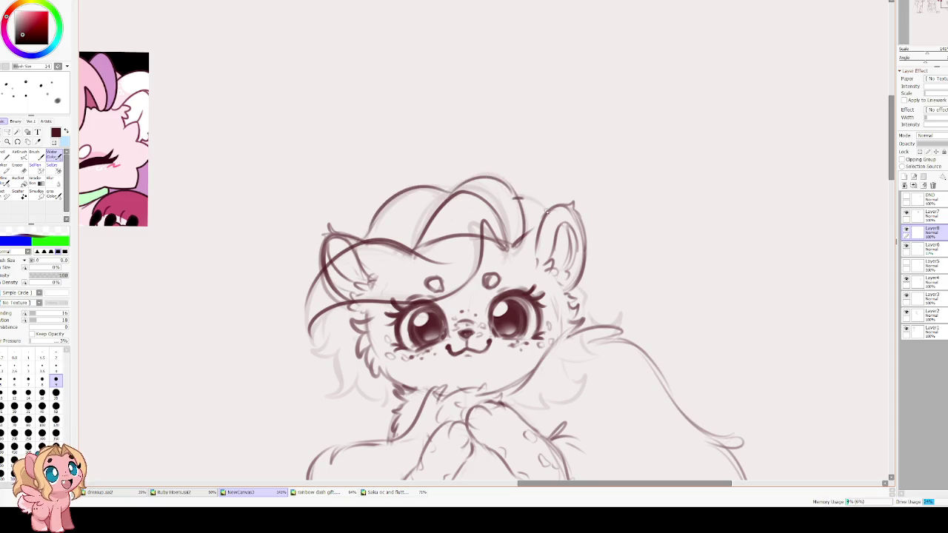
# Add mane curls near the ear and down the head's left side plus cheek fur, then hide layers to check
pyautogui.moveTo(525, 192); pyautogui.dragTo(532, 228)
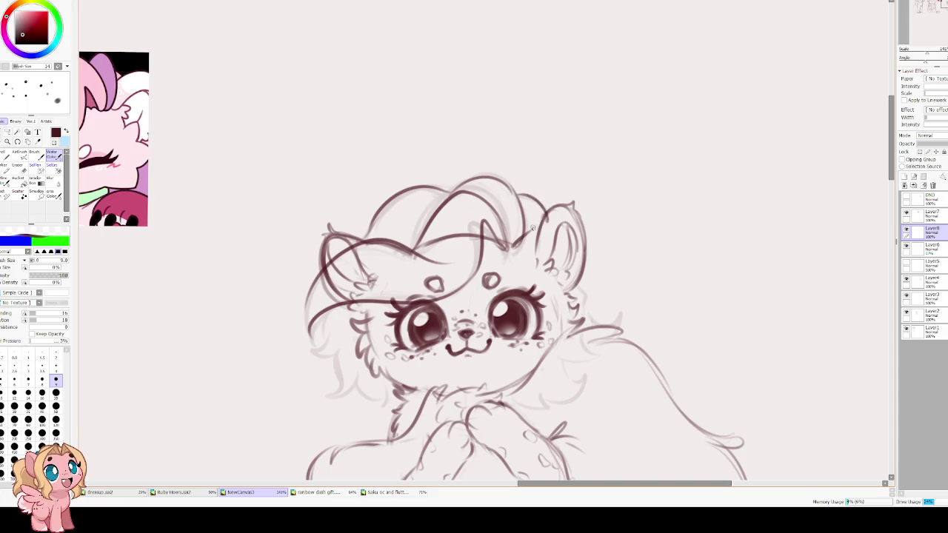
pyautogui.scroll(-3, 416, 118)
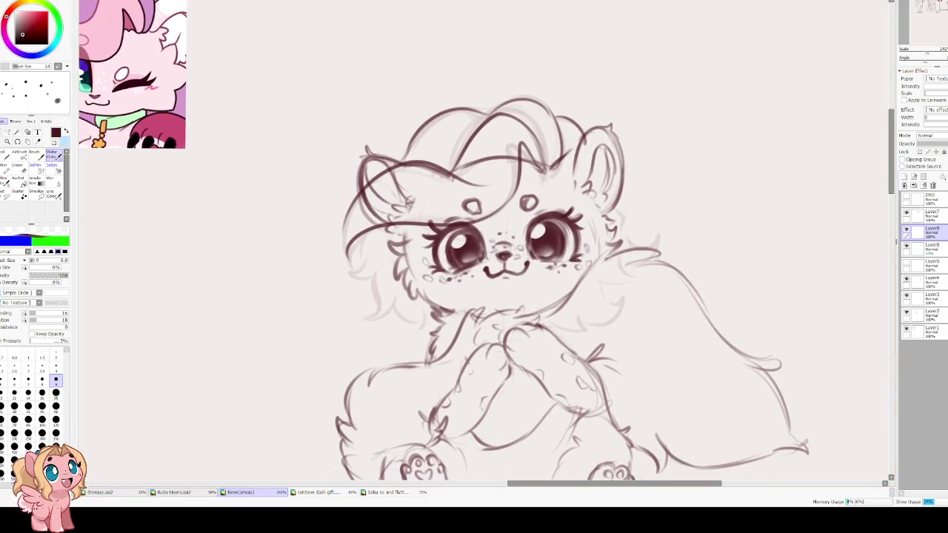
pyautogui.moveTo(368, 239)
pyautogui.mouseDown()
pyautogui.moveTo(368, 276)
pyautogui.moveTo(341, 280)
pyautogui.moveTo(374, 291)
pyautogui.moveTo(359, 317)
pyautogui.moveTo(387, 320)
pyautogui.moveTo(380, 330)
pyautogui.moveTo(421, 330)
pyautogui.moveTo(411, 333)
pyautogui.mouseUp()
pyautogui.moveTo(435, 312)
pyautogui.mouseDown()
pyautogui.moveTo(423, 329)
pyautogui.moveTo(375, 337)
pyautogui.mouseUp()
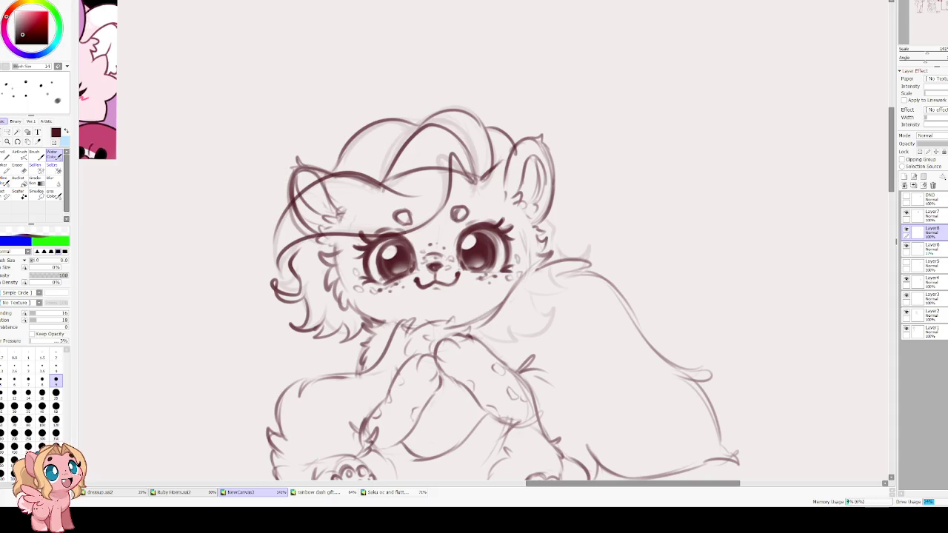
pyautogui.moveTo(552, 236)
pyautogui.mouseDown()
pyautogui.moveTo(538, 273)
pyautogui.moveTo(502, 261)
pyautogui.mouseUp()
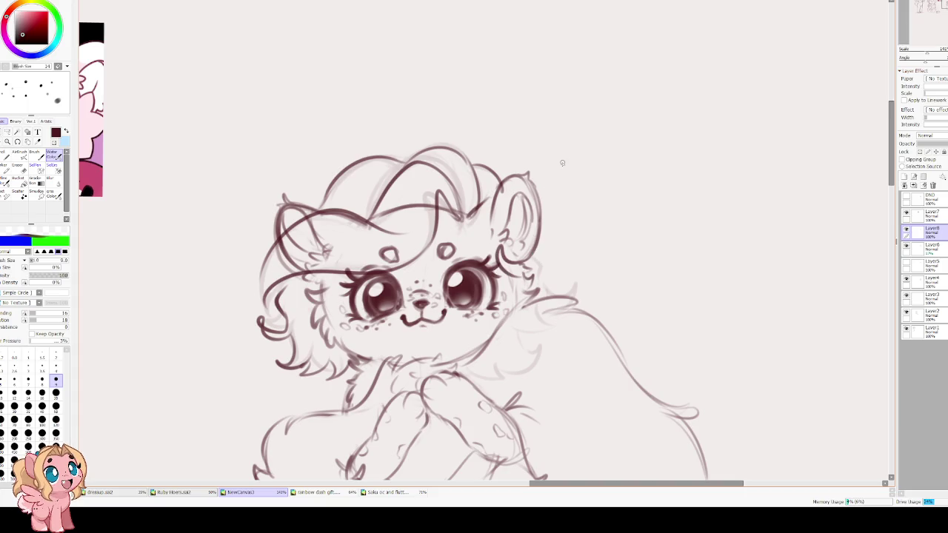
pyautogui.moveTo(541, 235)
pyautogui.mouseDown()
pyautogui.moveTo(542, 286)
pyautogui.moveTo(567, 295)
pyautogui.moveTo(540, 311)
pyautogui.mouseUp()
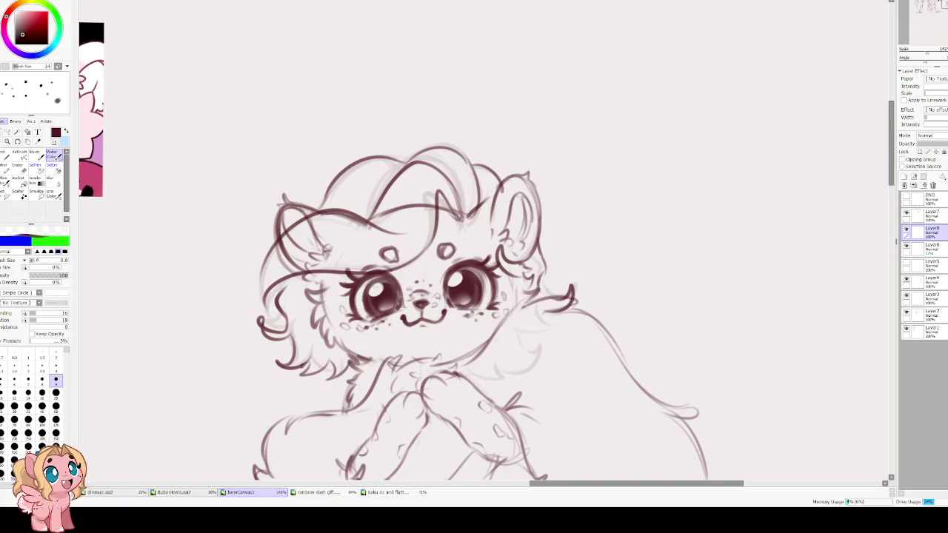
pyautogui.moveTo(478, 330)
pyautogui.mouseDown()
pyautogui.moveTo(446, 348)
pyautogui.moveTo(455, 358)
pyautogui.mouseUp()
pyautogui.scroll(-1, 399, 325)
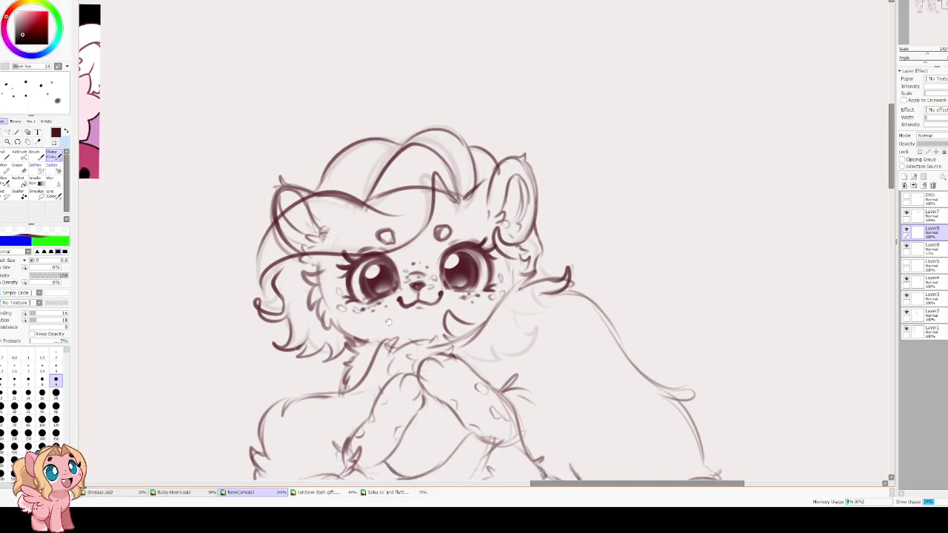
pyautogui.scroll(-4, 385, 222)
pyautogui.scroll(-1, 396, 168)
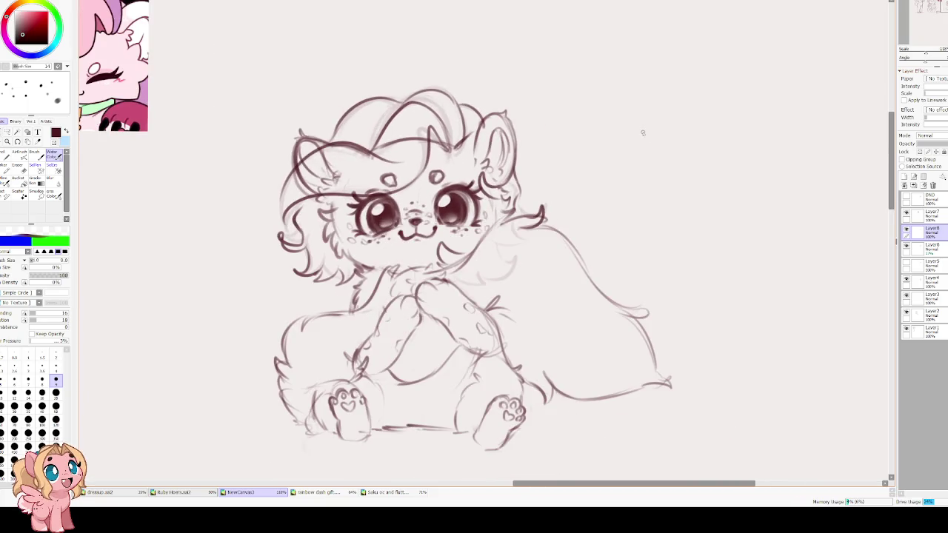
pyautogui.click(906, 231)
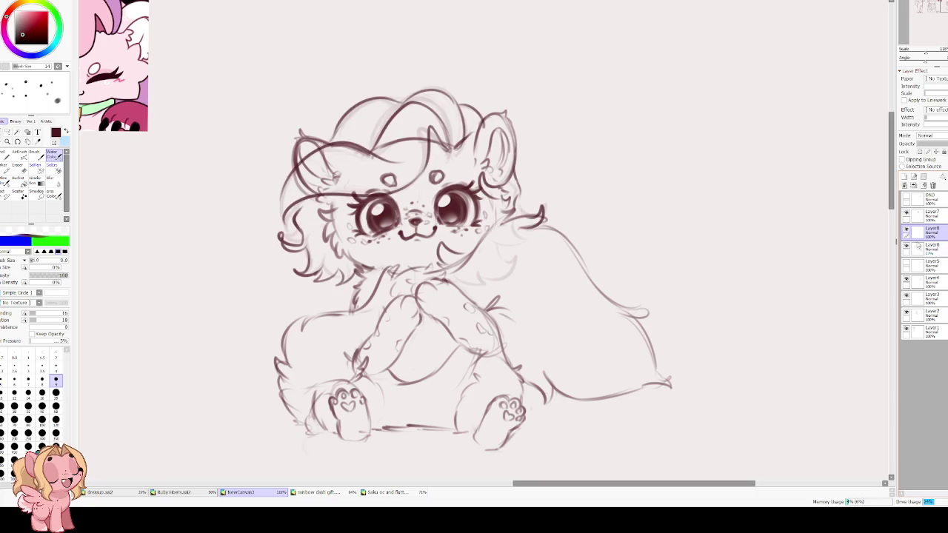
pyautogui.click(905, 280)
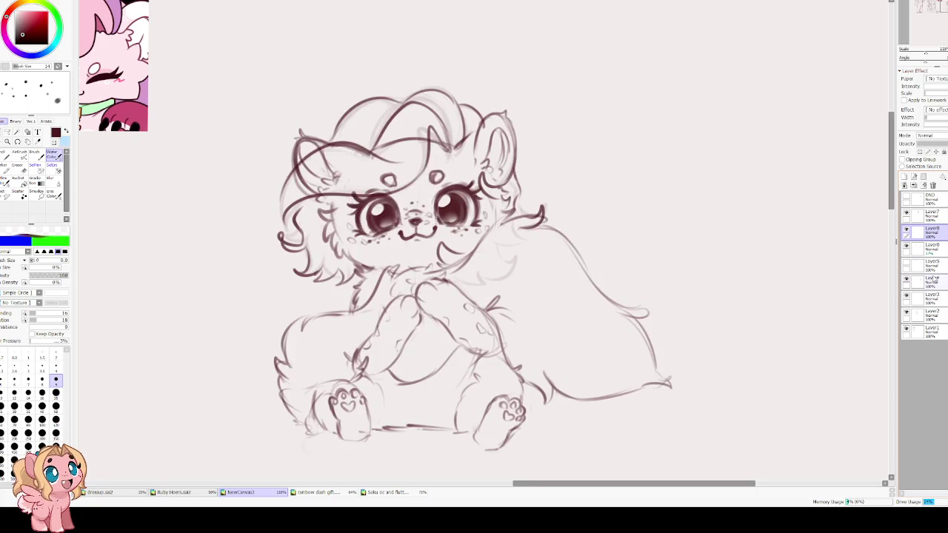
# Create cleanup Layer9 from Layer4, size the eraser down and hide Layer4
pyautogui.click(933, 278)
pyautogui.hotkey('ctrl', 'j')
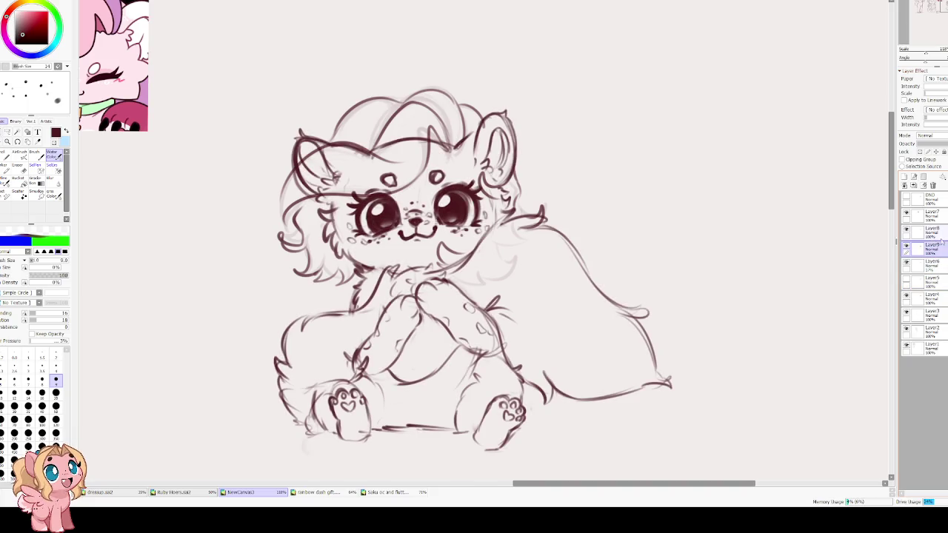
pyautogui.press('e')
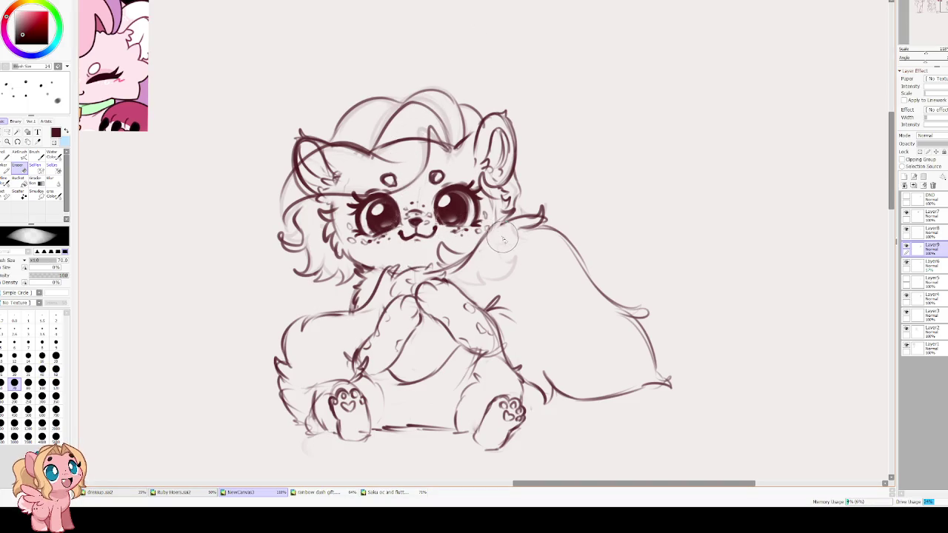
pyautogui.scroll(2, 422, 197)
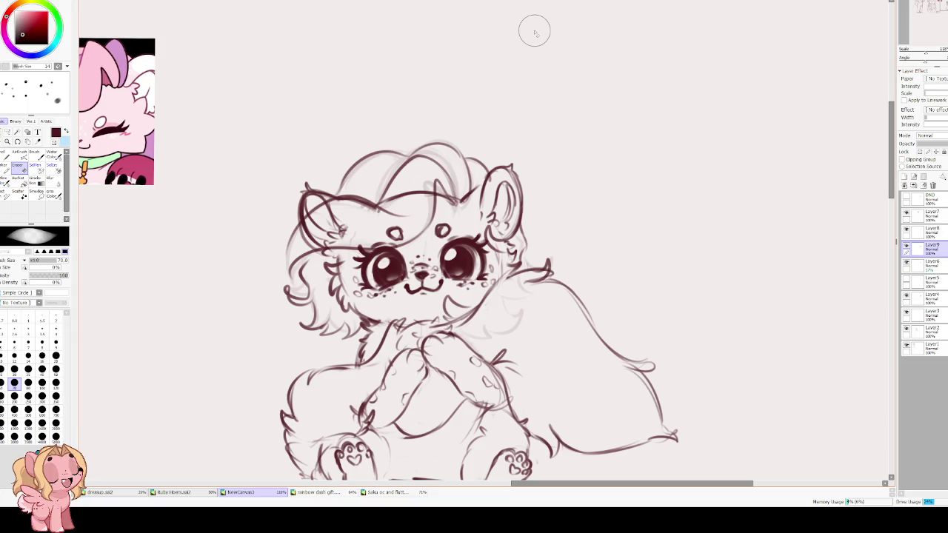
pyautogui.moveTo(279, 236); pyautogui.dragTo(436, 234)
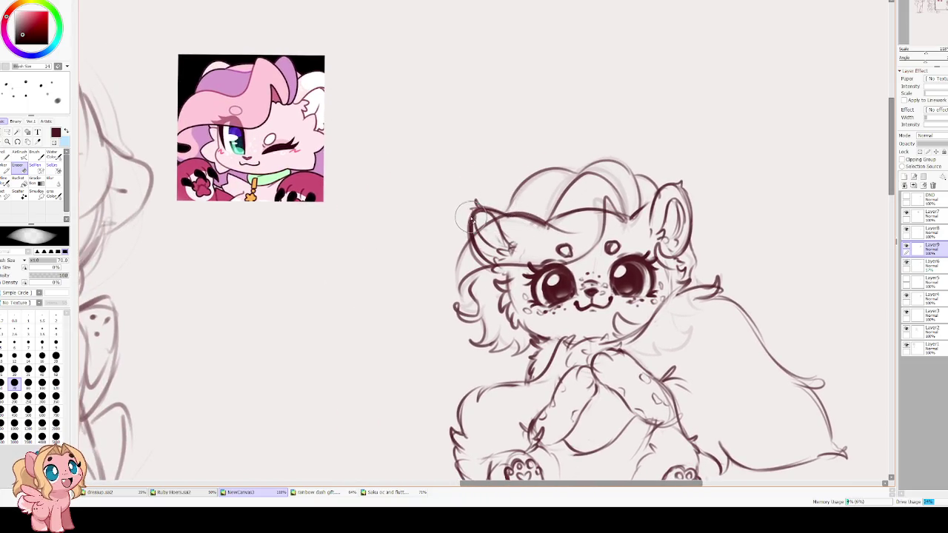
pyautogui.press('[')
pyautogui.press('[')
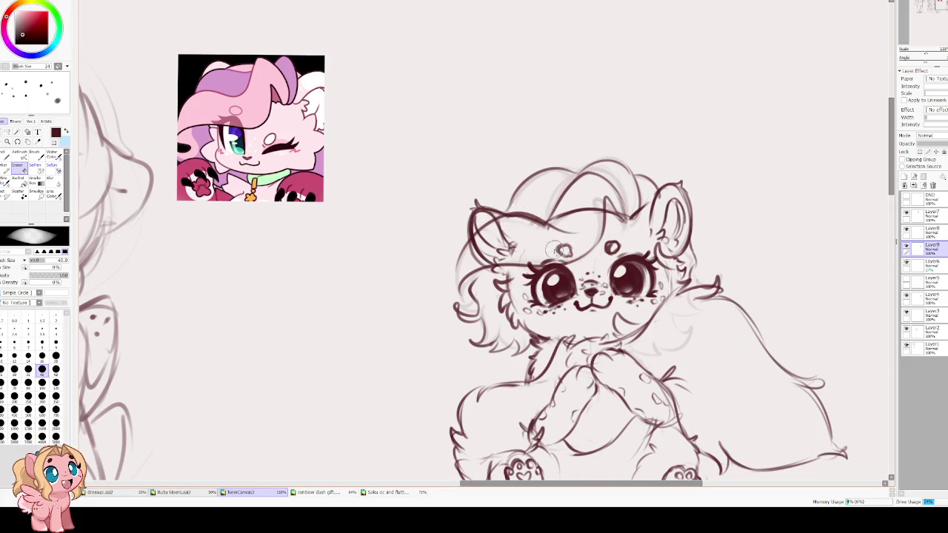
pyautogui.click(905, 295)
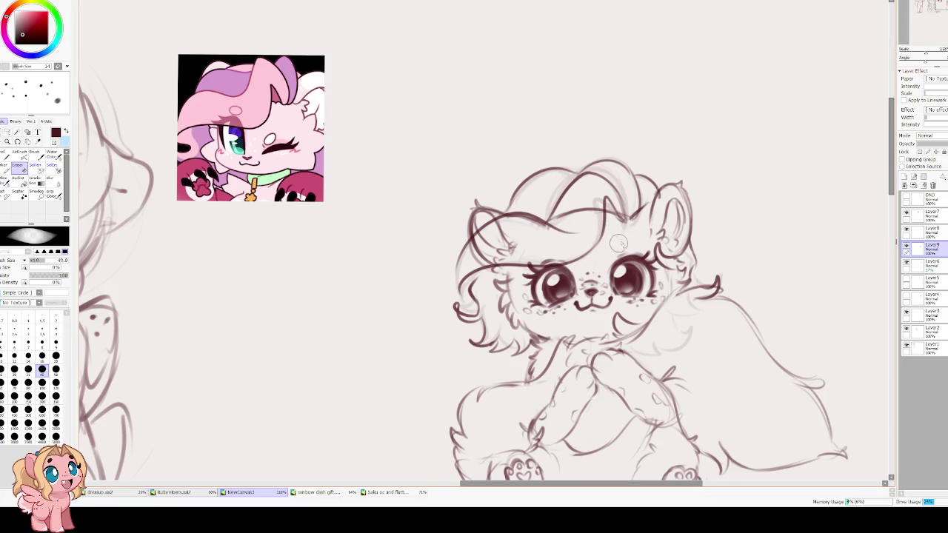
pyautogui.scroll(2, 606, 239)
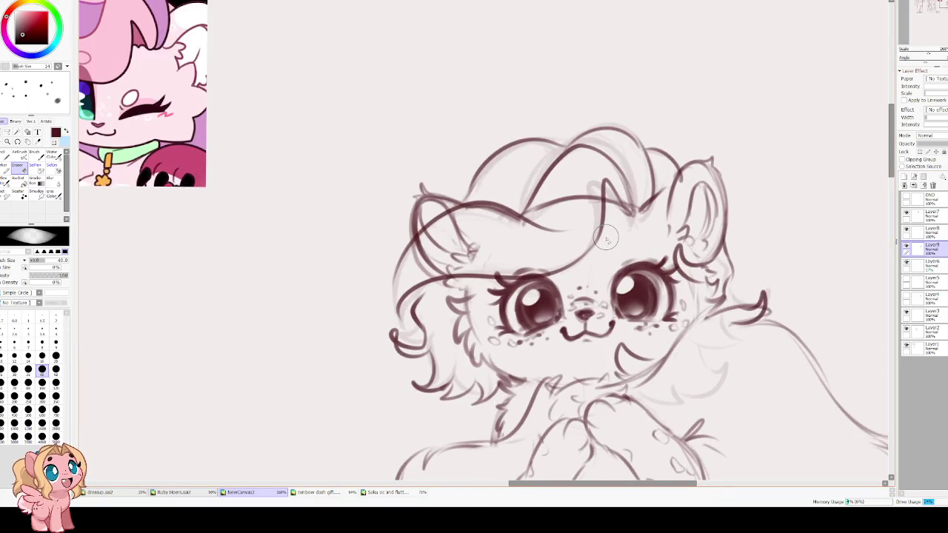
# Draw two small oval marks on the forehead and extend the mouth curve
pyautogui.press('w')
pyautogui.moveTo(516, 254); pyautogui.dragTo(526, 264)
pyautogui.moveTo(594, 259); pyautogui.dragTo(590, 272)
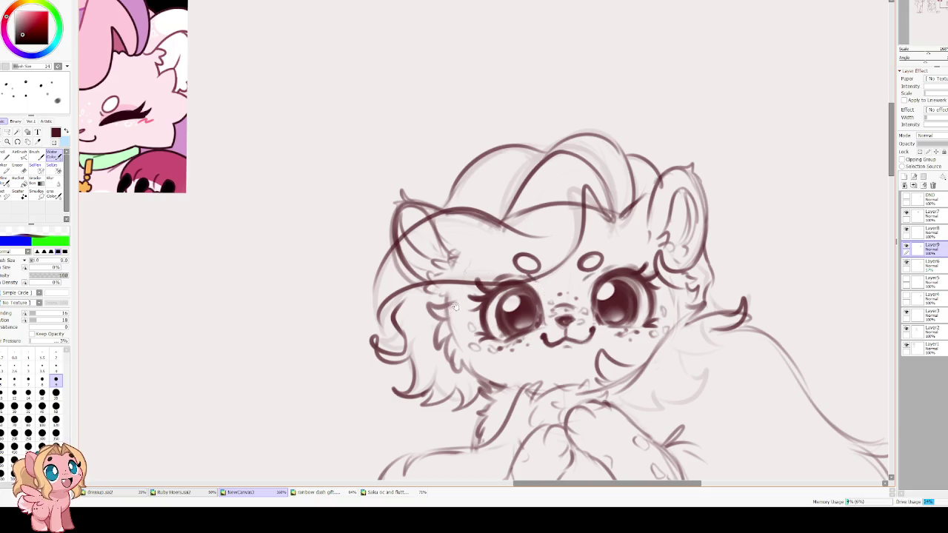
pyautogui.scroll(1, 467, 279)
pyautogui.scroll(-3, 455, 275)
pyautogui.scroll(2, 501, 302)
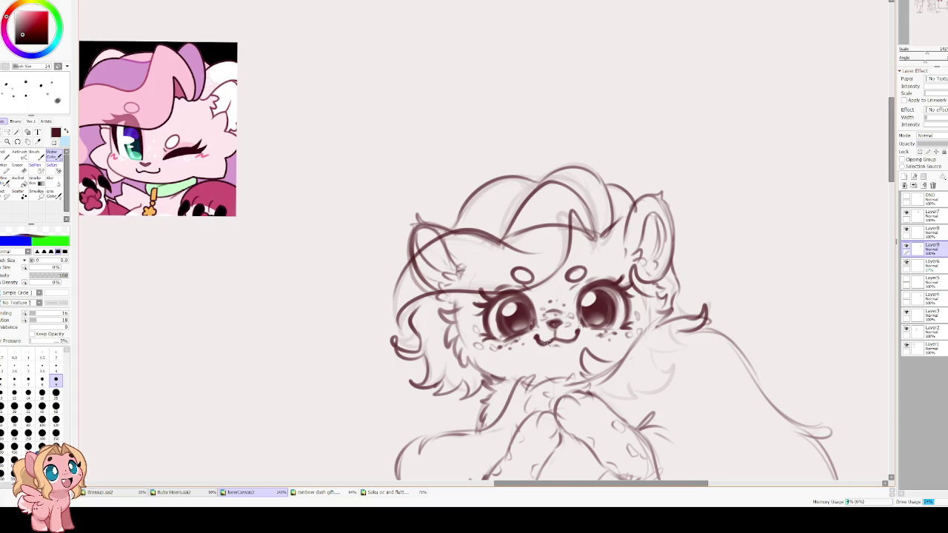
pyautogui.moveTo(557, 338); pyautogui.dragTo(577, 341)
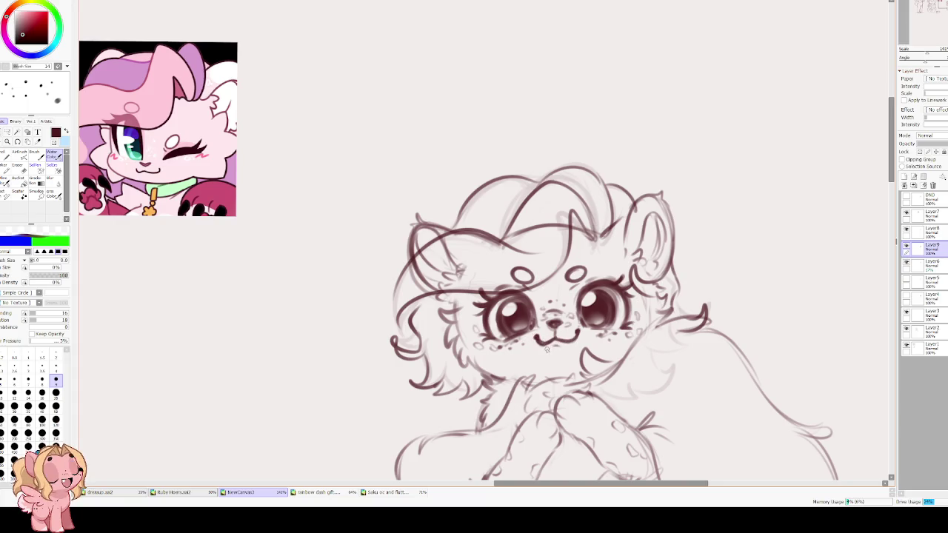
# Hatch blush on both cheeks and darken both irises
pyautogui.press('e')
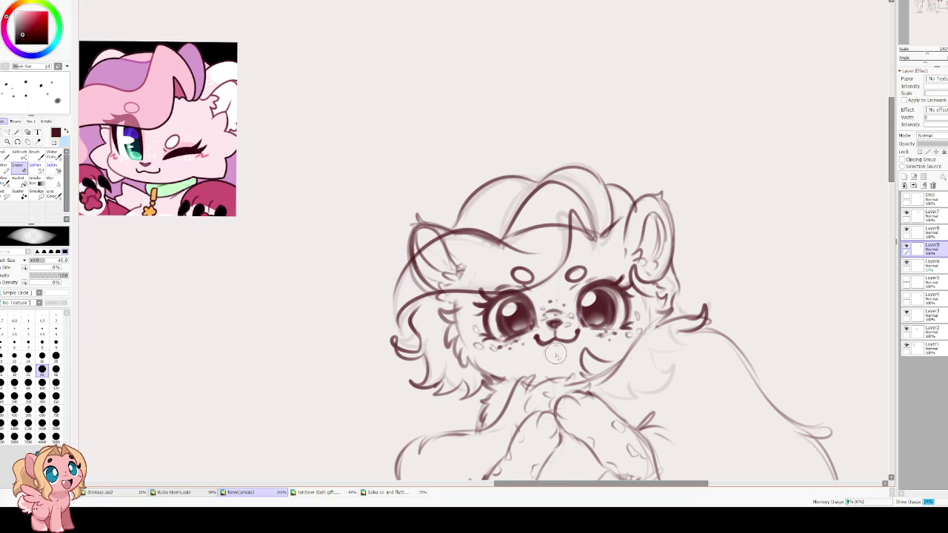
pyautogui.press('e')
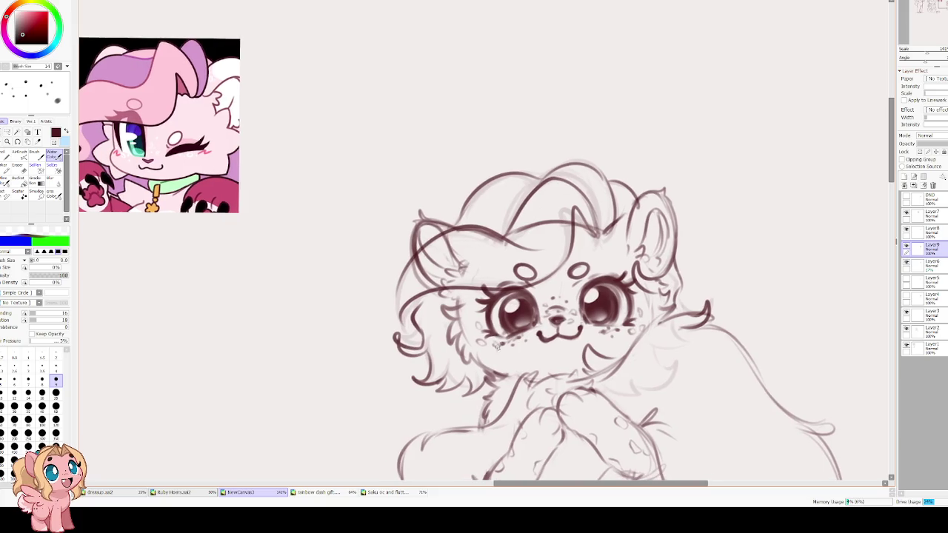
pyautogui.moveTo(487, 352); pyautogui.dragTo(510, 345)
pyautogui.moveTo(613, 339); pyautogui.dragTo(631, 330)
pyautogui.moveTo(504, 301); pyautogui.dragTo(508, 334)
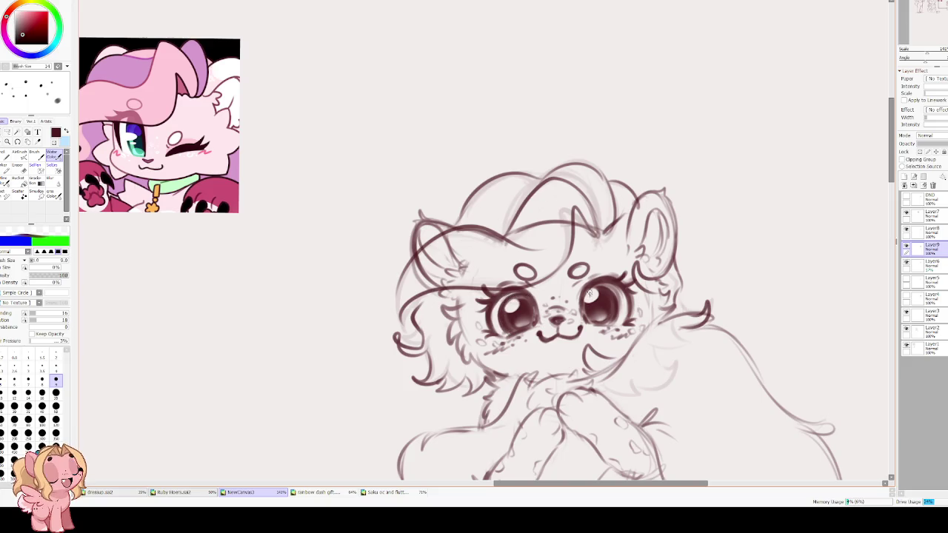
pyautogui.moveTo(603, 313); pyautogui.dragTo(600, 304)
pyautogui.moveTo(521, 317); pyautogui.dragTo(528, 316)
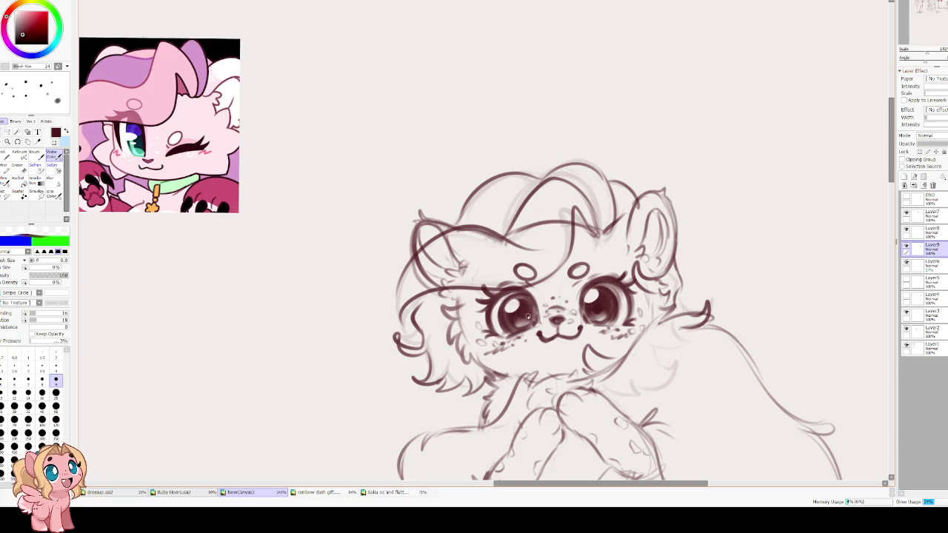
pyautogui.scroll(-1, 479, 308)
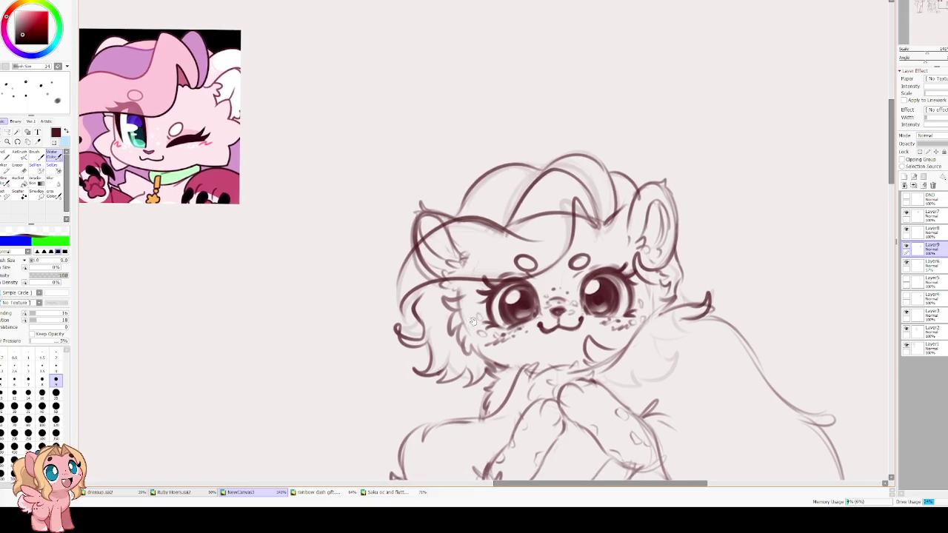
# Sketch fur strokes on the chest below the face
pyautogui.press('e')
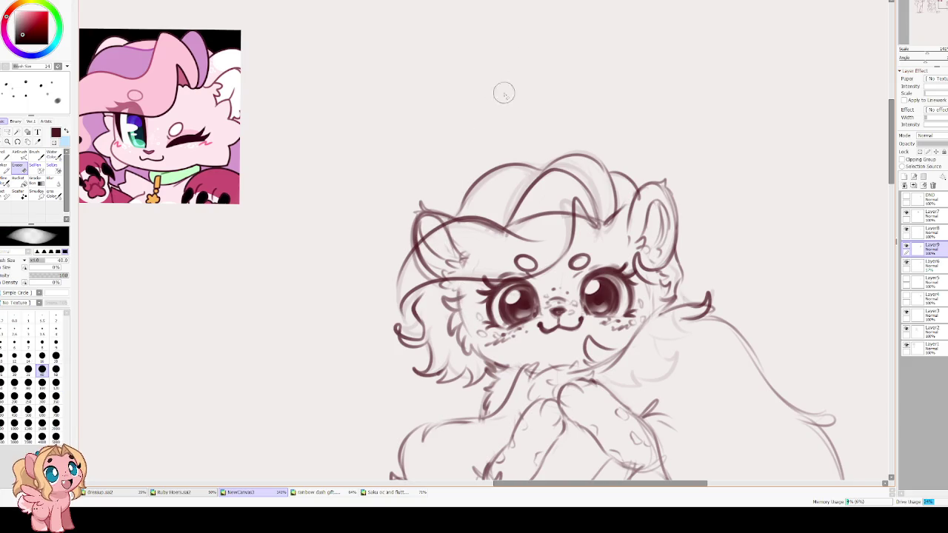
pyautogui.press('e')
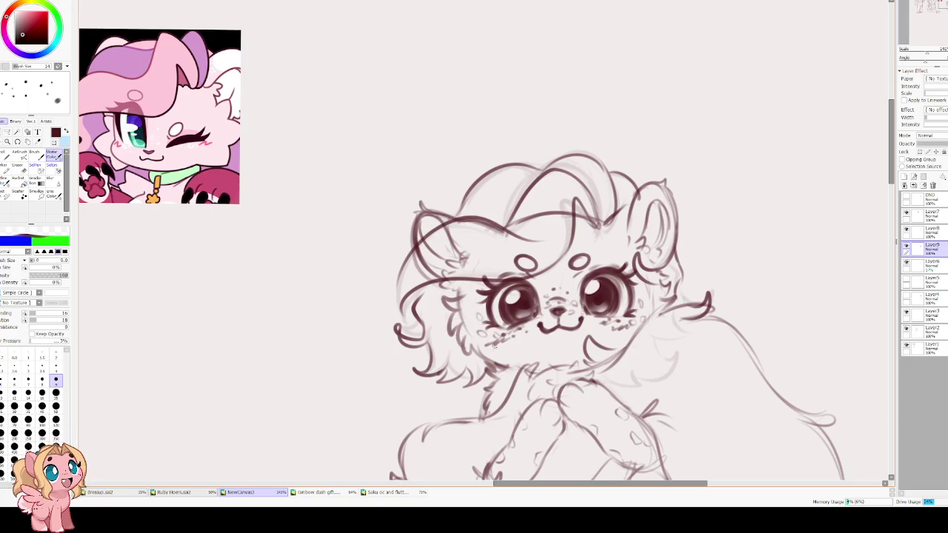
pyautogui.press('e')
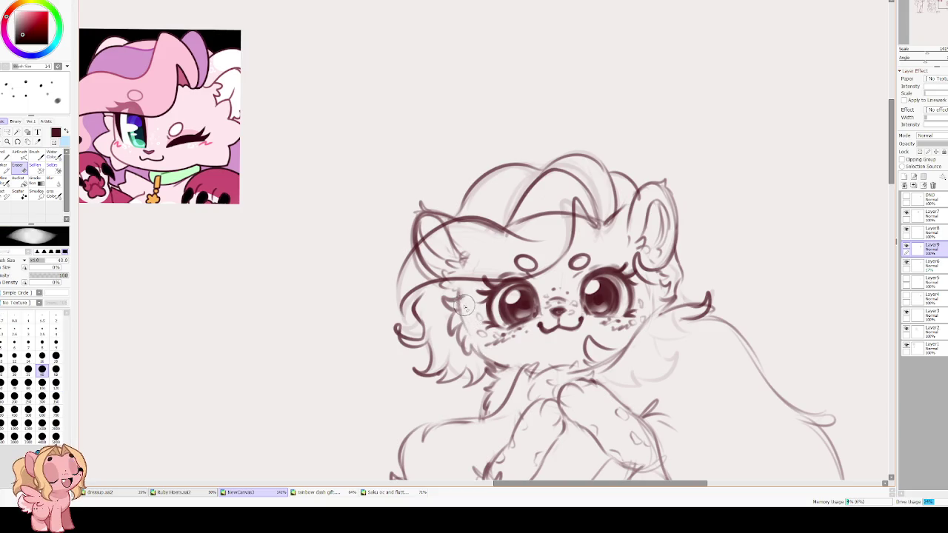
pyautogui.press('e')
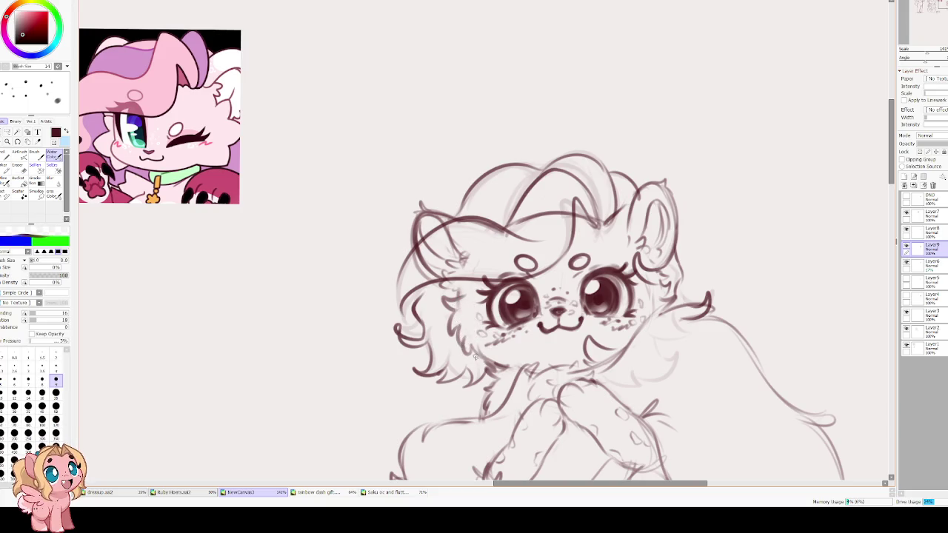
pyautogui.moveTo(495, 356); pyautogui.dragTo(529, 372)
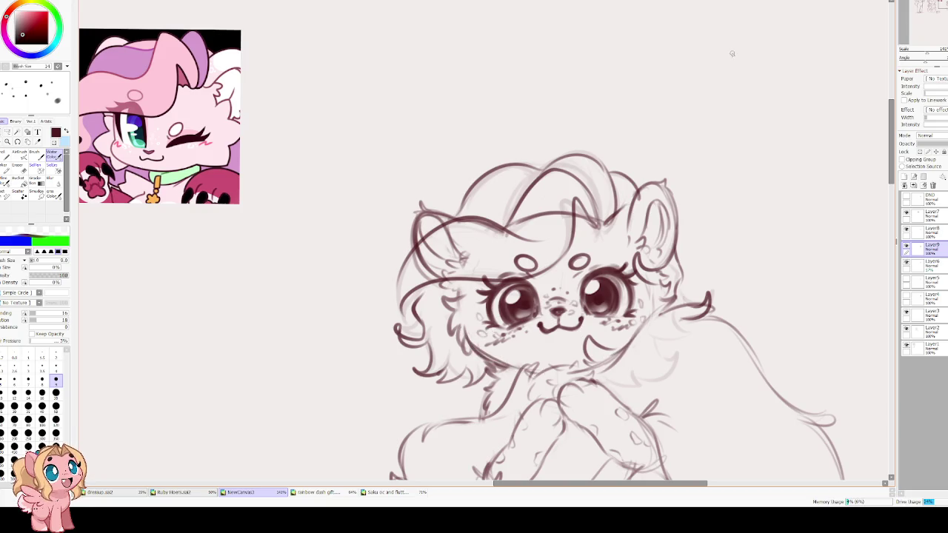
# Make Layer8 active and toggle the sketch layers' visibility to compare them
pyautogui.press('e')
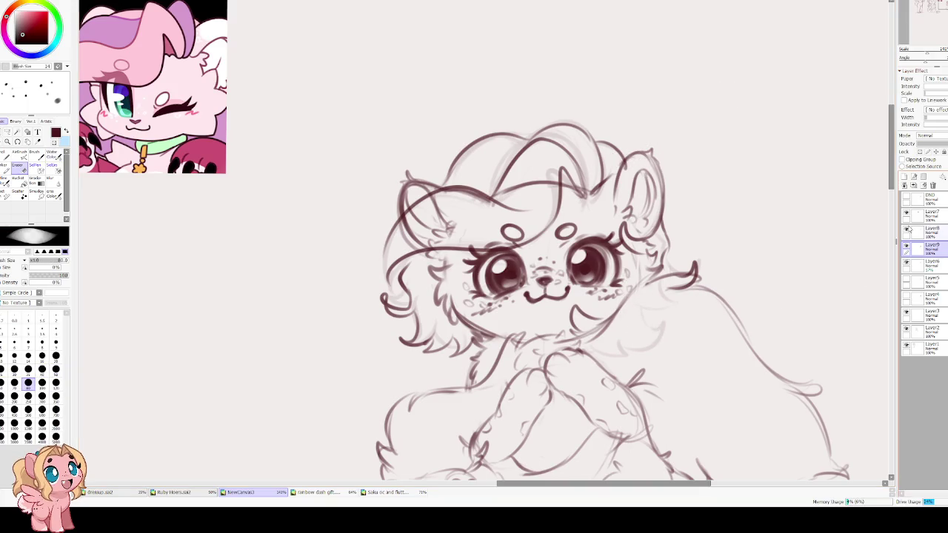
pyautogui.click(907, 229)
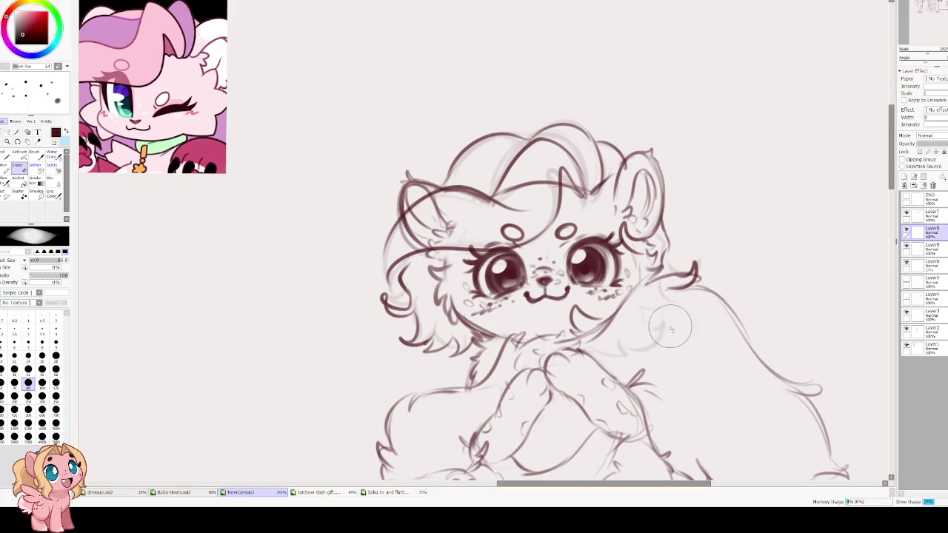
pyautogui.click(906, 213)
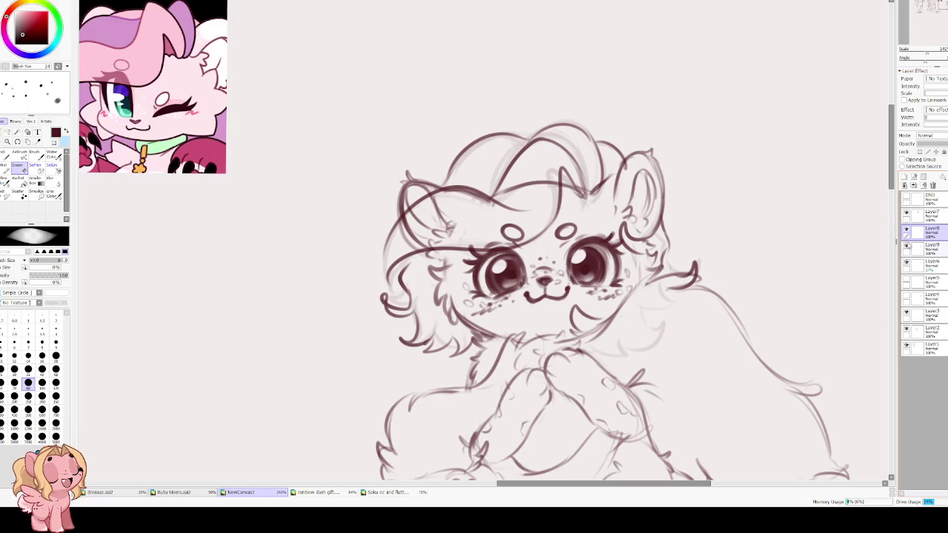
pyautogui.click(906, 247)
pyautogui.click(906, 246)
pyautogui.click(905, 263)
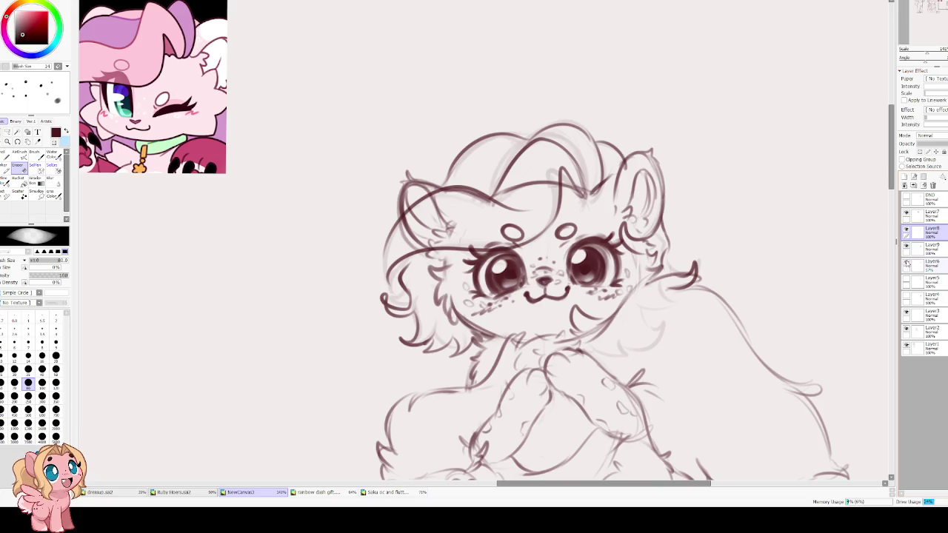
pyautogui.click(905, 263)
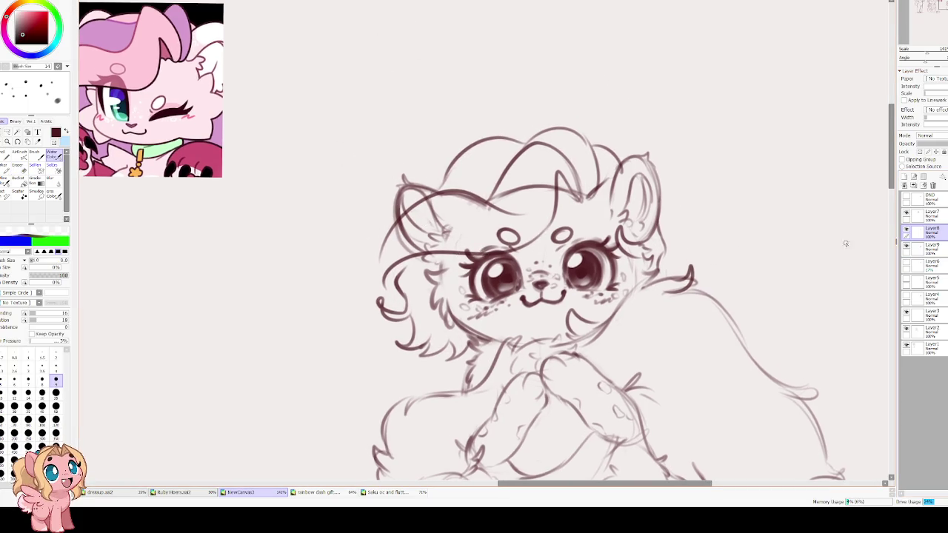
pyautogui.click(905, 230)
# Redraw the left hair curves, erase the old overlapping lines on Layer9 and strengthen the ear outline
pyautogui.moveTo(386, 236)
pyautogui.mouseDown()
pyautogui.moveTo(378, 286)
pyautogui.moveTo(410, 222)
pyautogui.mouseUp()
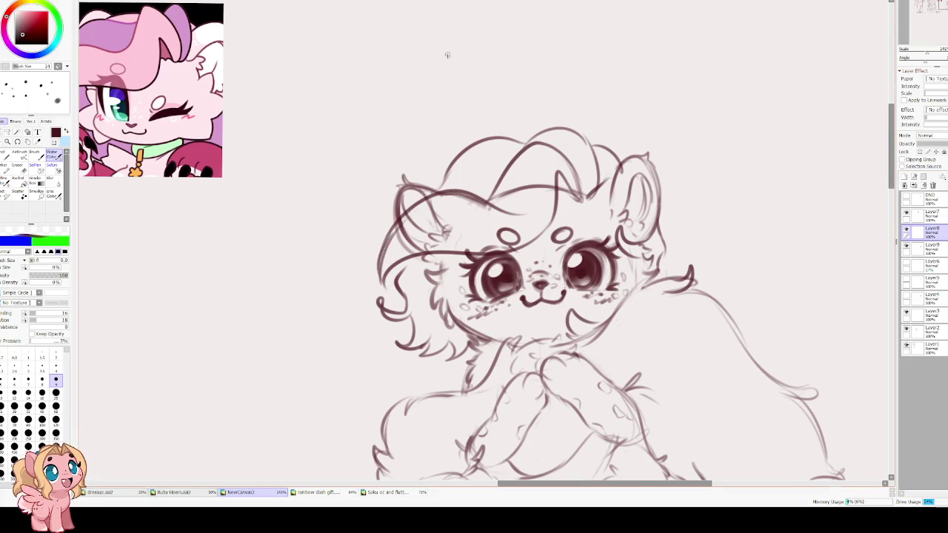
pyautogui.press('e')
pyautogui.click(929, 246)
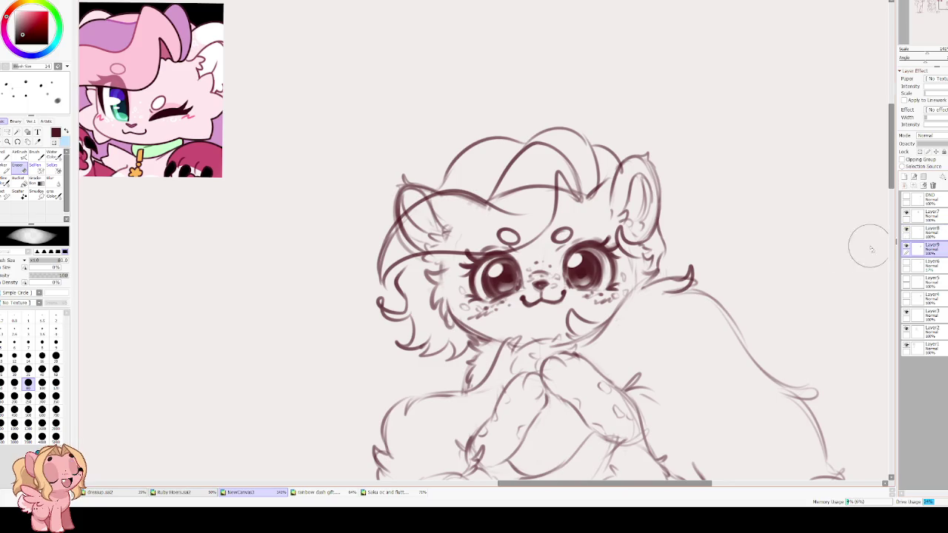
pyautogui.moveTo(411, 248)
pyautogui.mouseDown()
pyautogui.moveTo(448, 211)
pyautogui.moveTo(403, 237)
pyautogui.moveTo(474, 204)
pyautogui.moveTo(550, 191)
pyautogui.moveTo(567, 165)
pyautogui.moveTo(585, 185)
pyautogui.moveTo(552, 159)
pyautogui.mouseUp()
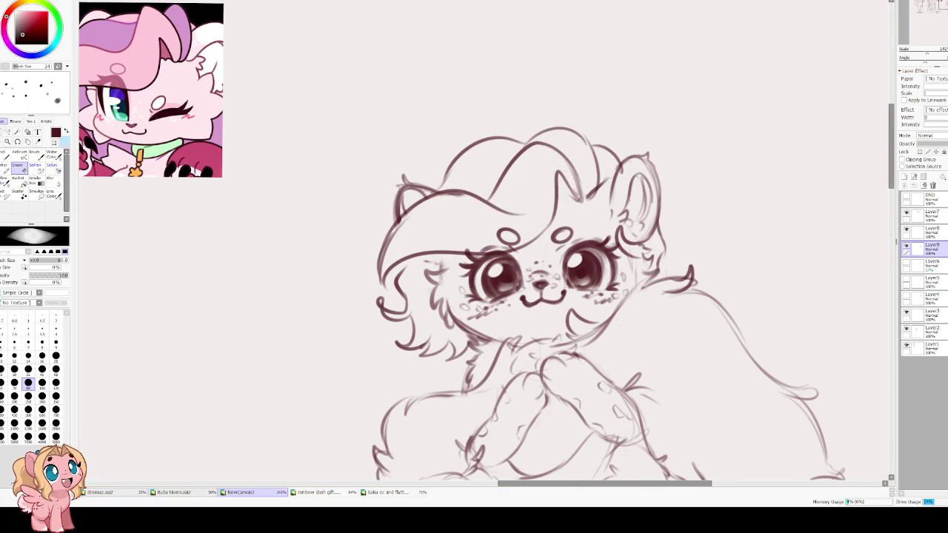
pyautogui.press('c')
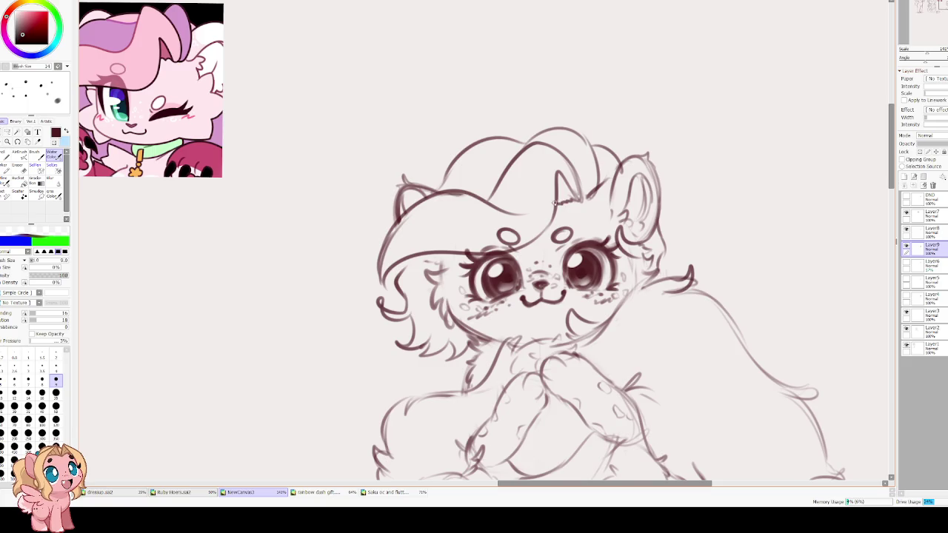
pyautogui.moveTo(563, 194)
pyautogui.mouseDown()
pyautogui.moveTo(555, 180)
pyautogui.moveTo(560, 197)
pyautogui.mouseUp()
pyautogui.scroll(-2, 559, 196)
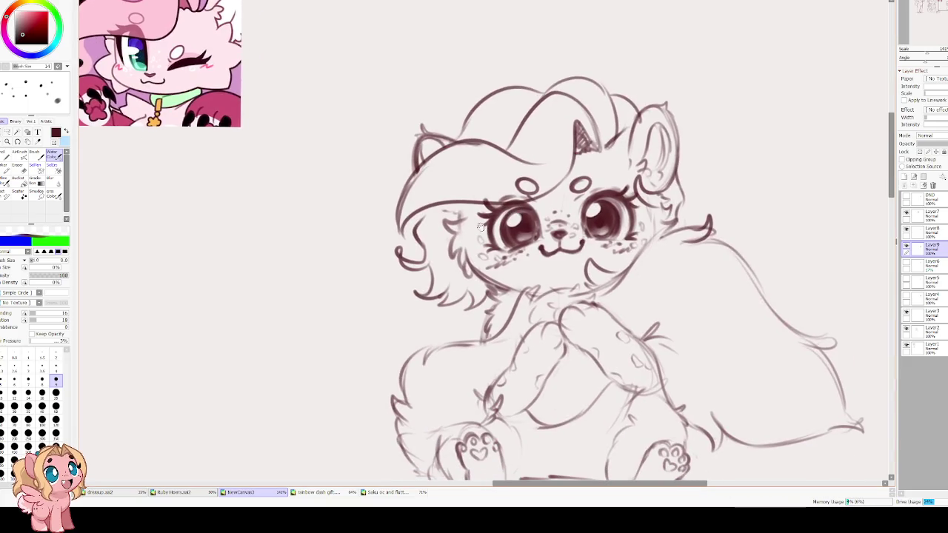
# Add fur strokes near the left cheek and chest, erasing stray marks in the chest fur
pyautogui.moveTo(432, 212)
pyautogui.mouseDown()
pyautogui.moveTo(416, 231)
pyautogui.moveTo(456, 214)
pyautogui.mouseUp()
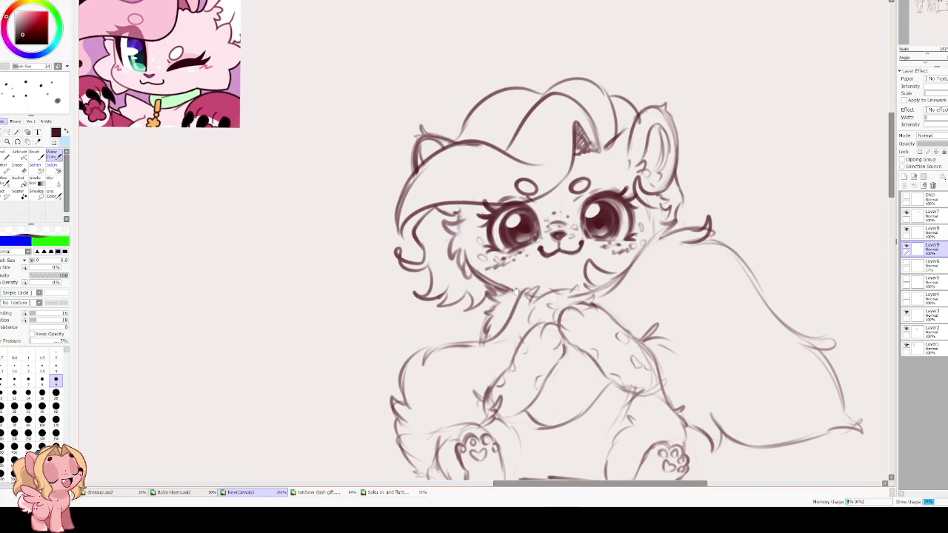
pyautogui.moveTo(503, 303); pyautogui.dragTo(521, 314)
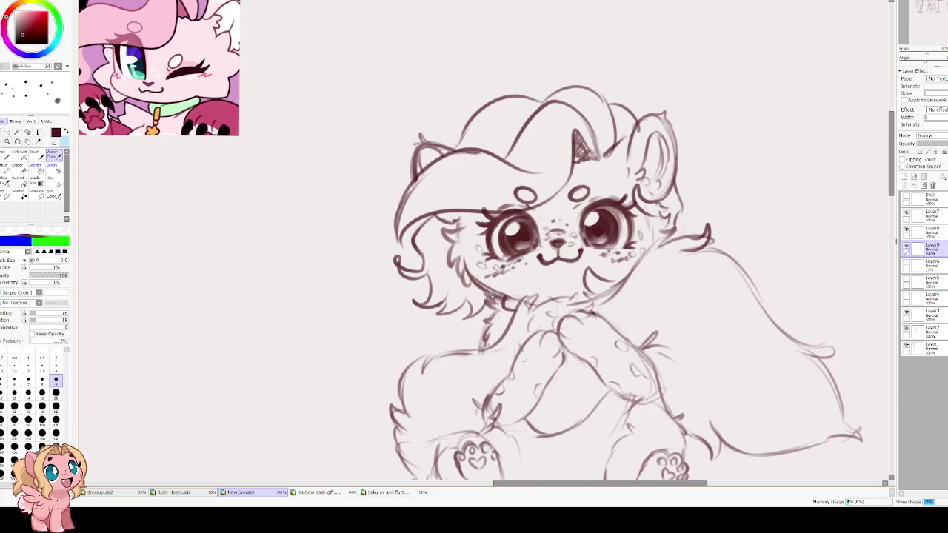
pyautogui.press('e')
pyautogui.moveTo(489, 302); pyautogui.dragTo(486, 317)
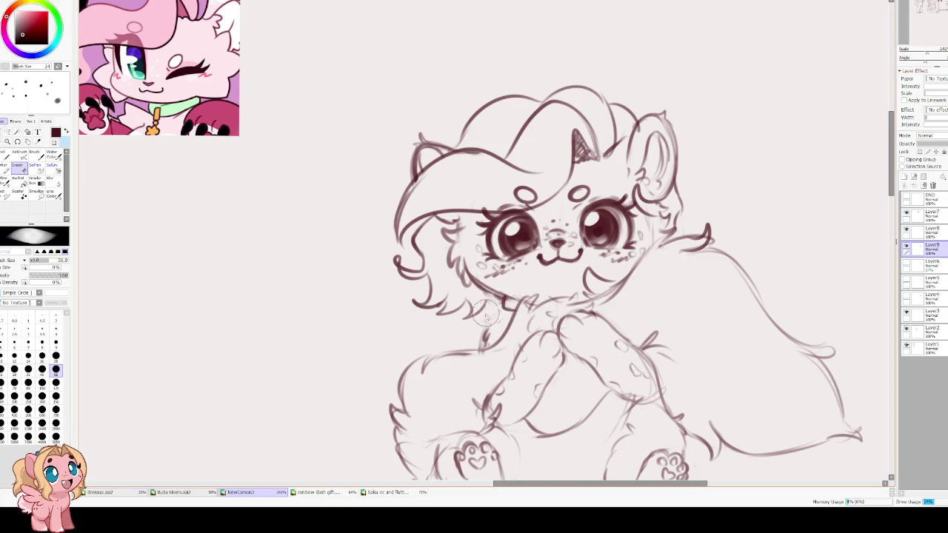
pyautogui.press('c')
pyautogui.moveTo(498, 309)
pyautogui.mouseDown()
pyautogui.moveTo(478, 337)
pyautogui.moveTo(495, 305)
pyautogui.moveTo(482, 329)
pyautogui.moveTo(419, 311)
pyautogui.moveTo(433, 323)
pyautogui.moveTo(413, 337)
pyautogui.moveTo(417, 354)
pyautogui.mouseUp()
# Rotate the canvas view slightly and add a short detail stroke near the ear
pyautogui.moveTo(407, 312); pyautogui.dragTo(445, 317)
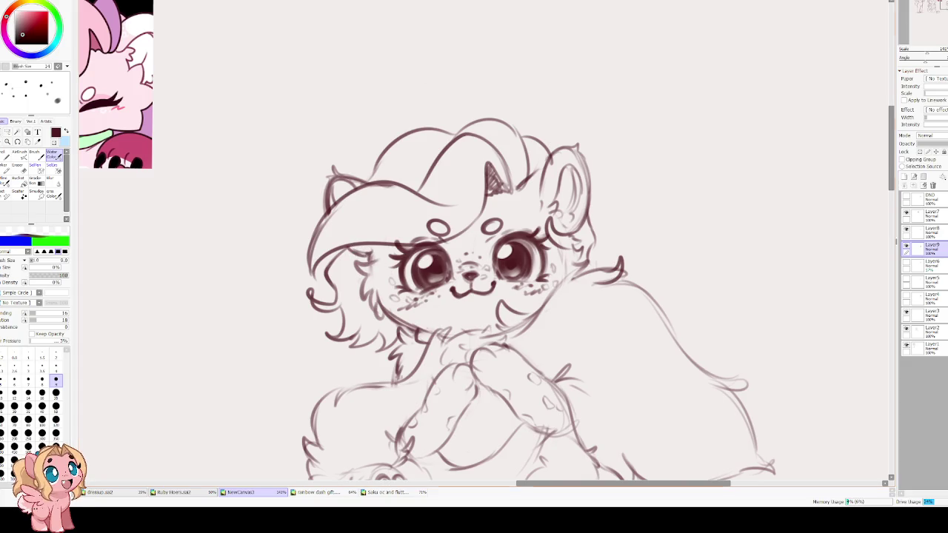
pyautogui.moveTo(357, 250)
pyautogui.mouseDown()
pyautogui.moveTo(397, 251)
pyautogui.moveTo(439, 164)
pyautogui.moveTo(512, 252)
pyautogui.mouseUp()
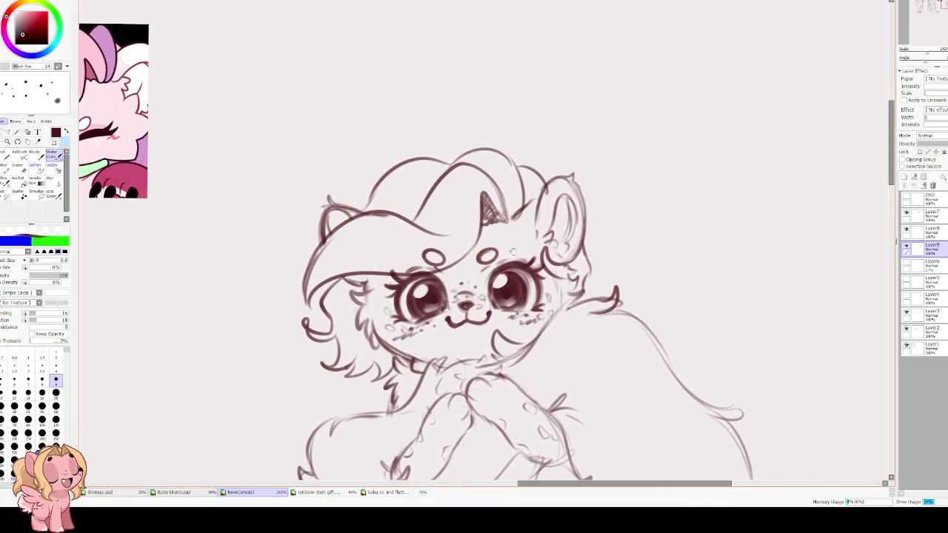
pyautogui.moveTo(515, 217)
pyautogui.mouseDown()
pyautogui.moveTo(523, 210)
pyautogui.moveTo(519, 225)
pyautogui.mouseUp()
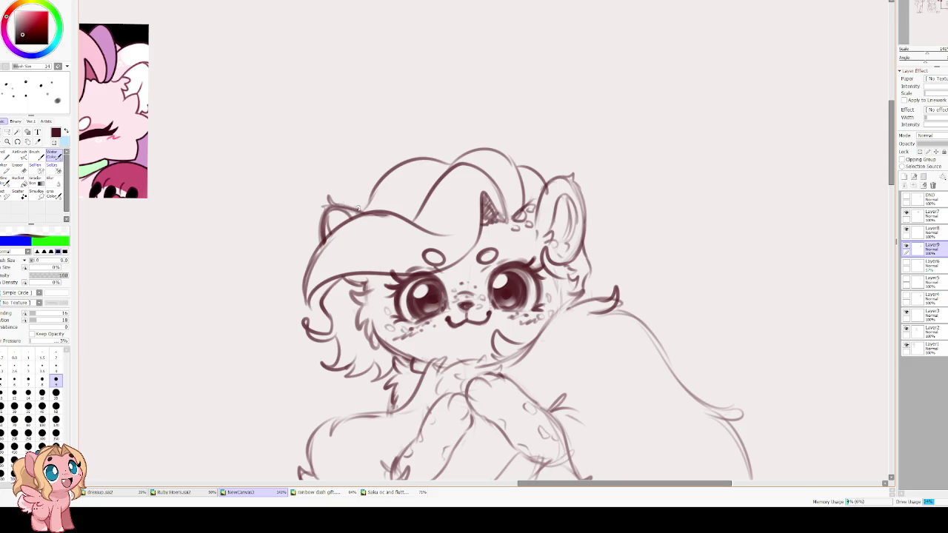
pyautogui.scroll(-2, 429, 203)
# Erase part of the stray line between the paws
pyautogui.scroll(-2, 458, 175)
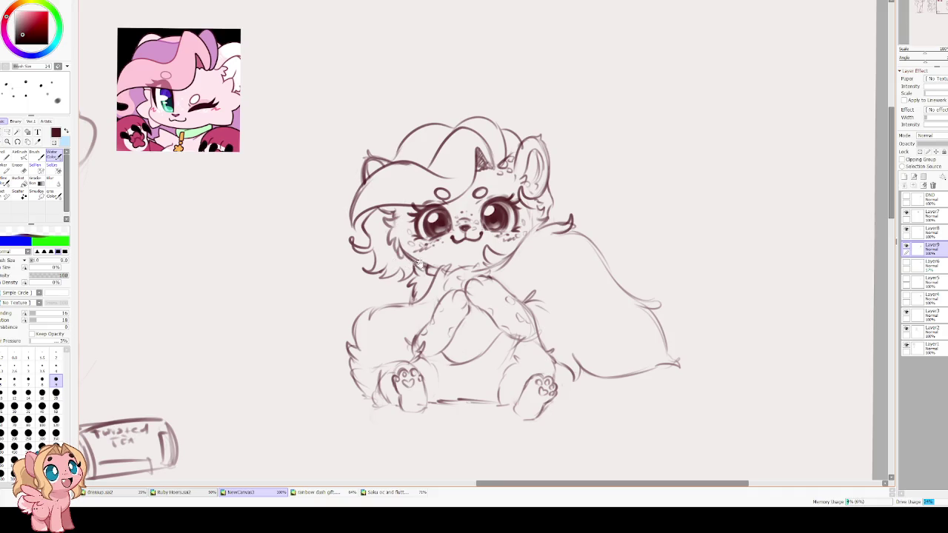
pyautogui.scroll(-2, 418, 263)
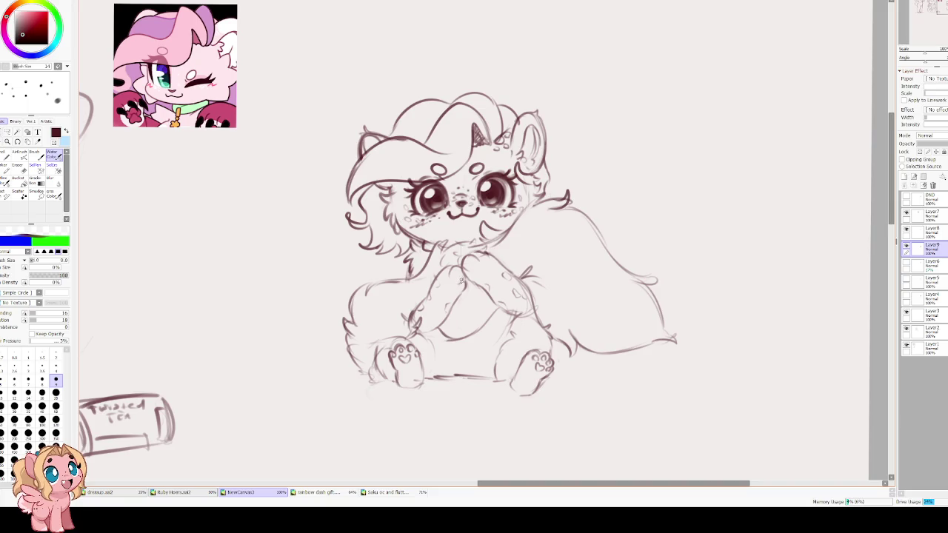
pyautogui.scroll(1, 463, 302)
pyautogui.press('e')
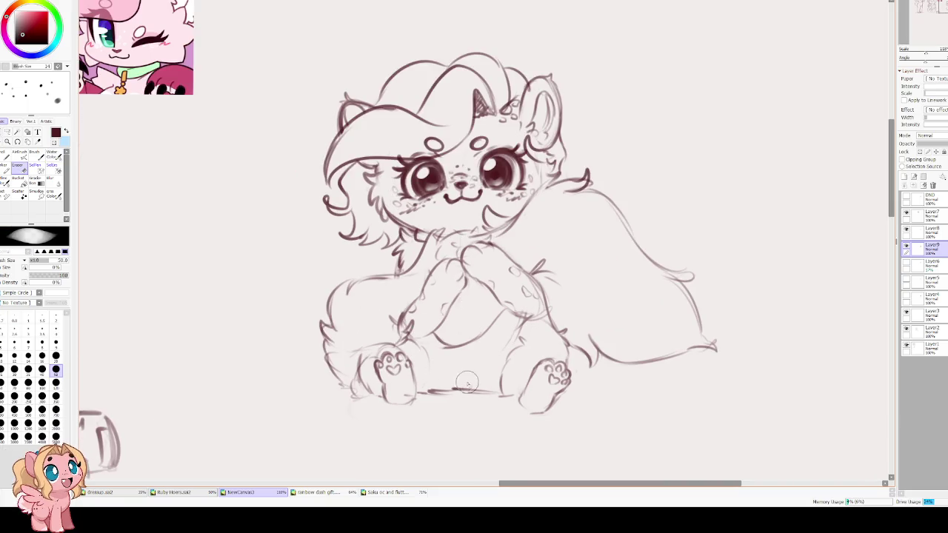
pyautogui.moveTo(439, 393)
pyautogui.mouseDown()
pyautogui.moveTo(474, 393)
pyautogui.moveTo(446, 385)
pyautogui.mouseUp()
pyautogui.press('w')
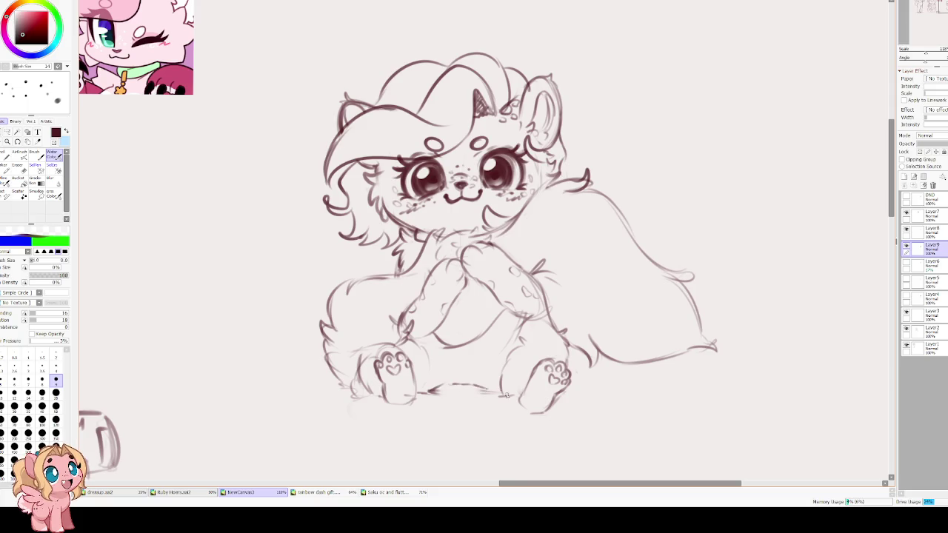
# In a rotated, mirrored view, redraw a flatter line along the wing
pyautogui.scroll(1, 384, 339)
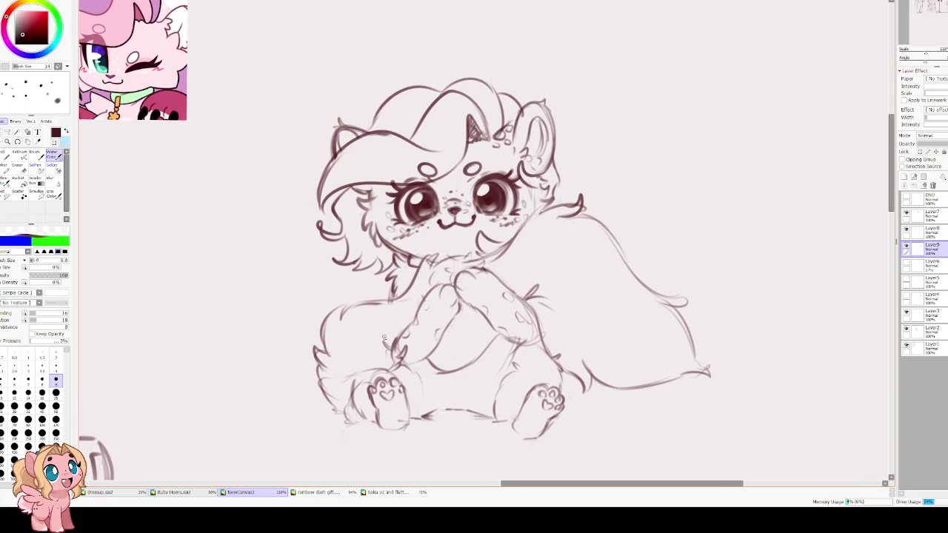
pyautogui.moveTo(384, 338); pyautogui.dragTo(524, 240)
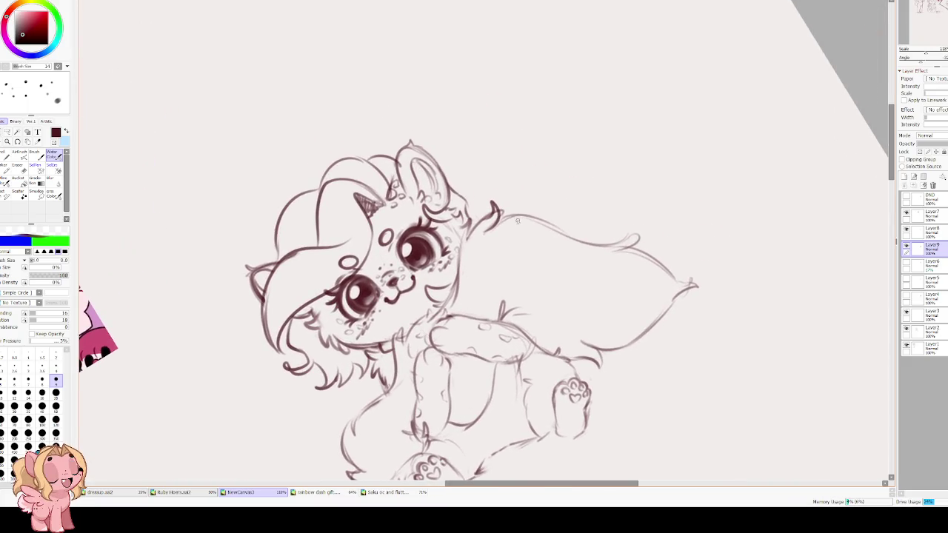
pyautogui.press('h')
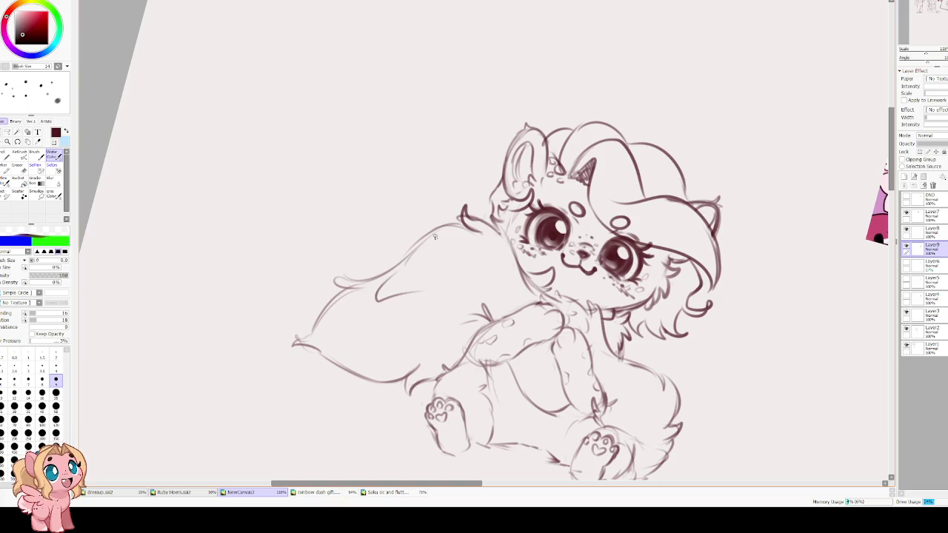
pyautogui.moveTo(337, 281); pyautogui.dragTo(411, 256)
pyautogui.hotkey('ctrl', 'z')
pyautogui.moveTo(336, 282); pyautogui.dragTo(457, 276)
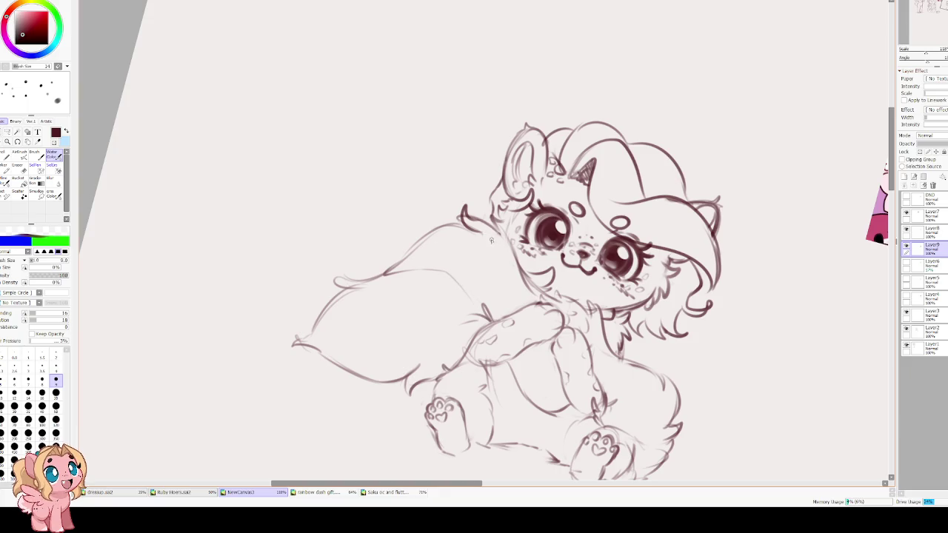
pyautogui.press('h')
pyautogui.press('e')
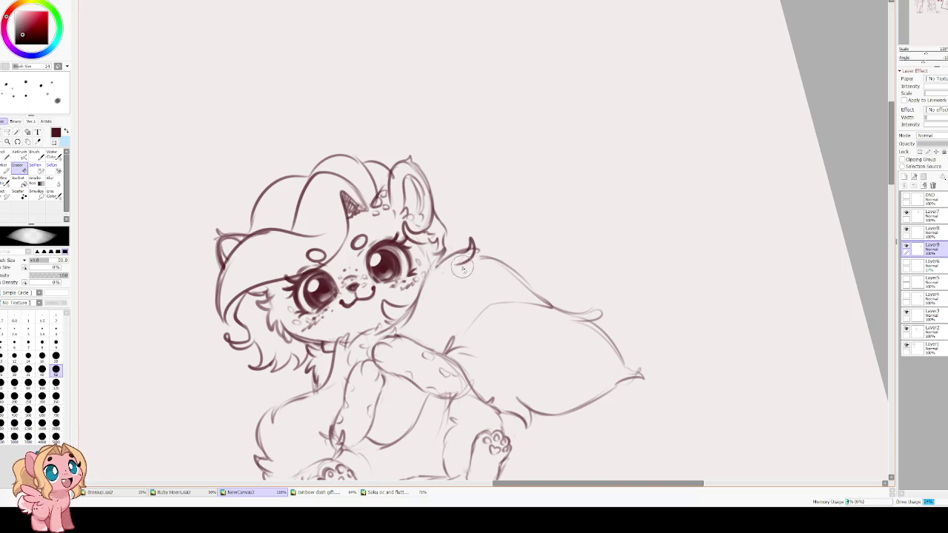
# Merge Layer8 down into Layer9
pyautogui.click(901, 232)
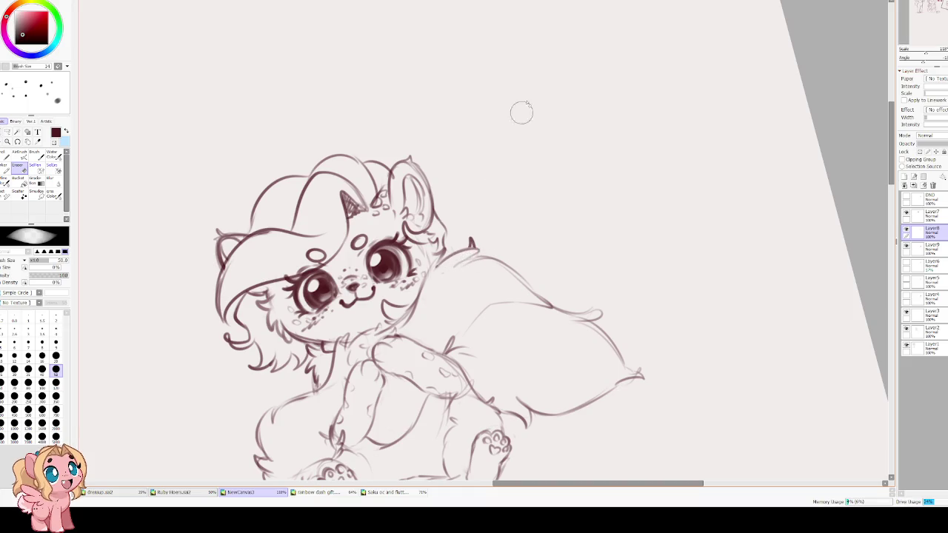
pyautogui.press('c')
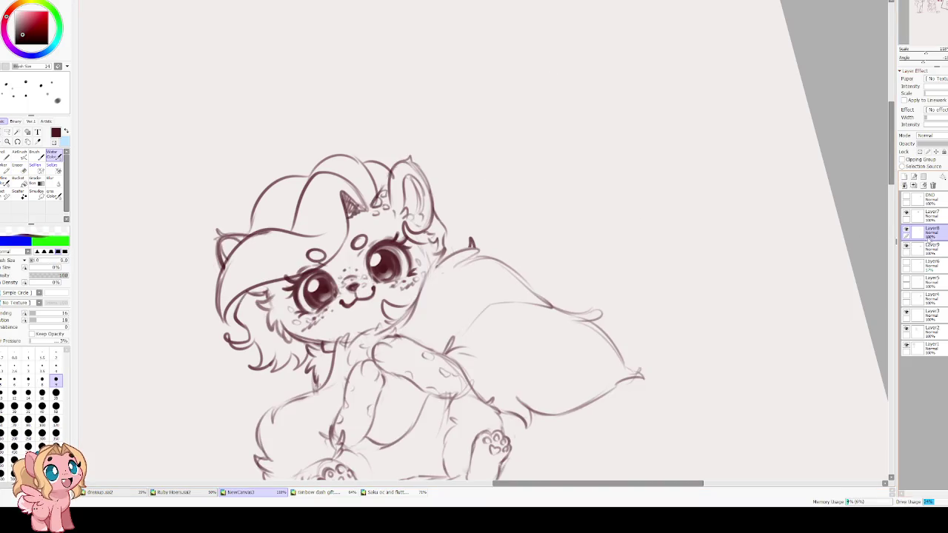
pyautogui.click(915, 186)
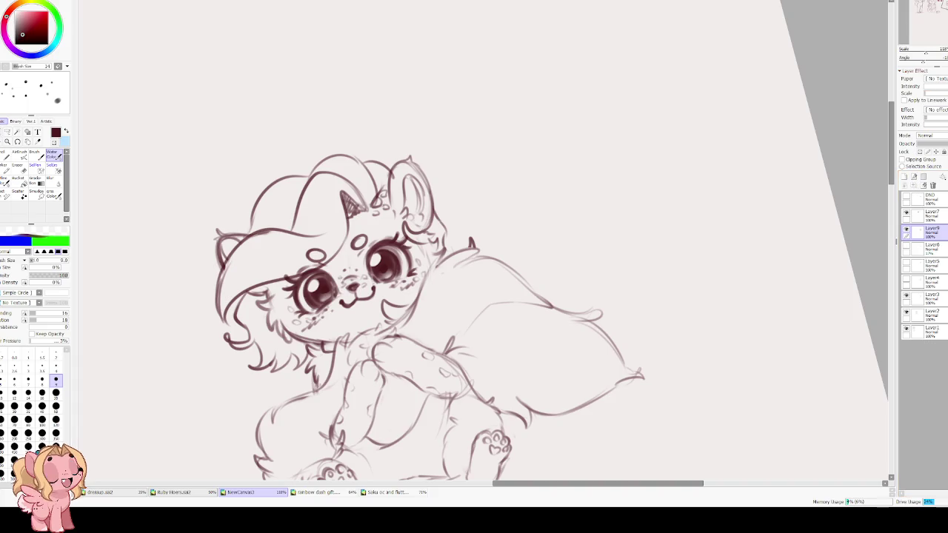
# Redraw the curve beside the head and add neck, chest and cheek strokes
pyautogui.press('h')
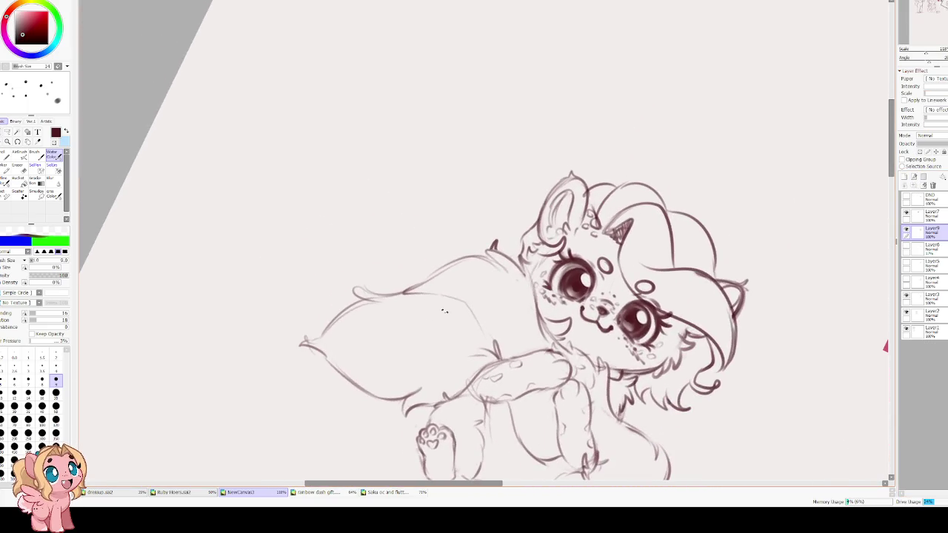
pyautogui.moveTo(491, 274); pyautogui.dragTo(487, 333)
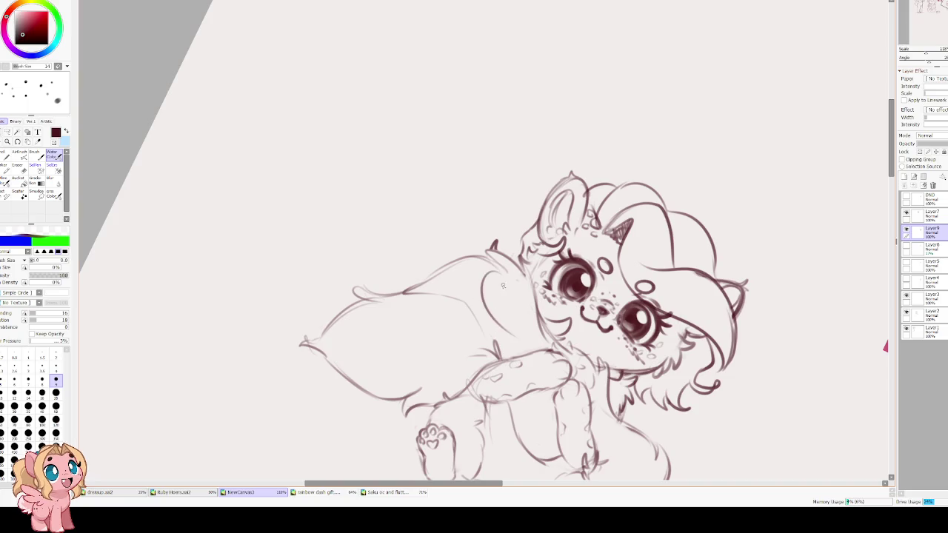
pyautogui.moveTo(490, 276); pyautogui.dragTo(514, 340)
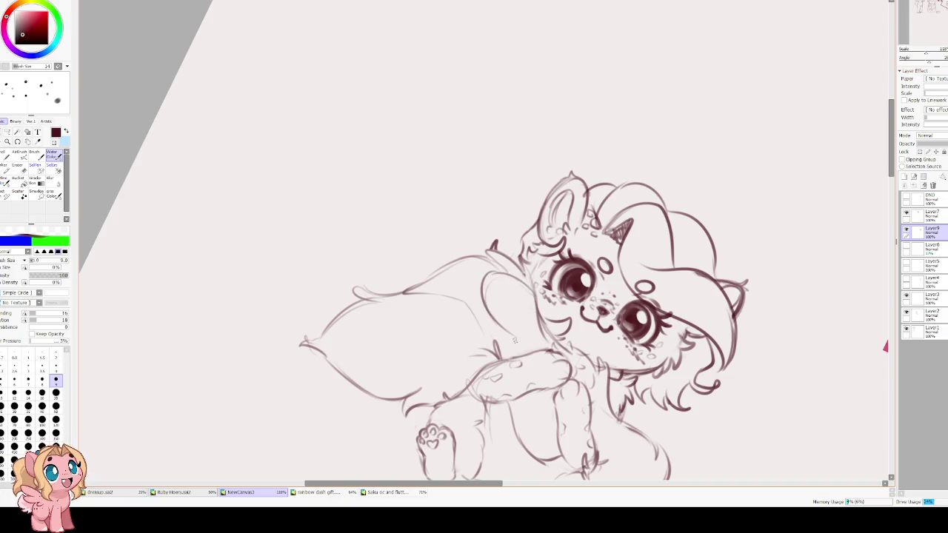
pyautogui.press('h')
pyautogui.moveTo(426, 356); pyautogui.dragTo(459, 328)
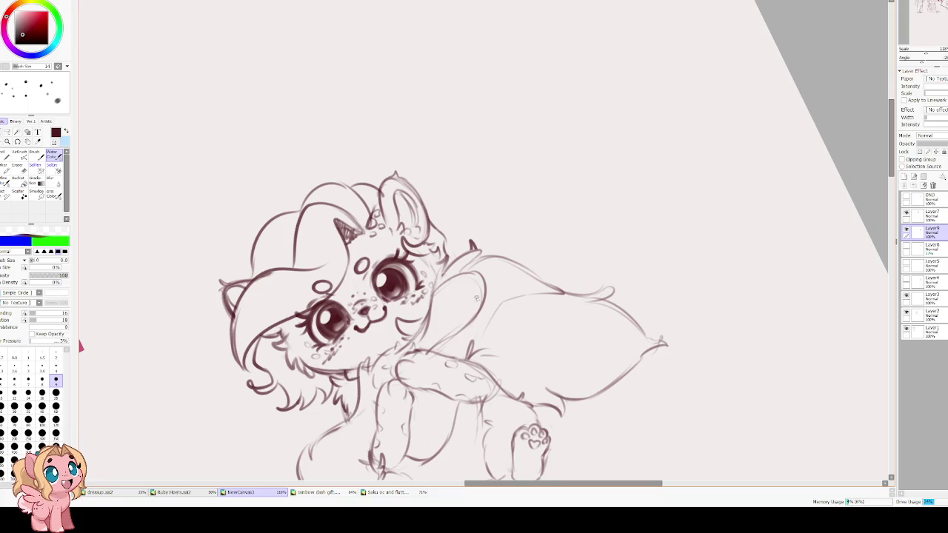
pyautogui.moveTo(433, 294); pyautogui.dragTo(485, 292)
# Add lines across the wing and body and faint strokes on the left leg
pyautogui.moveTo(512, 297); pyautogui.dragTo(474, 343)
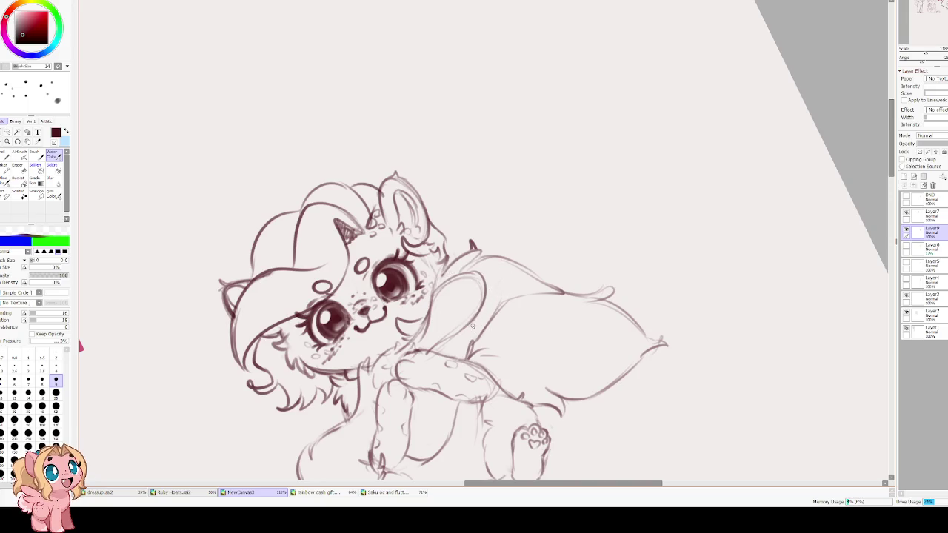
pyautogui.moveTo(503, 273)
pyautogui.mouseDown()
pyautogui.moveTo(482, 331)
pyautogui.moveTo(462, 246)
pyautogui.mouseUp()
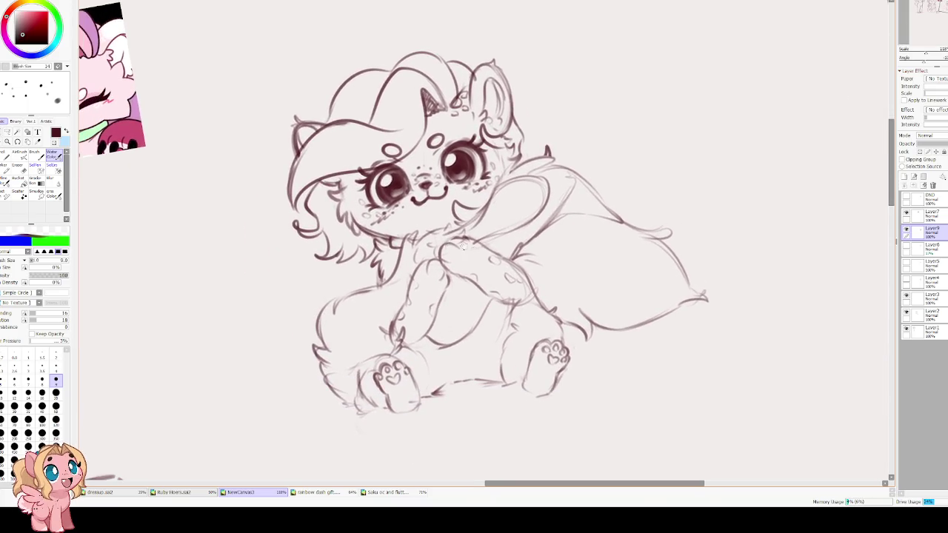
pyautogui.moveTo(471, 302); pyautogui.dragTo(439, 308)
pyautogui.moveTo(385, 325)
pyautogui.mouseDown()
pyautogui.moveTo(356, 373)
pyautogui.moveTo(338, 321)
pyautogui.moveTo(386, 299)
pyautogui.mouseUp()
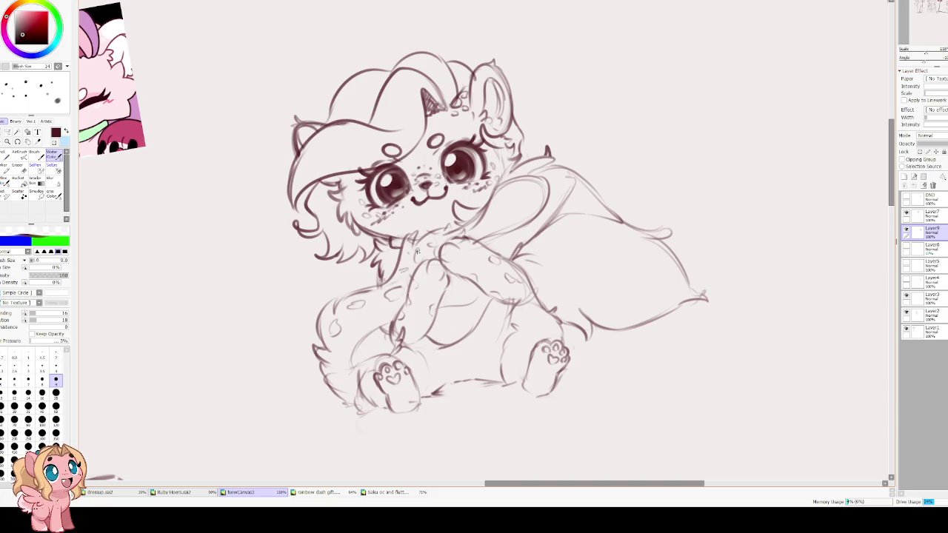
# Sketch the collar around the neck and set the brush size to 14
pyautogui.press('Home')
pyautogui.scroll(2, 334, 247)
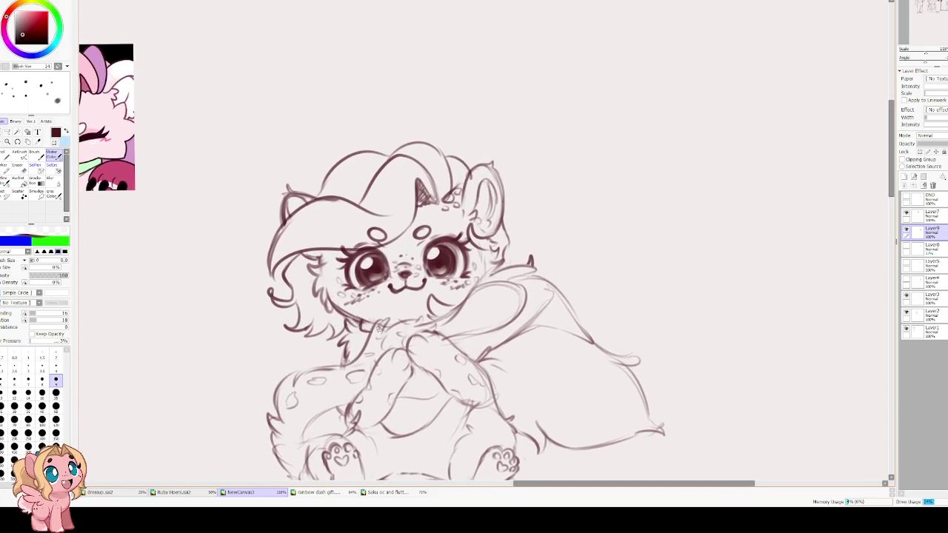
pyautogui.moveTo(390, 324)
pyautogui.mouseDown()
pyautogui.moveTo(430, 325)
pyautogui.moveTo(494, 268)
pyautogui.moveTo(547, 275)
pyautogui.moveTo(561, 296)
pyautogui.mouseUp()
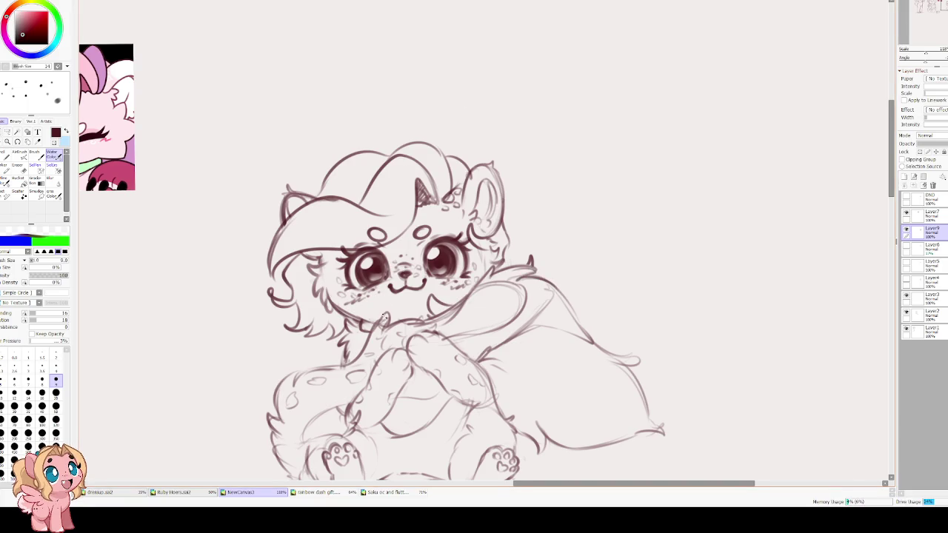
pyautogui.press('End')
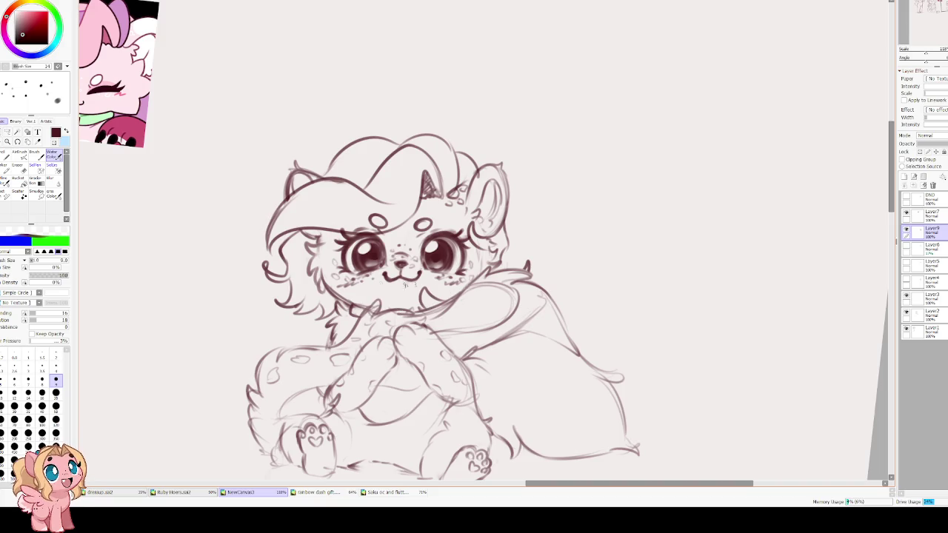
pyautogui.press('Delete')
pyautogui.press('pagedown')
pyautogui.press('pagedown')
pyautogui.press('pagedown')
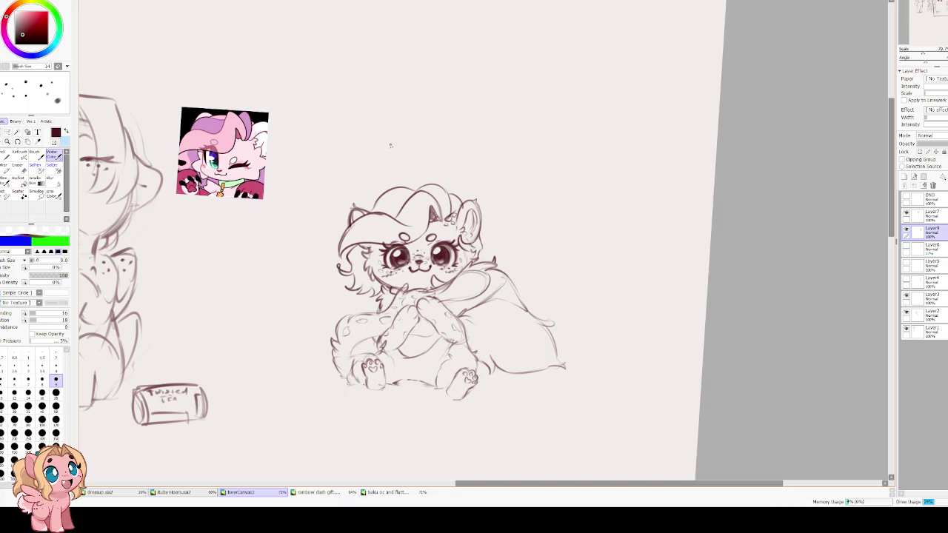
pyautogui.scroll(2, 396, 151)
pyautogui.scroll(2, 406, 245)
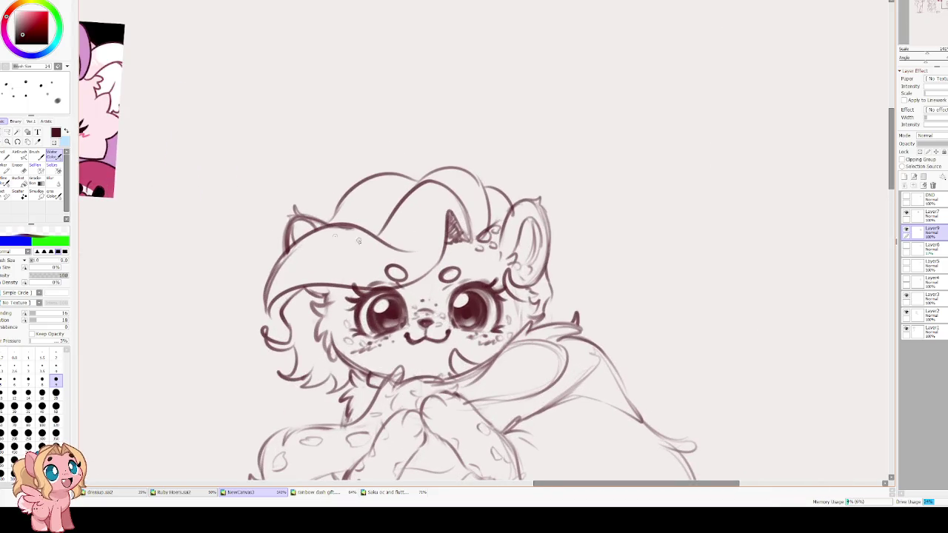
pyautogui.press(']')
pyautogui.press(']')
pyautogui.press(']')
# Add a new layer above Layer9 with brush size 20 and pan down to the paws
pyautogui.click(904, 177)
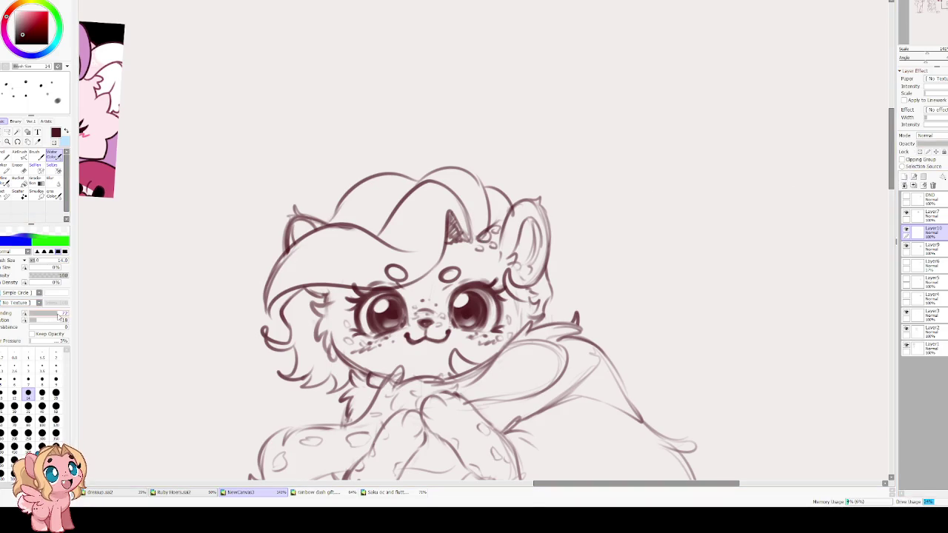
pyautogui.press(']')
pyautogui.press(']')
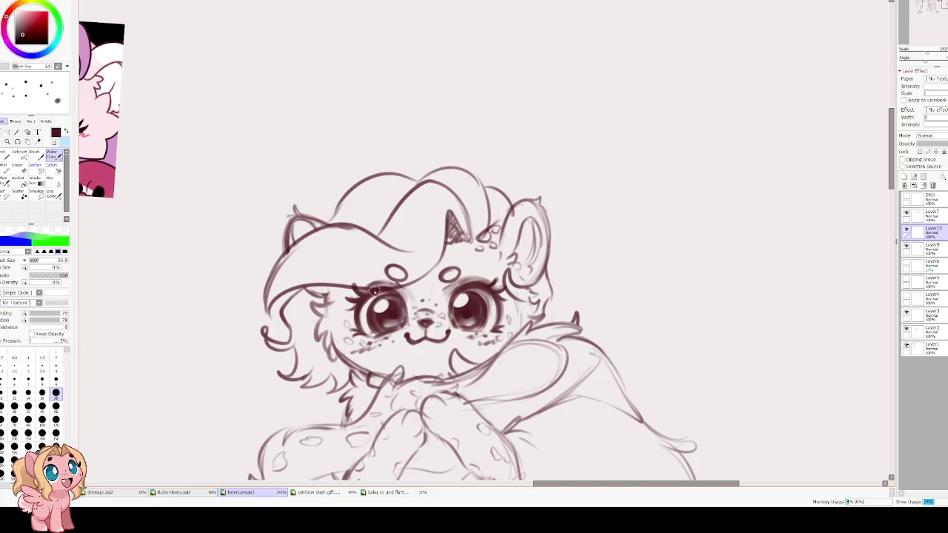
pyautogui.moveTo(397, 305); pyautogui.dragTo(412, 300)
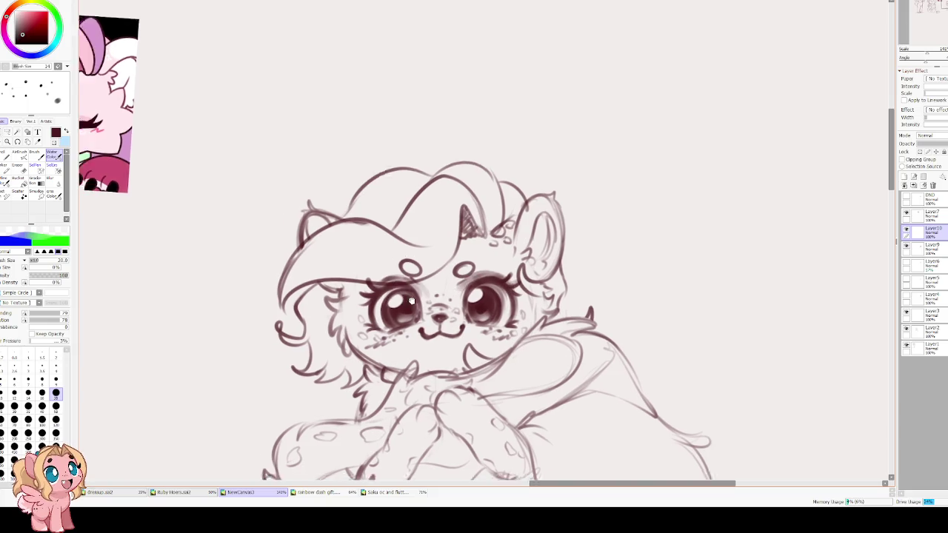
pyautogui.scroll(-5, 419, 277)
pyautogui.moveTo(426, 259); pyautogui.dragTo(430, 329)
pyautogui.scroll(-1, 431, 329)
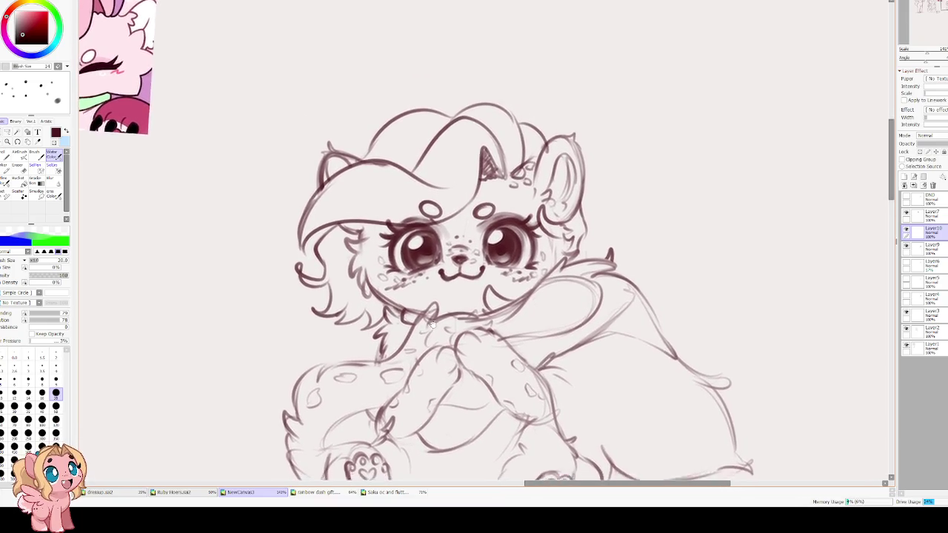
pyautogui.scroll(-2, 444, 303)
pyautogui.scroll(-1, 448, 295)
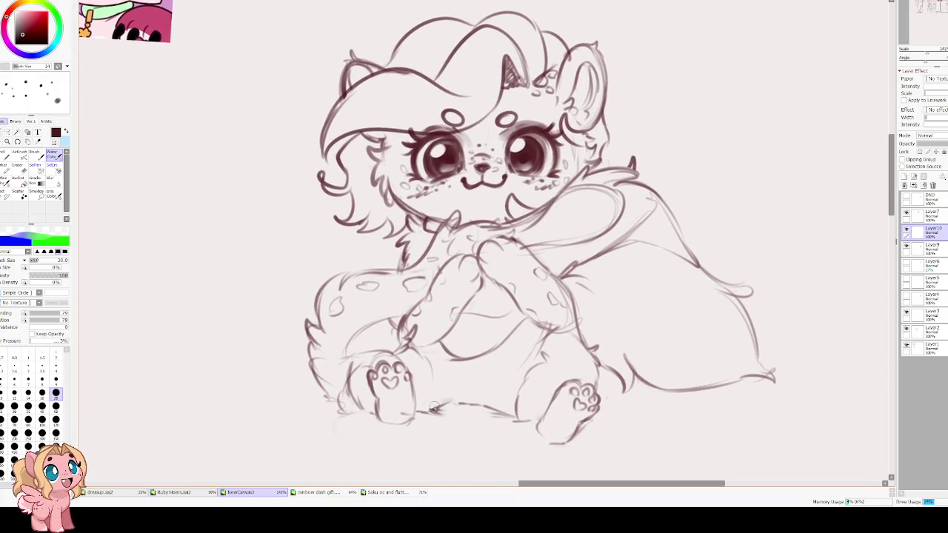
pyautogui.hscroll(1, 461, 404)
pyautogui.hscroll(2, 460, 404)
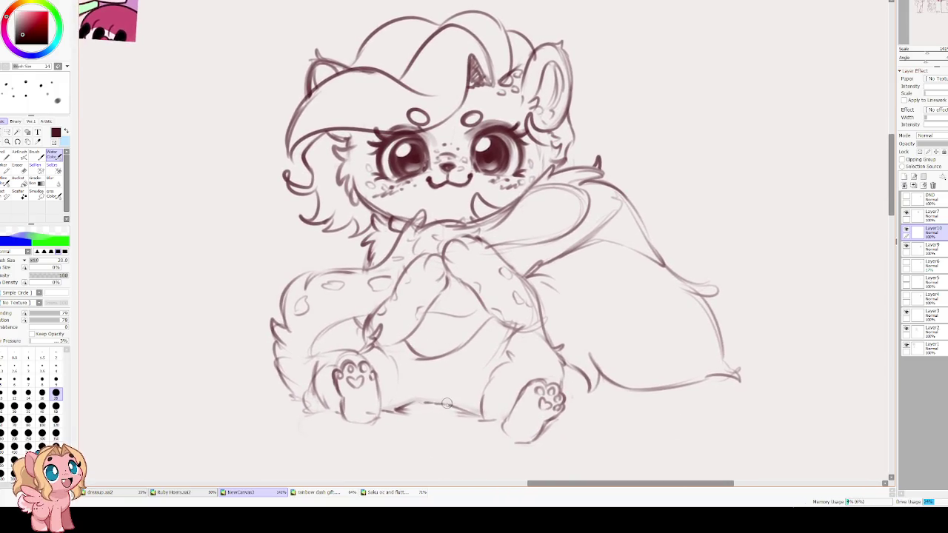
pyautogui.hscroll(2, 424, 400)
# Shade the ground beneath the paws, with a size-25 soft shadow under the right paw
pyautogui.moveTo(399, 406)
pyautogui.mouseDown()
pyautogui.moveTo(496, 418)
pyautogui.moveTo(425, 401)
pyautogui.moveTo(375, 413)
pyautogui.moveTo(403, 419)
pyautogui.moveTo(300, 412)
pyautogui.moveTo(463, 415)
pyautogui.moveTo(500, 426)
pyautogui.mouseUp()
pyautogui.press(']')
pyautogui.press(']')
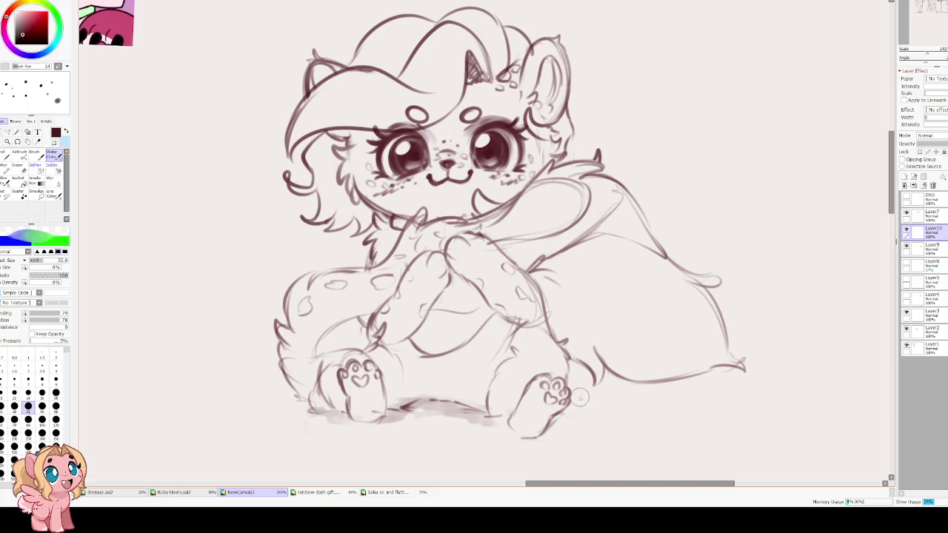
pyautogui.moveTo(630, 406)
pyautogui.mouseDown()
pyautogui.moveTo(700, 414)
pyautogui.moveTo(548, 428)
pyautogui.moveTo(666, 413)
pyautogui.moveTo(575, 422)
pyautogui.mouseUp()
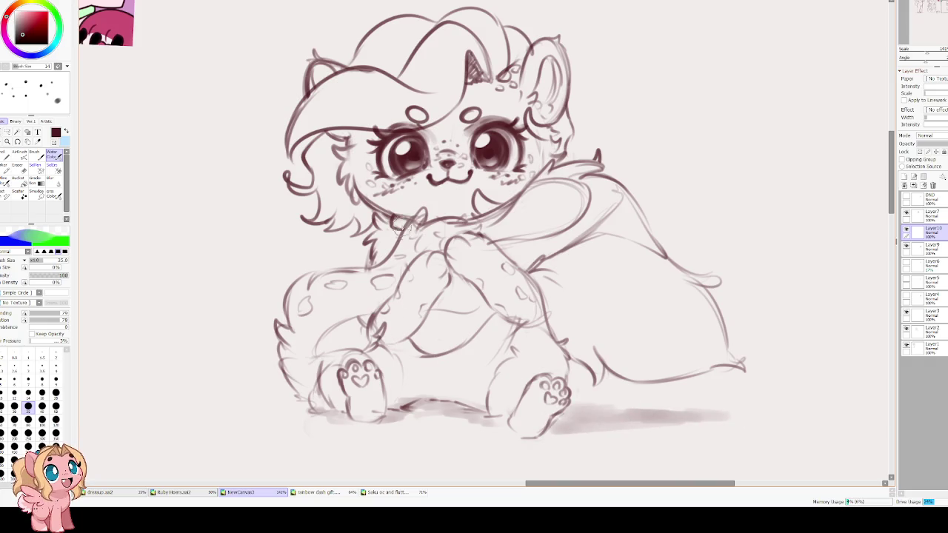
pyautogui.scroll(-1, 377, 136)
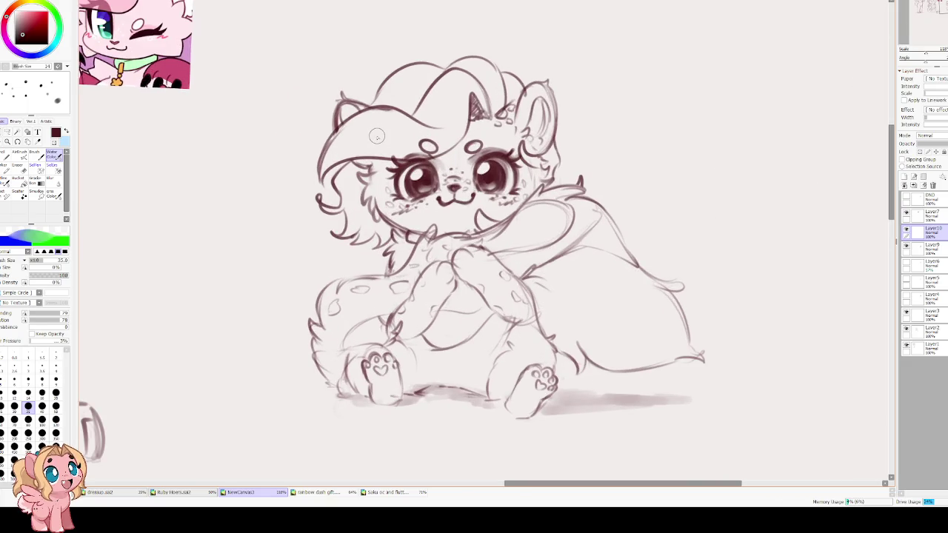
pyautogui.scroll(-1, 352, 177)
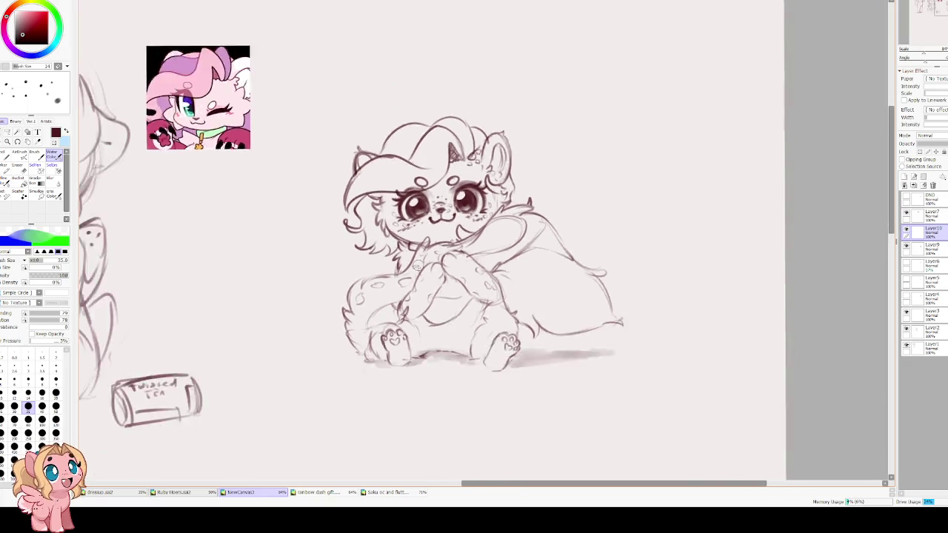
pyautogui.scroll(-1, 409, 252)
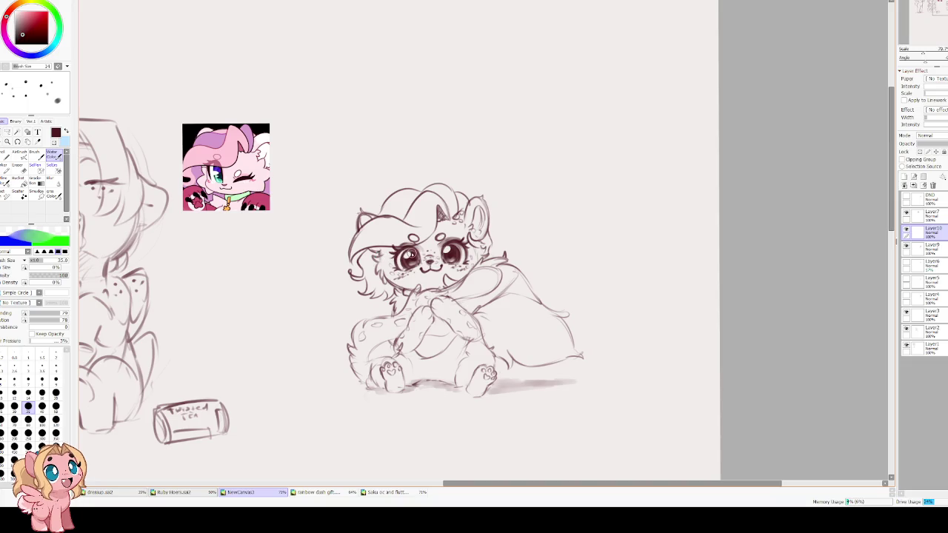
# Bring the neighbouring seated pony into view and toggle the shading layer to compare
pyautogui.moveTo(372, 251); pyautogui.dragTo(455, 272)
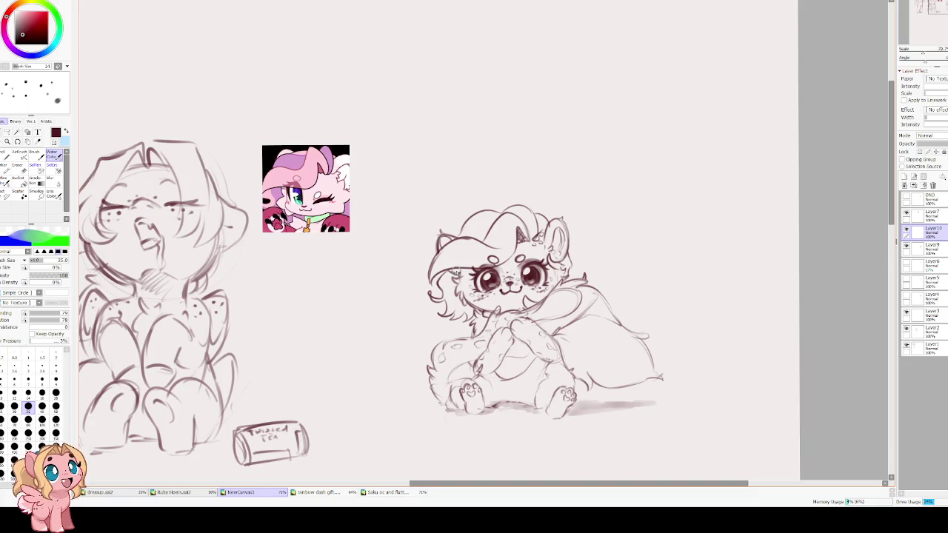
pyautogui.click(906, 230)
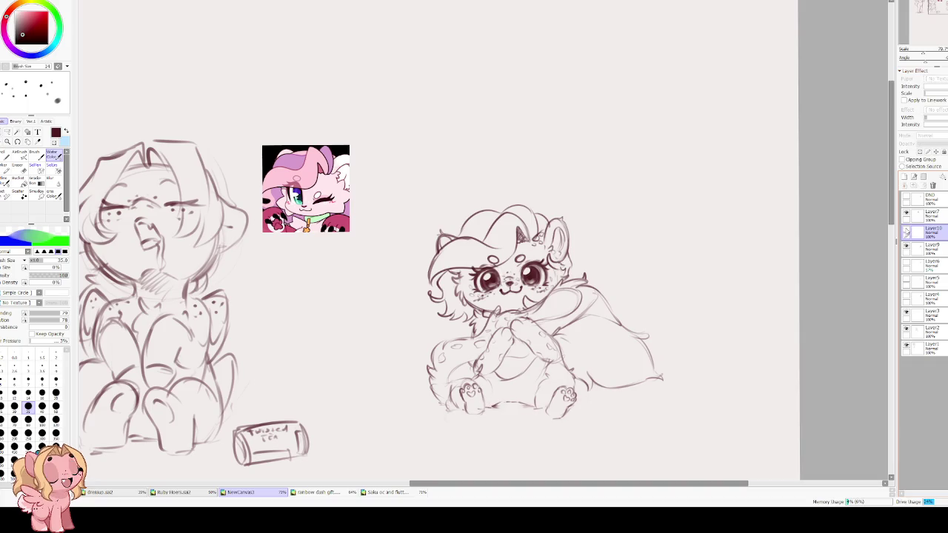
pyautogui.click(905, 230)
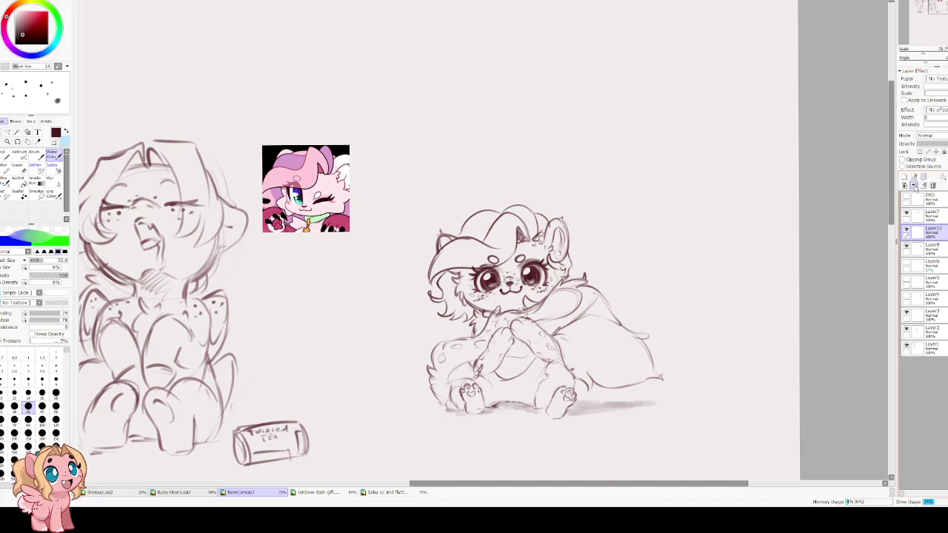
# Merge the ground shading into the right pony sketch, then enlarge it and shift it left and down
pyautogui.click(914, 185)
pyautogui.hotkey('ctrl', 't')
pyautogui.moveTo(667, 204); pyautogui.dragTo(705, 146)
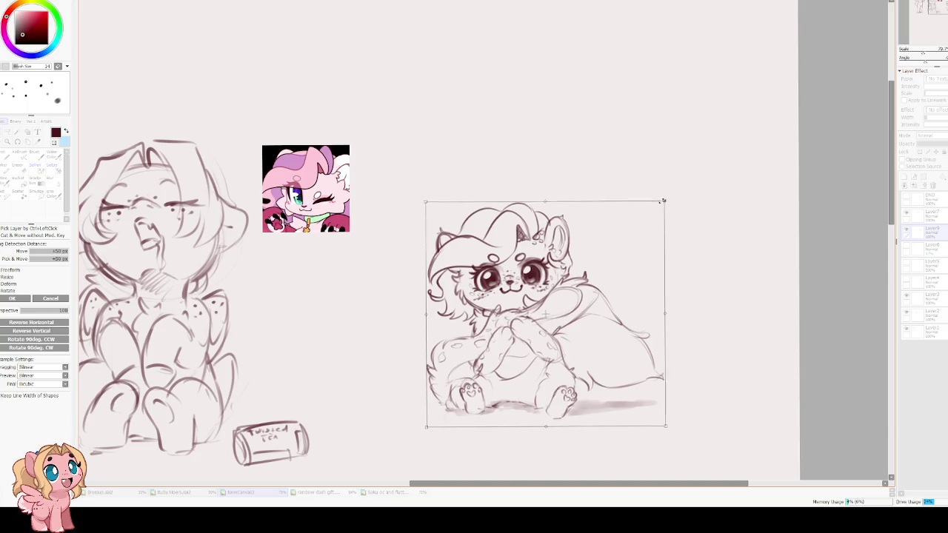
pyautogui.moveTo(604, 226)
pyautogui.mouseDown()
pyautogui.moveTo(580, 256)
pyautogui.moveTo(557, 257)
pyautogui.mouseUp()
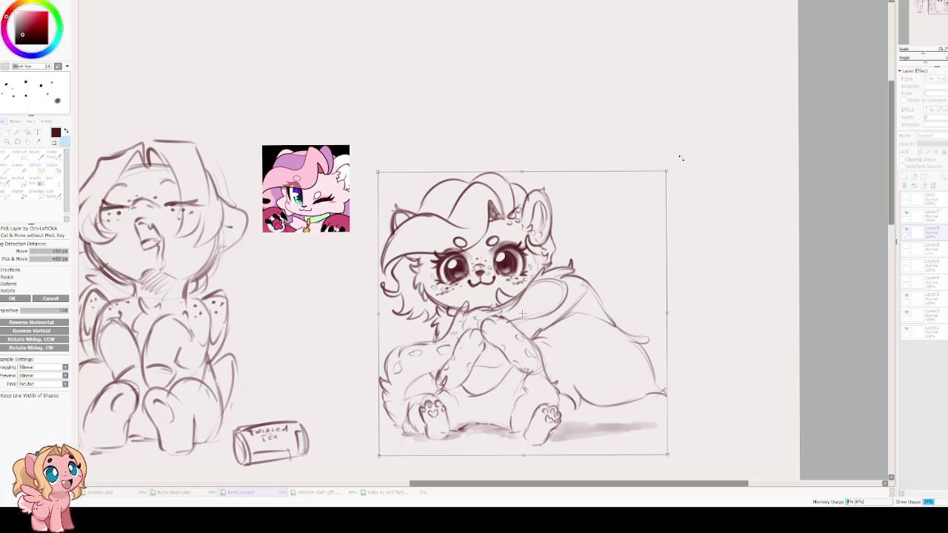
pyautogui.moveTo(668, 175); pyautogui.dragTo(684, 146)
pyautogui.moveTo(604, 220); pyautogui.dragTo(609, 222)
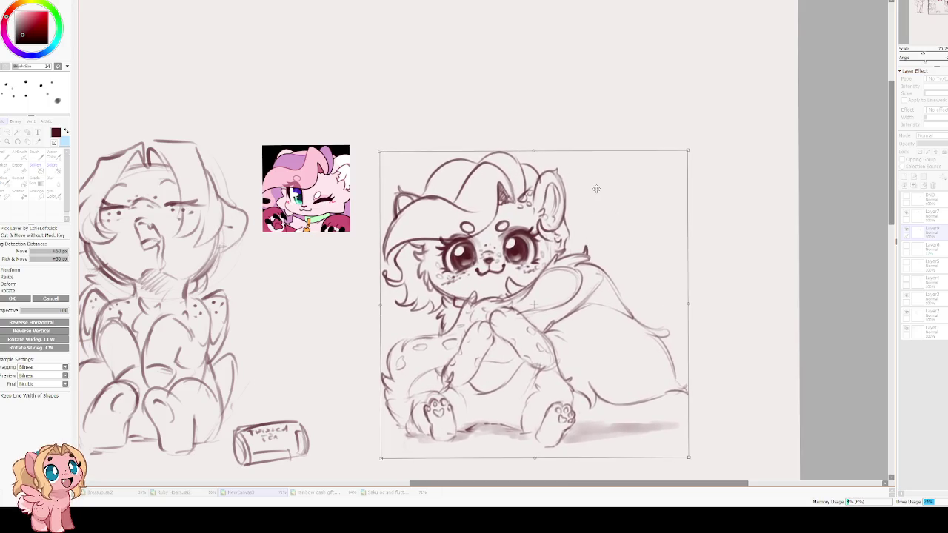
pyautogui.press('Return')
# Shrink the Eraser to size 8 for tidying small marks around the eyes
pyautogui.scroll(-3, 597, 189)
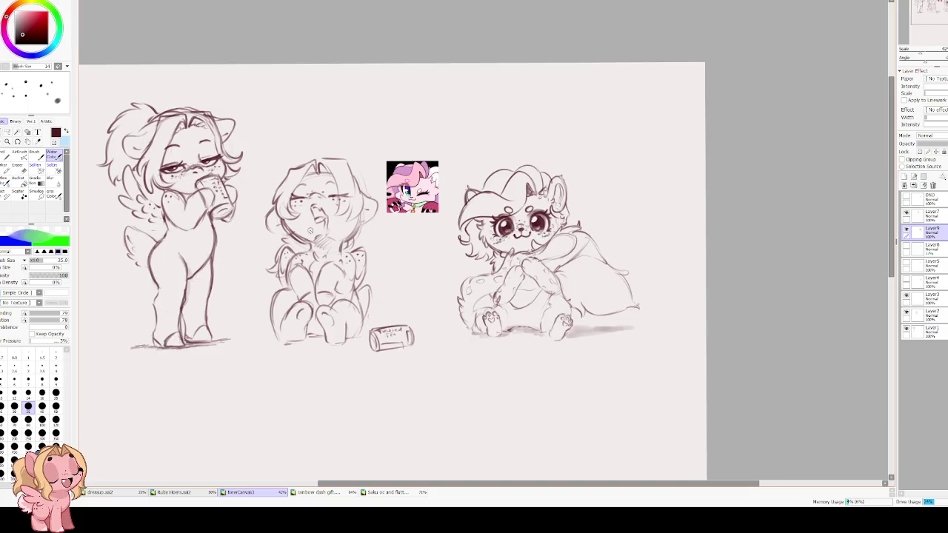
pyautogui.scroll(1, 310, 230)
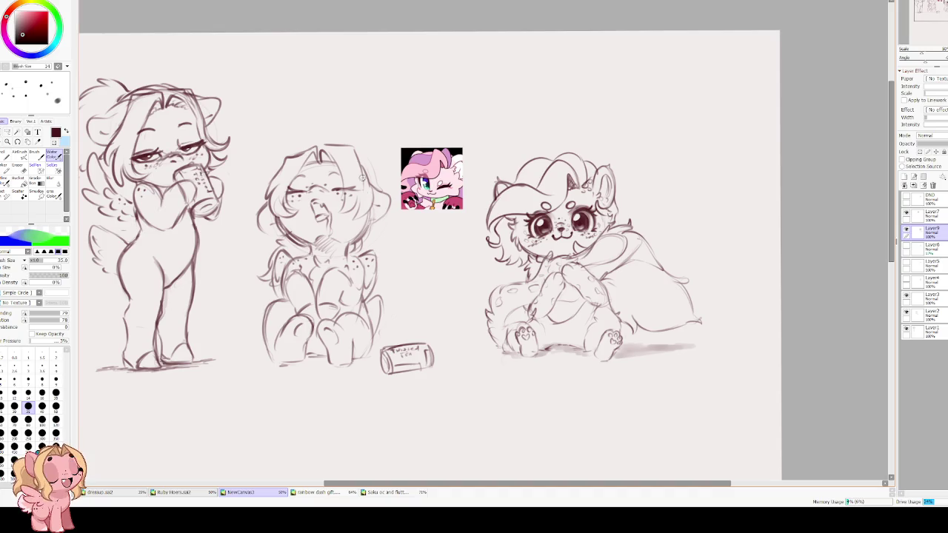
pyautogui.scroll(2, 562, 189)
pyautogui.press('e')
pyautogui.press('[')
pyautogui.press('[')
pyautogui.press('[')
pyautogui.press('[')
pyautogui.press('[')
pyautogui.press('[')
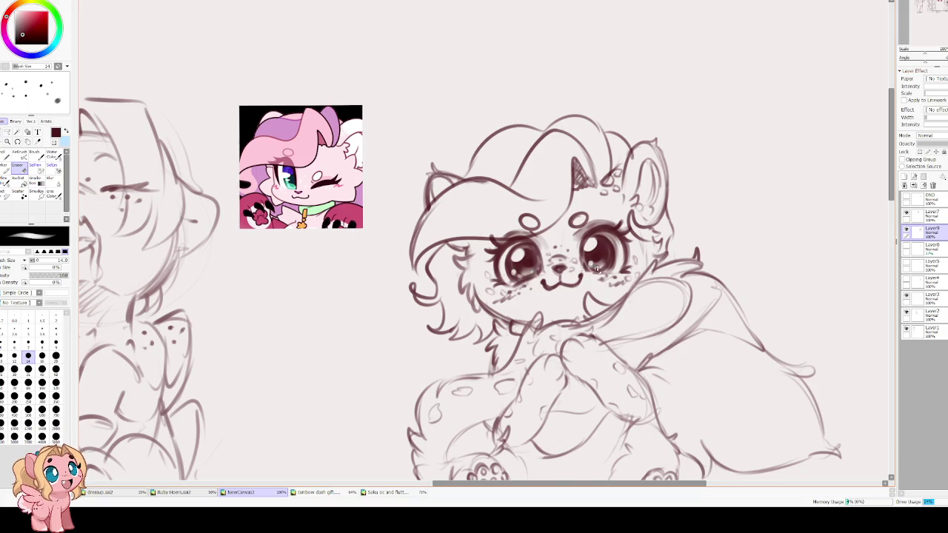
pyautogui.press('[')
pyautogui.press('[')
pyautogui.press('[')
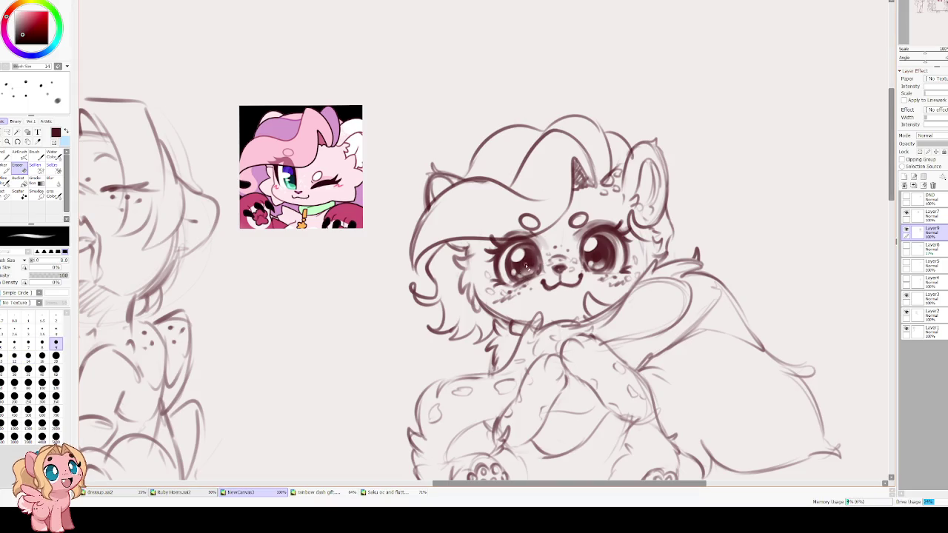
pyautogui.press('[')
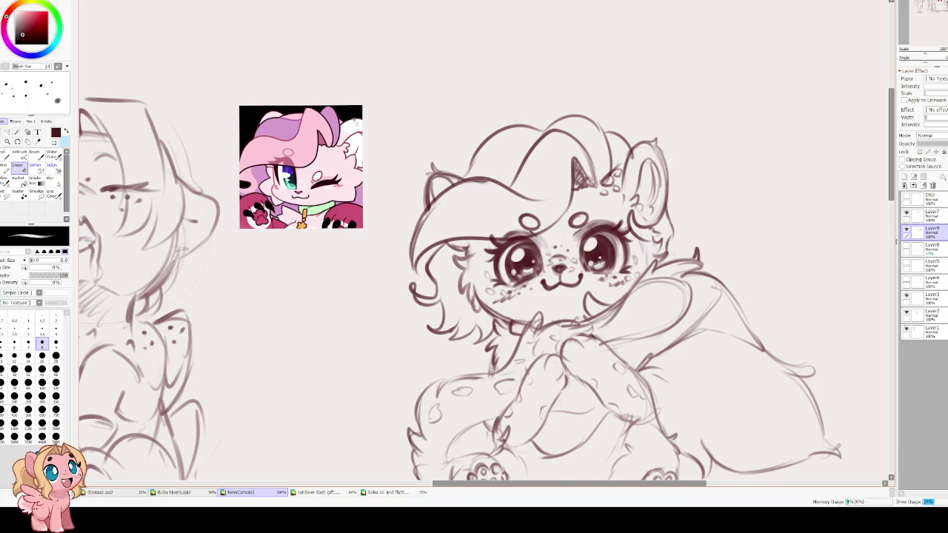
pyautogui.scroll(-1, 357, 122)
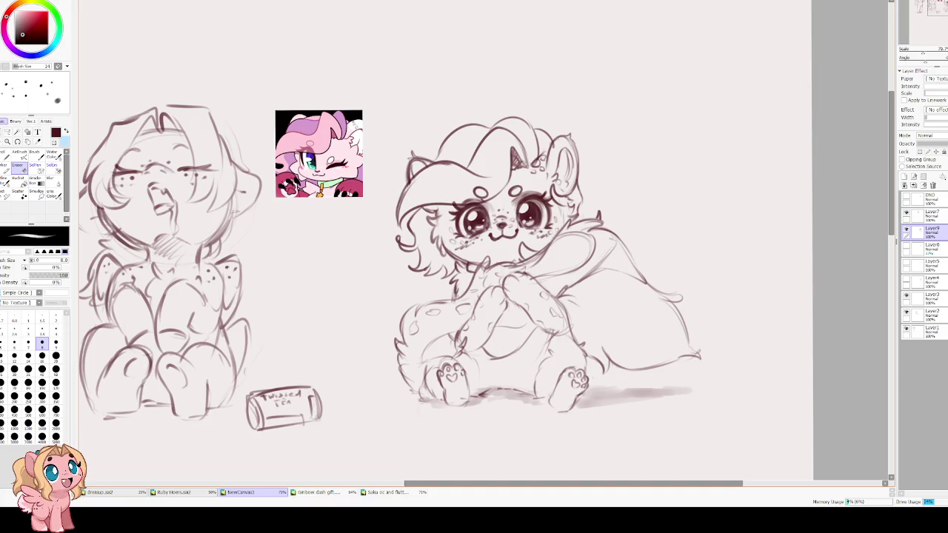
pyautogui.scroll(1, 386, 158)
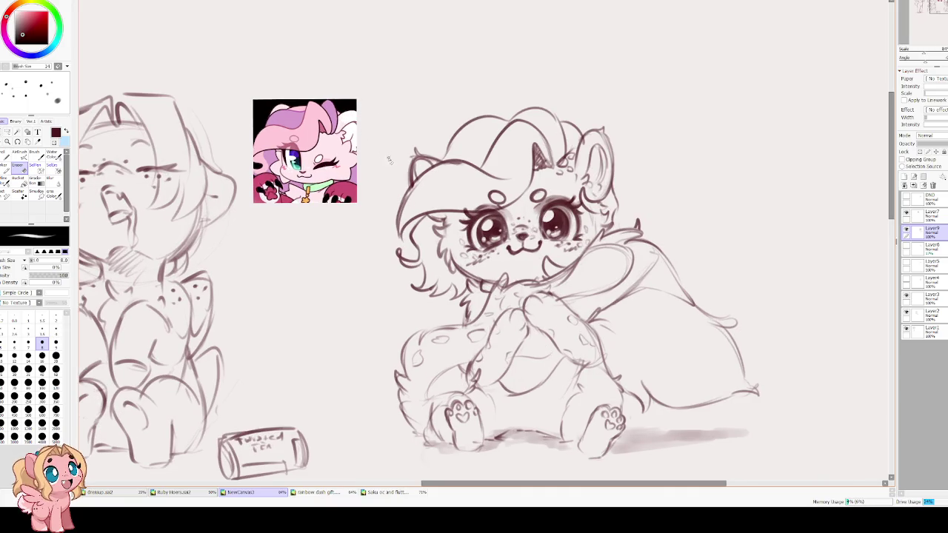
pyautogui.scroll(-1, 390, 160)
pyautogui.scroll(-2, 390, 160)
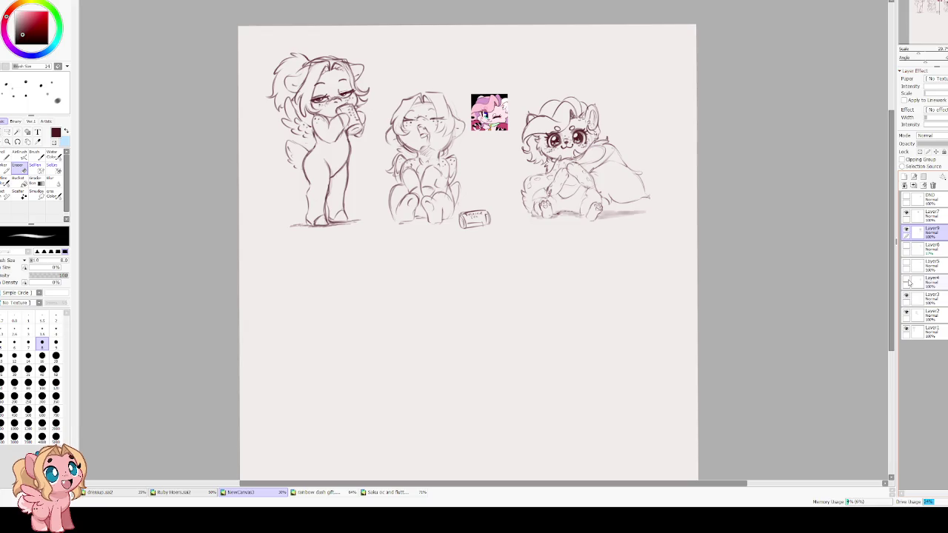
# Create a new folder above Layer3, then select Layer4, Layer5 and Layer6 and make them visible
pyautogui.click(925, 298)
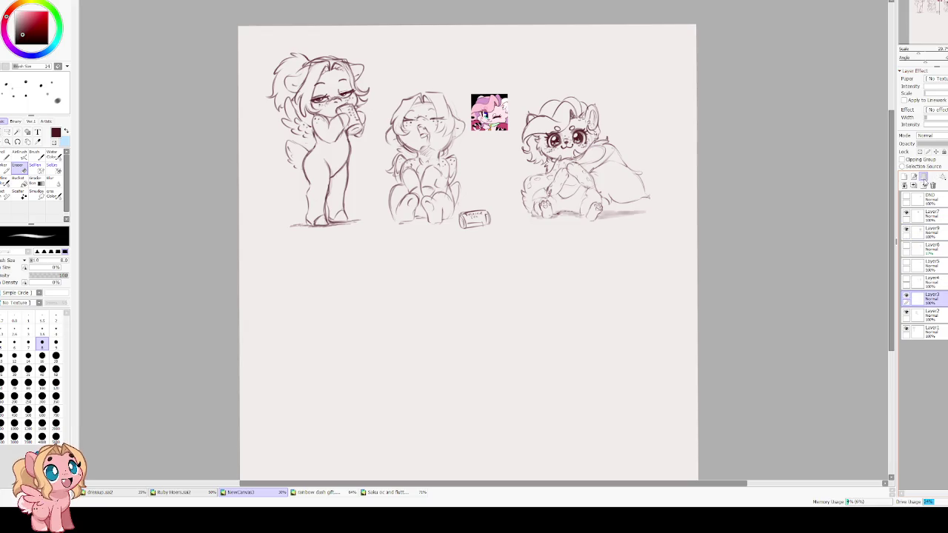
pyautogui.click(923, 176)
pyautogui.keyDown('ctrl'); pyautogui.click(941, 282); pyautogui.keyUp('ctrl')
pyautogui.keyDown('ctrl'); pyautogui.click(941, 265); pyautogui.keyUp('ctrl')
pyautogui.keyDown('ctrl'); pyautogui.click(940, 248); pyautogui.keyUp('ctrl')
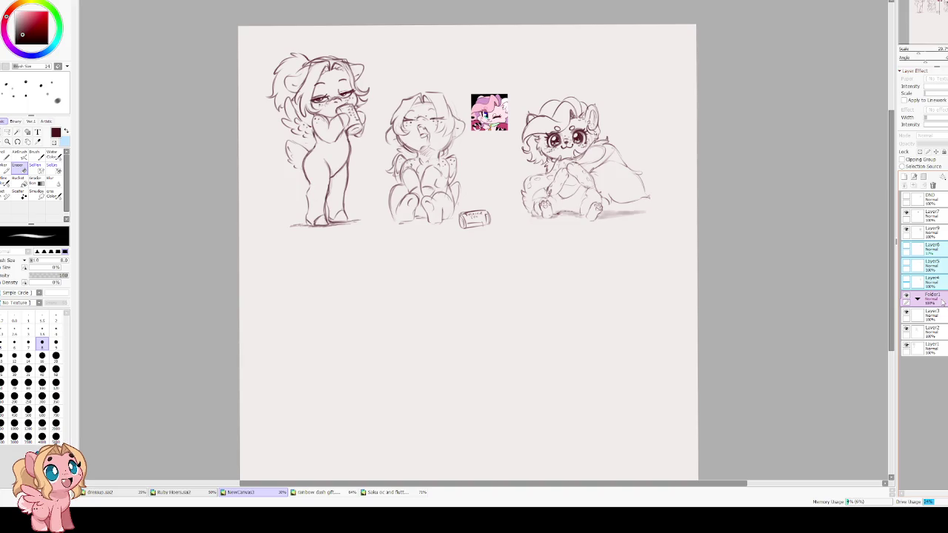
pyautogui.moveTo(907, 280); pyautogui.dragTo(906, 251)
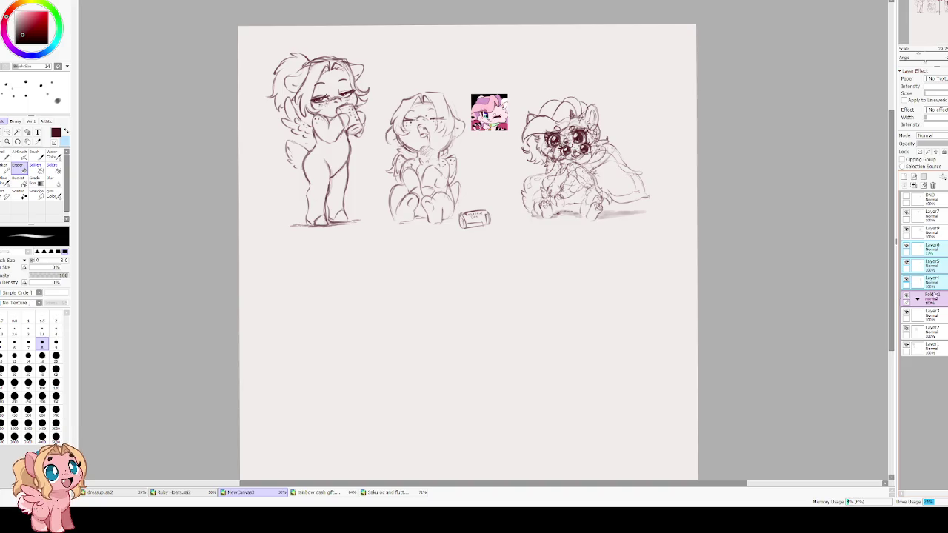
# Move Layer4, Layer5 and Layer6 into Folder1, then hide and collapse the folder
pyautogui.click(939, 287)
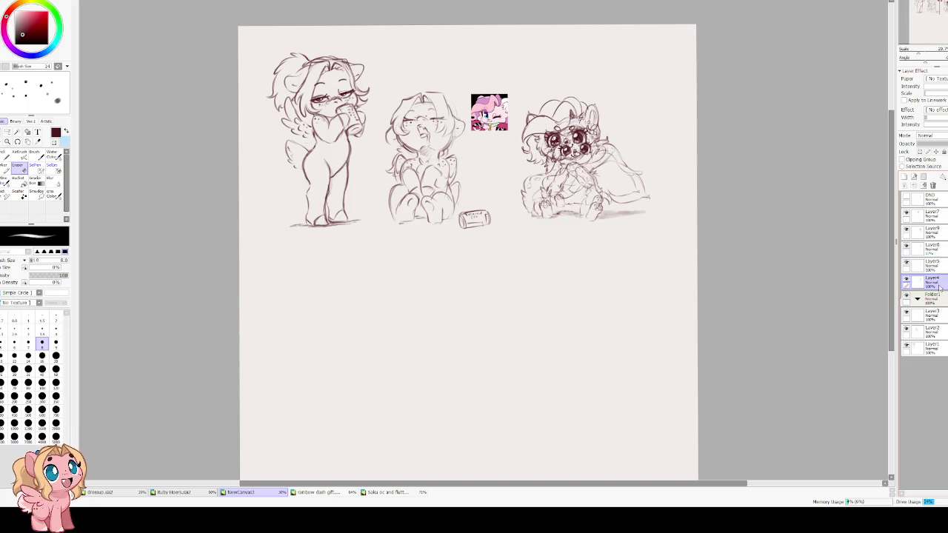
pyautogui.moveTo(939, 286)
pyautogui.mouseDown()
pyautogui.moveTo(933, 296)
pyautogui.moveTo(934, 282)
pyautogui.mouseUp()
pyautogui.moveTo(931, 248); pyautogui.dragTo(927, 268)
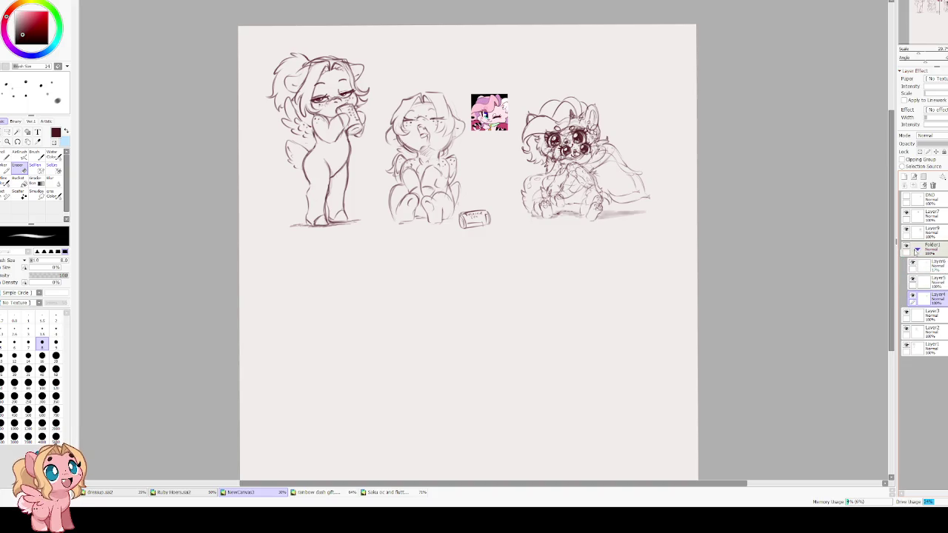
pyautogui.click(906, 248)
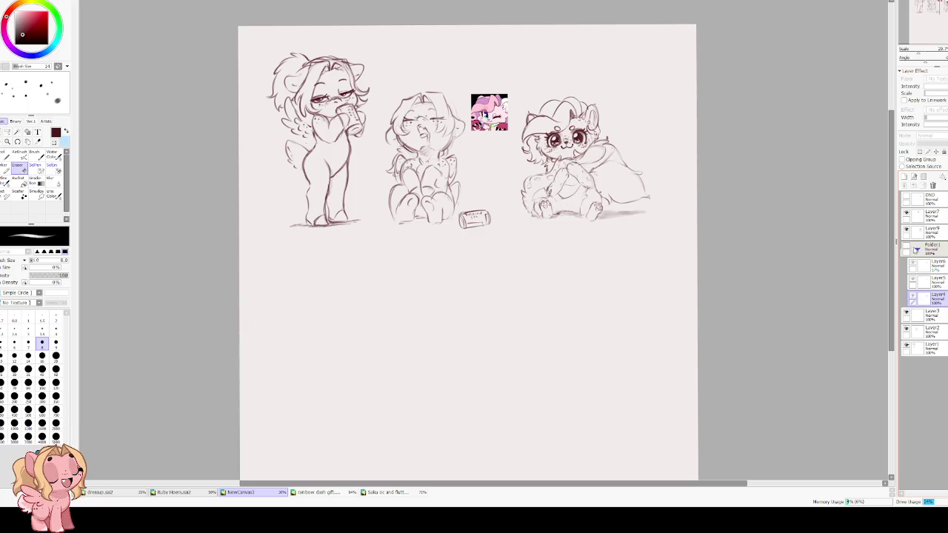
pyautogui.click(917, 249)
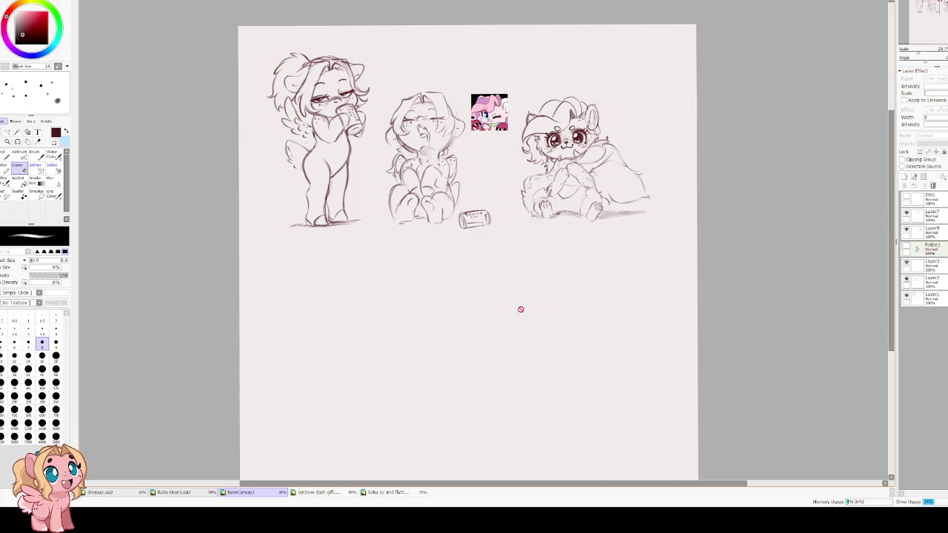
pyautogui.scroll(2, 373, 186)
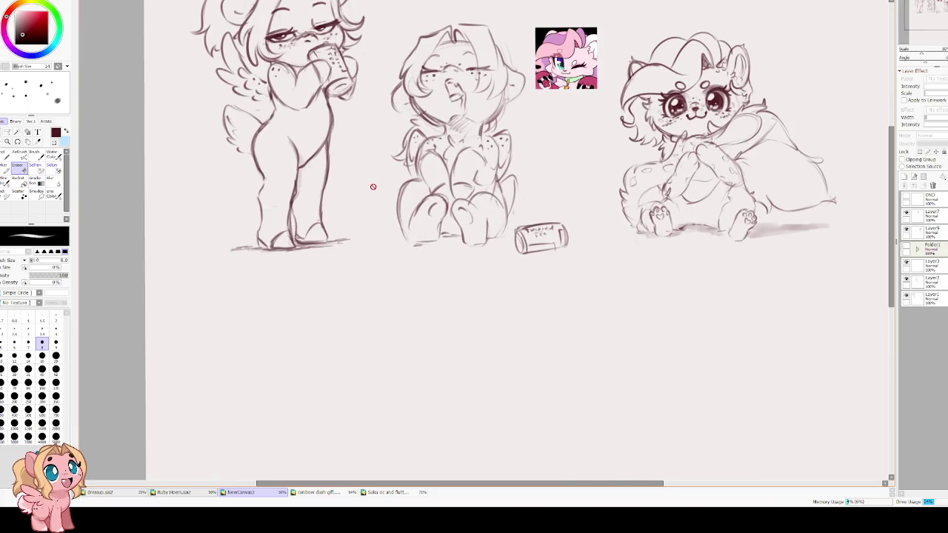
# Toggle the reference image layer's visibility and frame all three sketches in view
pyautogui.moveTo(503, 299); pyautogui.dragTo(453, 275)
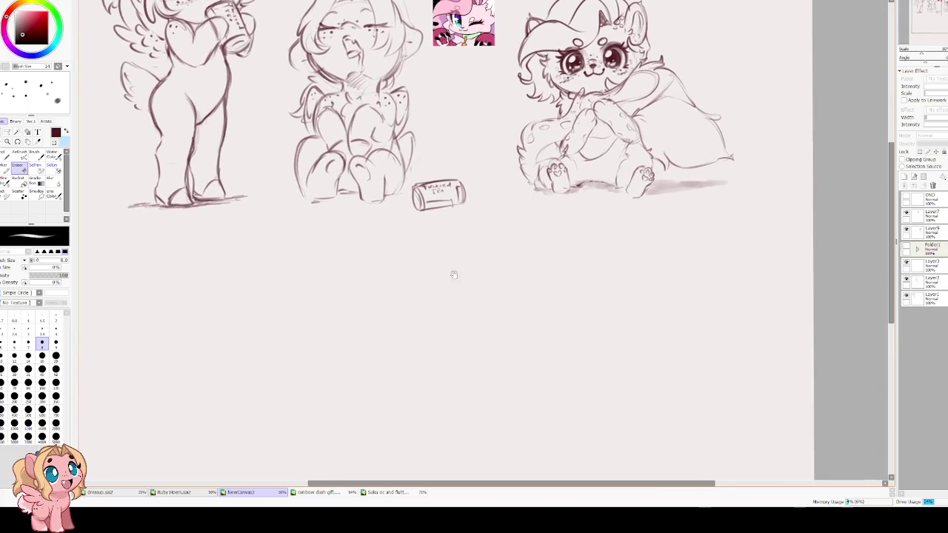
pyautogui.click(907, 230)
pyautogui.click(906, 213)
pyautogui.scroll(3, 821, 210)
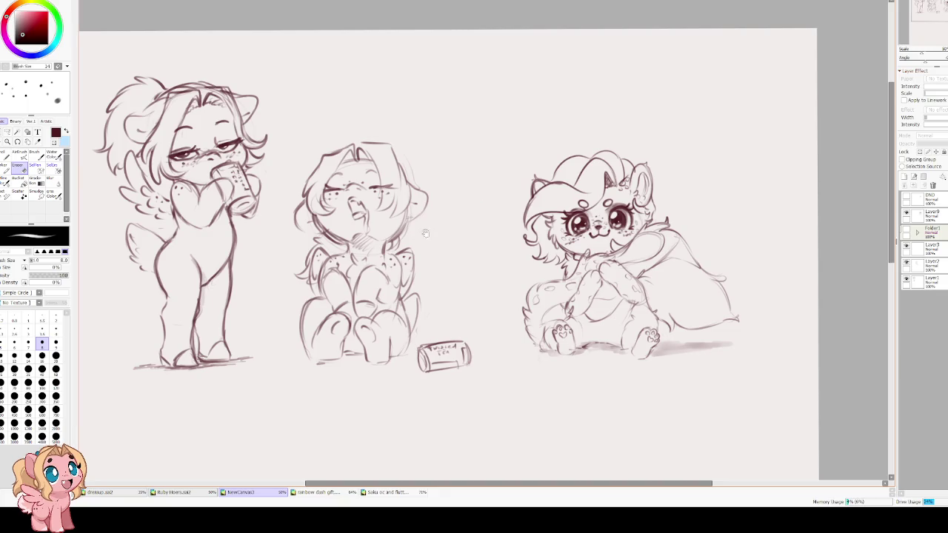
pyautogui.moveTo(425, 230); pyautogui.dragTo(522, 159)
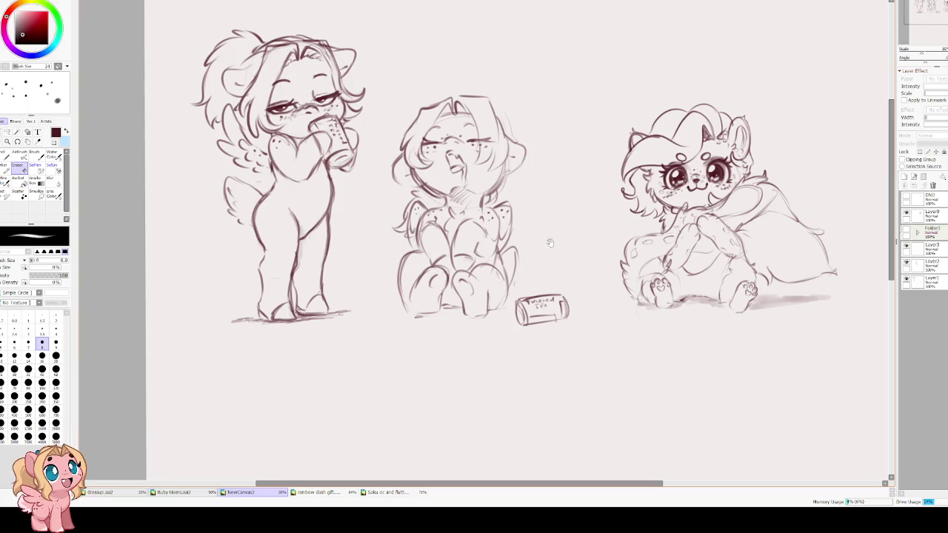
pyautogui.scroll(-3, 530, 152)
# Add a new empty layer above Layer9 and set the watercolour brush to size 20
pyautogui.press('v')
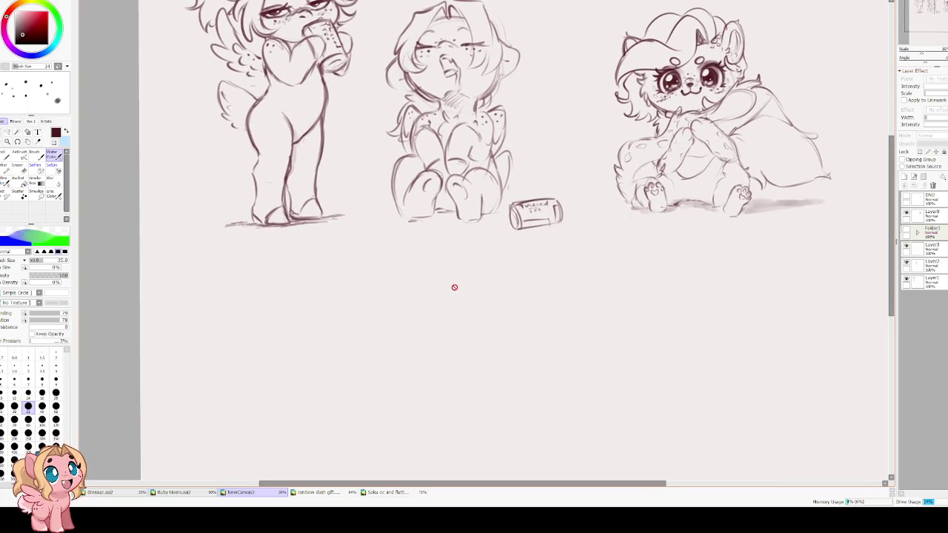
pyautogui.click(930, 214)
pyautogui.click(903, 177)
pyautogui.scroll(-2, 580, 233)
pyautogui.hscroll(-2, 580, 232)
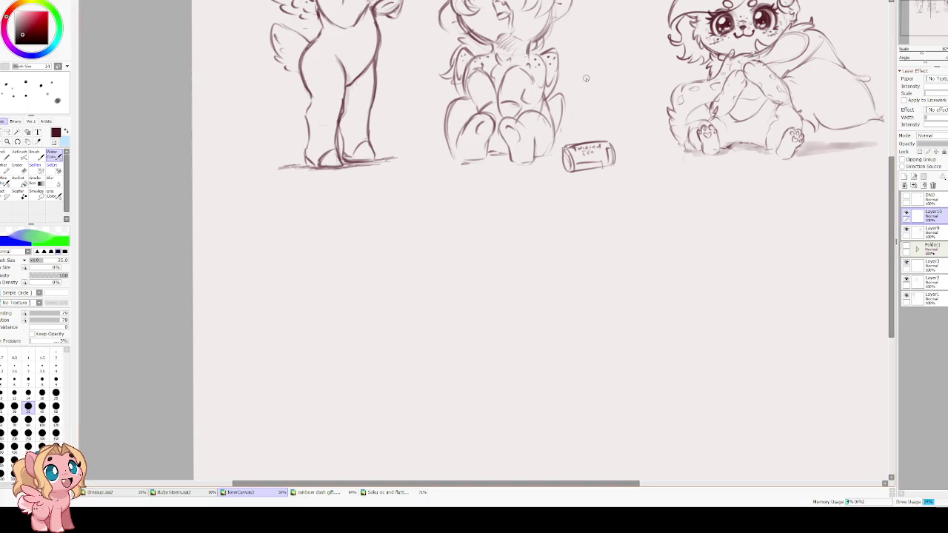
pyautogui.press('[')
pyautogui.press('[')
pyautogui.press('[')
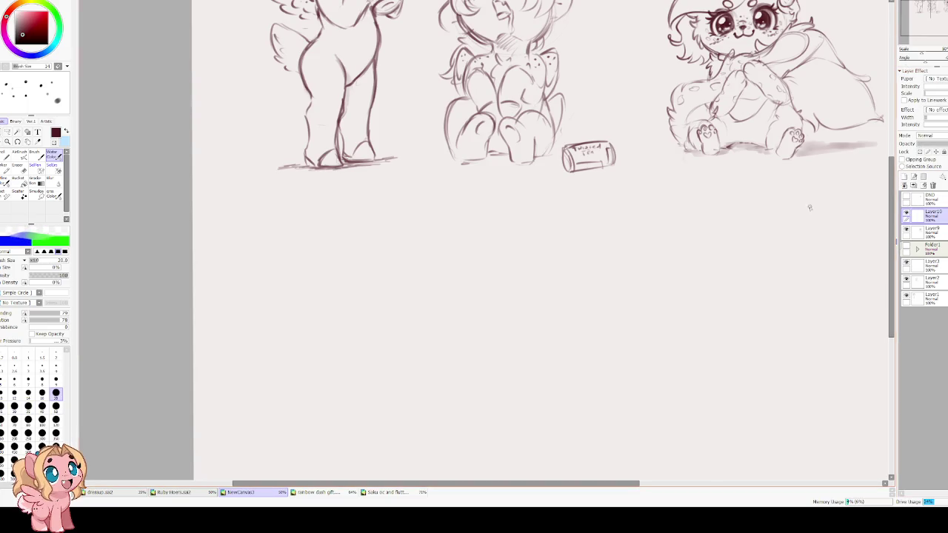
# Rough in a circle for the new pony head with a larger brush, then stretch and reposition it
pyautogui.press(']')
pyautogui.press(']')
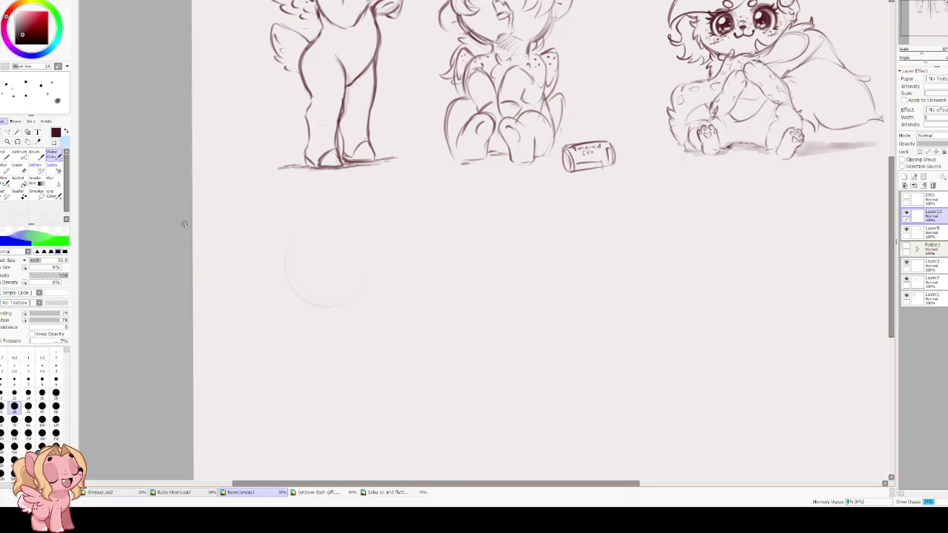
pyautogui.moveTo(361, 229)
pyautogui.mouseDown()
pyautogui.moveTo(390, 262)
pyautogui.moveTo(271, 245)
pyautogui.moveTo(371, 219)
pyautogui.mouseUp()
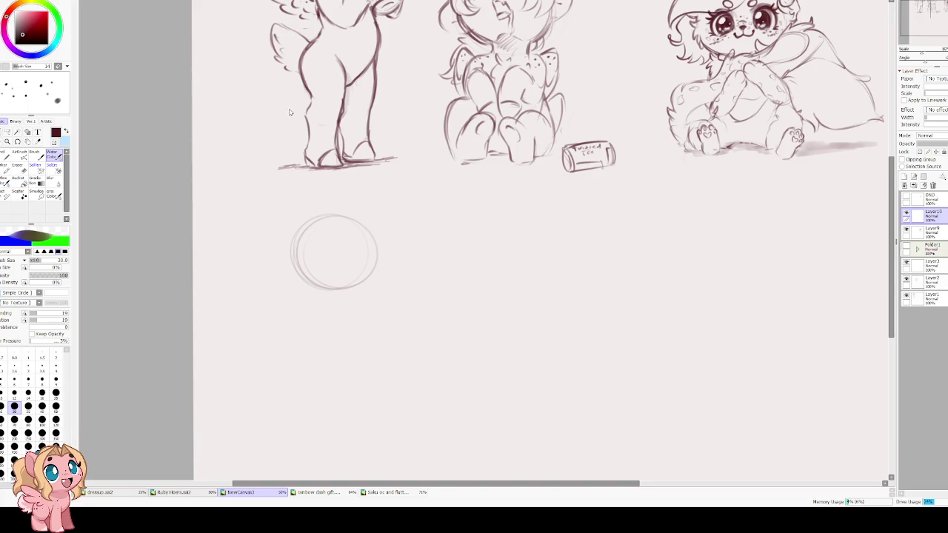
pyautogui.hotkey('ctrl', 't')
pyautogui.moveTo(389, 212)
pyautogui.mouseDown()
pyautogui.moveTo(393, 198)
pyautogui.moveTo(395, 207)
pyautogui.mouseUp()
pyautogui.moveTo(341, 251); pyautogui.dragTo(351, 271)
pyautogui.press('Return')
pyautogui.scroll(2, 312, 259)
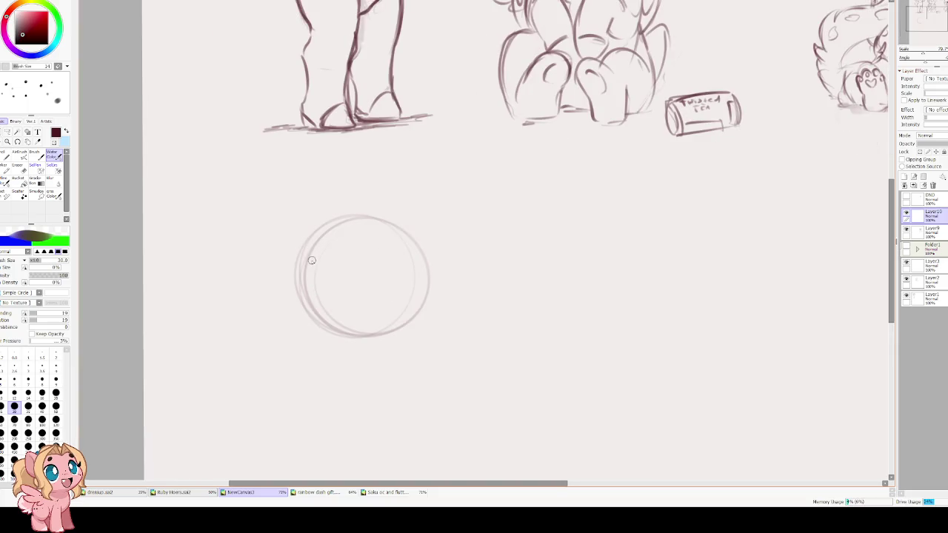
# Draw the muzzle line inside the head circle and an ear on top, using a smaller brush
pyautogui.press('[')
pyautogui.press('[')
pyautogui.moveTo(405, 235); pyautogui.dragTo(408, 295)
pyautogui.hotkey('ctrl', 'z')
pyautogui.moveTo(404, 235)
pyautogui.mouseDown()
pyautogui.moveTo(407, 296)
pyautogui.moveTo(422, 328)
pyautogui.mouseUp()
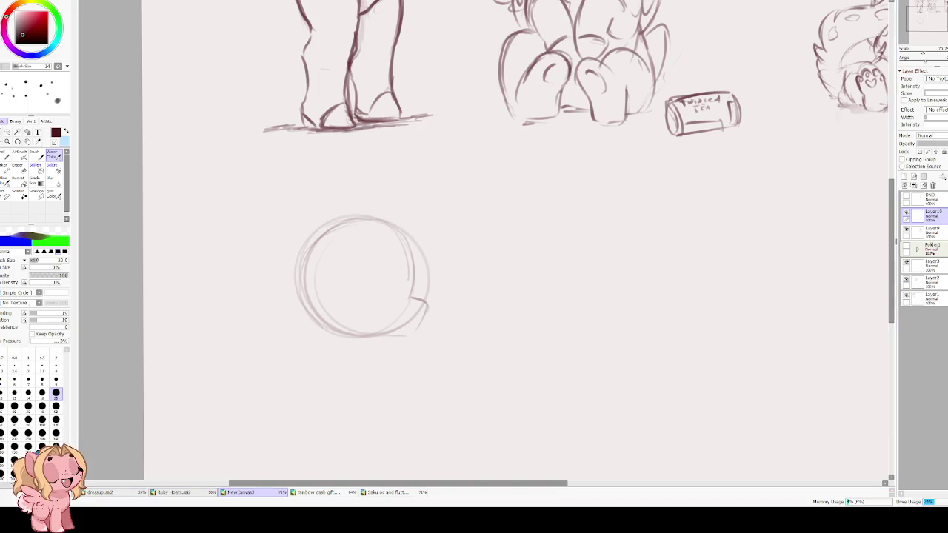
pyautogui.moveTo(316, 235)
pyautogui.mouseDown()
pyautogui.moveTo(354, 187)
pyautogui.moveTo(373, 201)
pyautogui.moveTo(365, 237)
pyautogui.mouseUp()
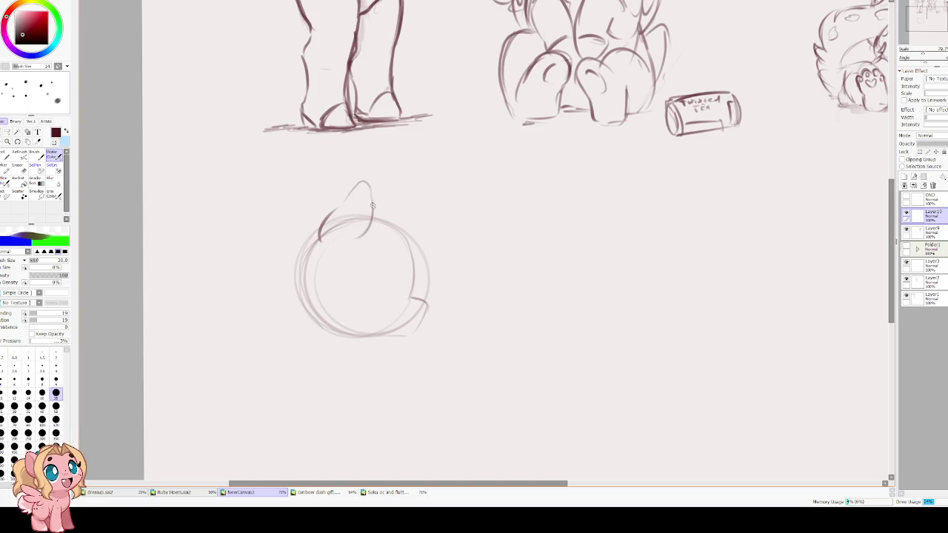
pyautogui.hotkey('ctrl', 'z')
pyautogui.hotkey('ctrl', 'z')
pyautogui.moveTo(321, 238)
pyautogui.mouseDown()
pyautogui.moveTo(348, 196)
pyautogui.moveTo(380, 235)
pyautogui.moveTo(472, 183)
pyautogui.mouseUp()
pyautogui.hotkey('ctrl', 't')
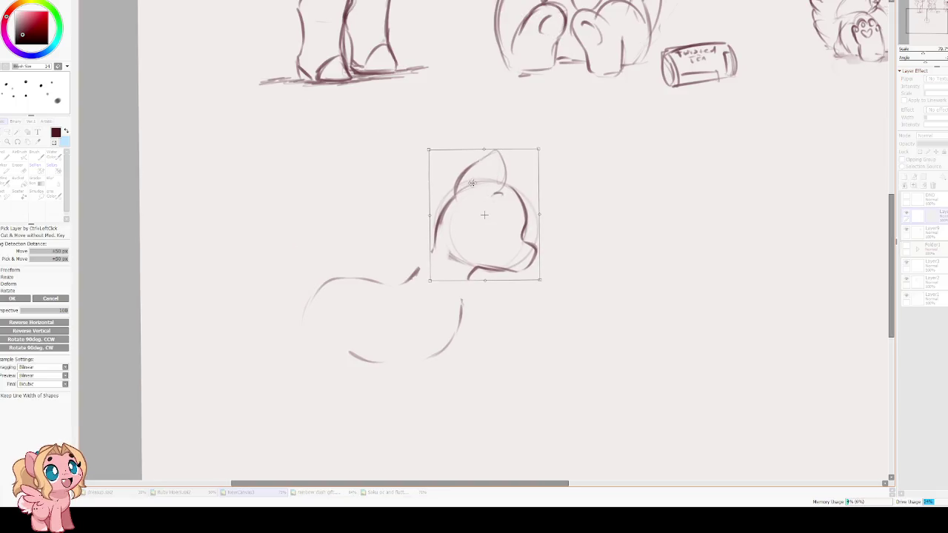
# Confirm the head's move, then draw the neck and a long chest-to-front-leg line
pyautogui.press('Return')
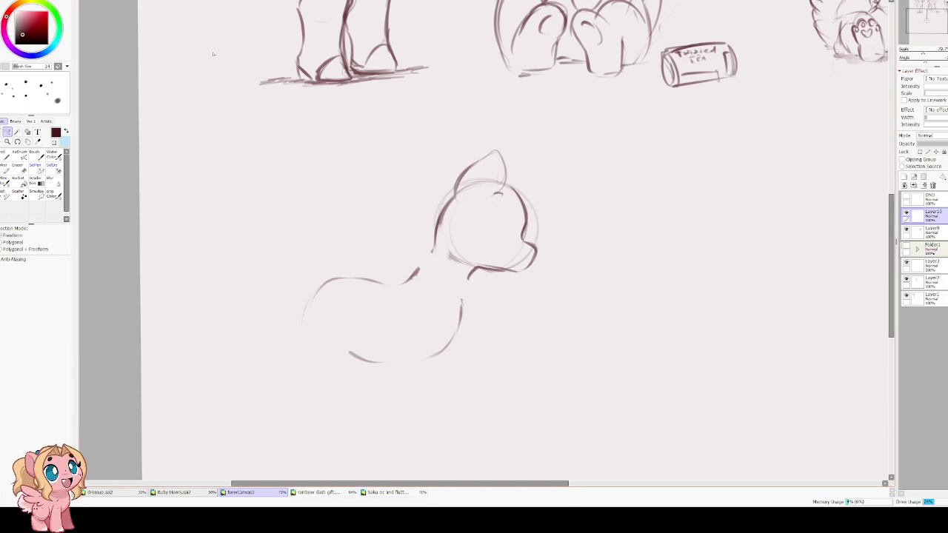
pyautogui.press('c')
pyautogui.moveTo(412, 278); pyautogui.dragTo(437, 244)
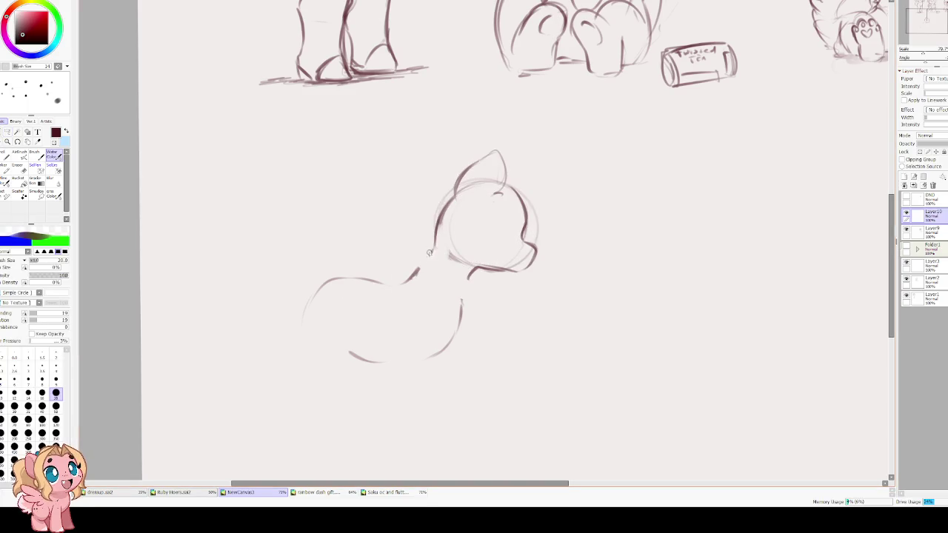
pyautogui.moveTo(467, 274)
pyautogui.mouseDown()
pyautogui.moveTo(458, 323)
pyautogui.moveTo(437, 357)
pyautogui.mouseUp()
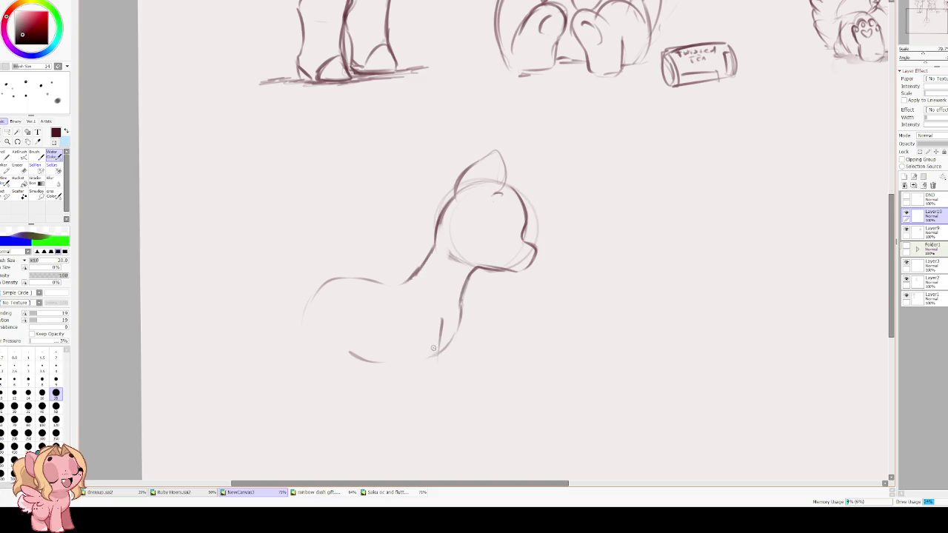
pyautogui.scroll(-2, 435, 318)
pyautogui.hotkey('ctrl', 'z')
pyautogui.moveTo(435, 269); pyautogui.dragTo(434, 380)
pyautogui.hotkey('ctrl', 'z')
# Sketch a back leg down to the hoof, the rump curve and a shorter hind leg
pyautogui.hotkey('ctrl', 'z')
pyautogui.moveTo(434, 265)
pyautogui.mouseDown()
pyautogui.moveTo(433, 337)
pyautogui.moveTo(447, 413)
pyautogui.moveTo(416, 405)
pyautogui.moveTo(400, 378)
pyautogui.mouseUp()
pyautogui.moveTo(399, 320); pyautogui.dragTo(400, 370)
pyautogui.hotkey('ctrl', 'z')
pyautogui.moveTo(400, 335); pyautogui.dragTo(409, 397)
pyautogui.moveTo(400, 326); pyautogui.dragTo(388, 300)
pyautogui.moveTo(320, 235); pyautogui.dragTo(291, 283)
pyautogui.moveTo(299, 251); pyautogui.dragTo(289, 305)
pyautogui.moveTo(348, 272)
pyautogui.mouseDown()
pyautogui.moveTo(339, 321)
pyautogui.moveTo(301, 343)
pyautogui.moveTo(331, 363)
pyautogui.moveTo(347, 406)
pyautogui.mouseUp()
pyautogui.hotkey('ctrl', 'z')
pyautogui.moveTo(331, 356)
pyautogui.mouseDown()
pyautogui.moveTo(319, 419)
pyautogui.moveTo(294, 359)
pyautogui.mouseUp()
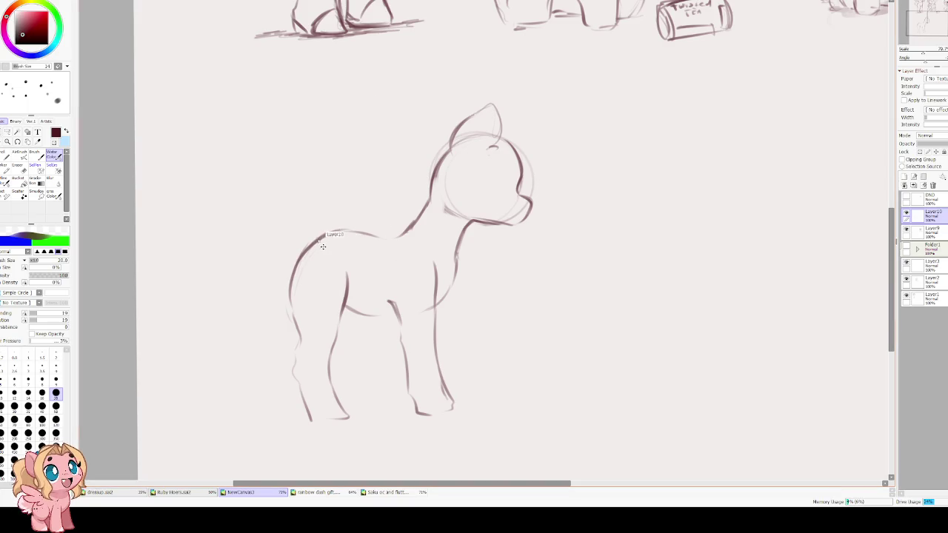
# Darken the back and chest lines, then erase the top of the inner hind-leg line
pyautogui.moveTo(303, 251)
pyautogui.mouseDown()
pyautogui.moveTo(362, 231)
pyautogui.moveTo(397, 246)
pyautogui.mouseUp()
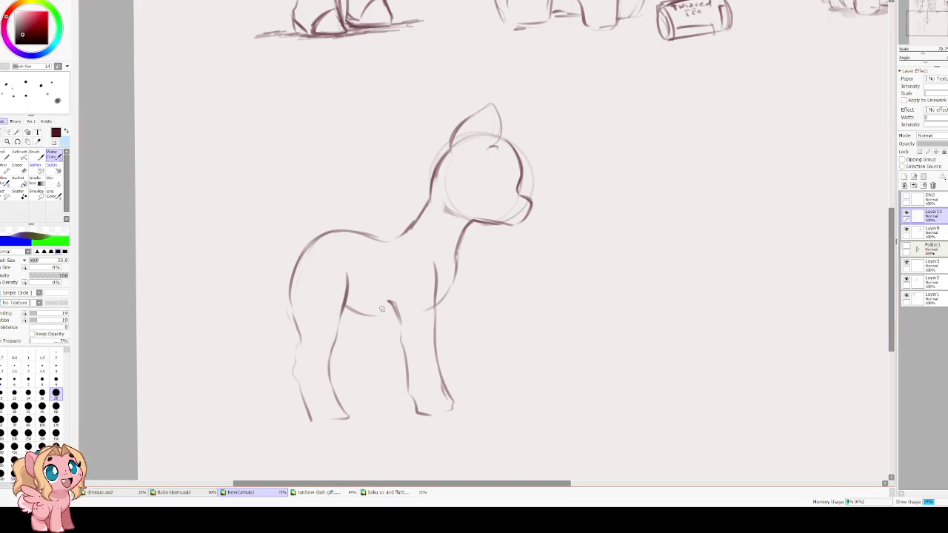
pyautogui.moveTo(369, 310); pyautogui.dragTo(394, 321)
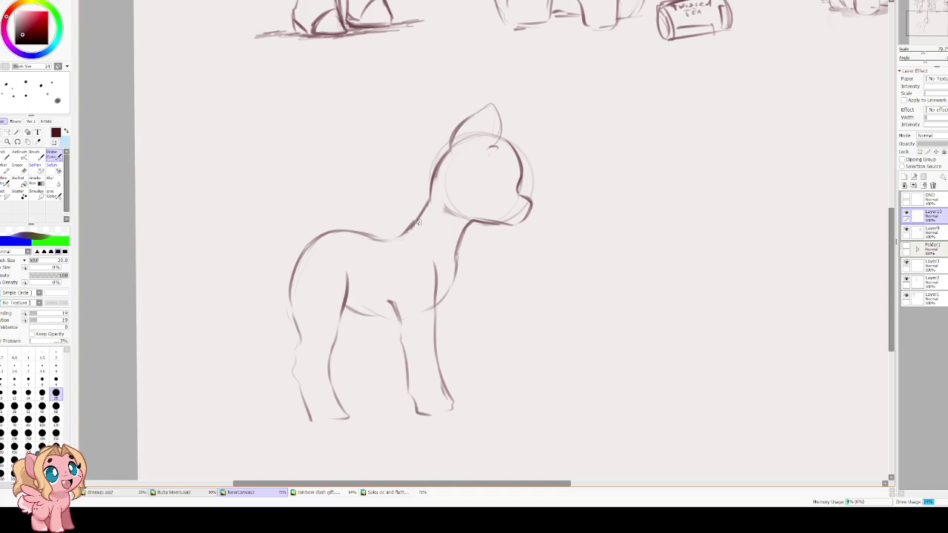
pyautogui.moveTo(453, 274)
pyautogui.mouseDown()
pyautogui.moveTo(414, 310)
pyautogui.moveTo(364, 305)
pyautogui.moveTo(354, 315)
pyautogui.moveTo(348, 305)
pyautogui.moveTo(379, 329)
pyautogui.moveTo(384, 319)
pyautogui.moveTo(342, 309)
pyautogui.mouseUp()
pyautogui.hotkey('ctrl', 'z')
pyautogui.press('e')
pyautogui.press('b')
pyautogui.press('e')
pyautogui.moveTo(349, 271)
pyautogui.mouseDown()
pyautogui.moveTo(340, 305)
pyautogui.moveTo(354, 290)
pyautogui.moveTo(339, 318)
pyautogui.mouseUp()
pyautogui.press('b')
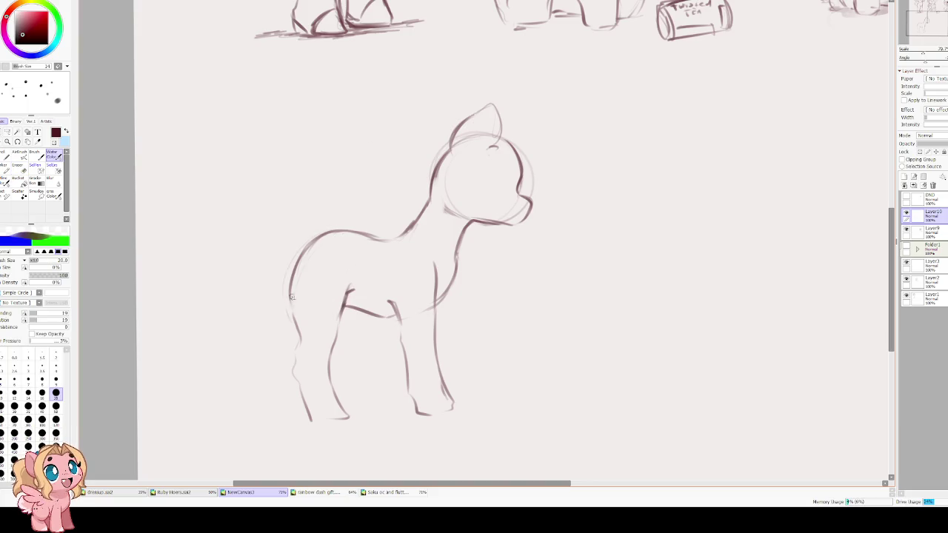
# Double the back line, redraw the rump and thigh, and try a first tail line
pyautogui.moveTo(374, 237)
pyautogui.mouseDown()
pyautogui.moveTo(314, 244)
pyautogui.moveTo(296, 276)
pyautogui.mouseUp()
pyautogui.moveTo(314, 239)
pyautogui.mouseDown()
pyautogui.moveTo(290, 294)
pyautogui.moveTo(270, 253)
pyautogui.mouseUp()
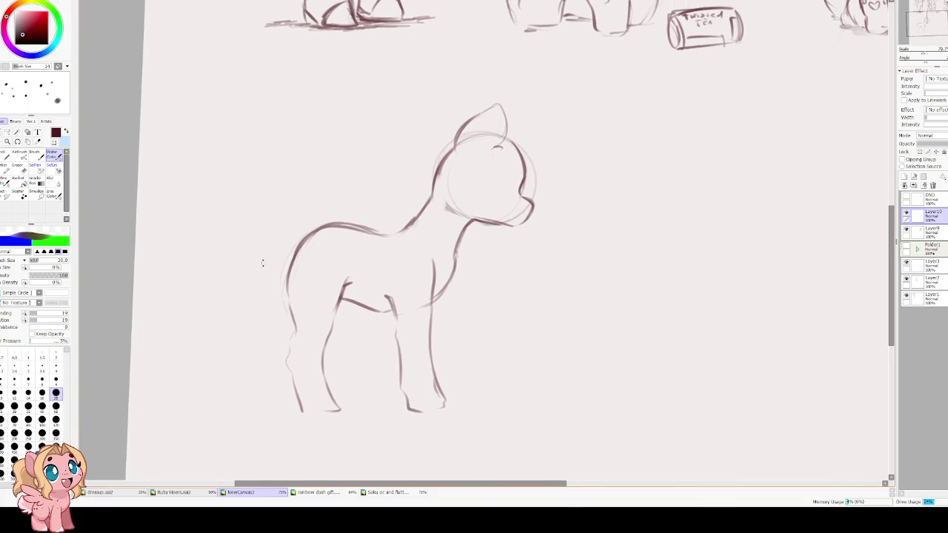
pyautogui.moveTo(254, 193)
pyautogui.mouseDown()
pyautogui.moveTo(316, 231)
pyautogui.moveTo(303, 263)
pyautogui.moveTo(272, 290)
pyautogui.mouseUp()
pyautogui.hotkey('ctrl', 'z')
pyautogui.moveTo(304, 250)
pyautogui.mouseDown()
pyautogui.moveTo(264, 300)
pyautogui.moveTo(290, 318)
pyautogui.moveTo(274, 374)
pyautogui.moveTo(280, 392)
pyautogui.mouseUp()
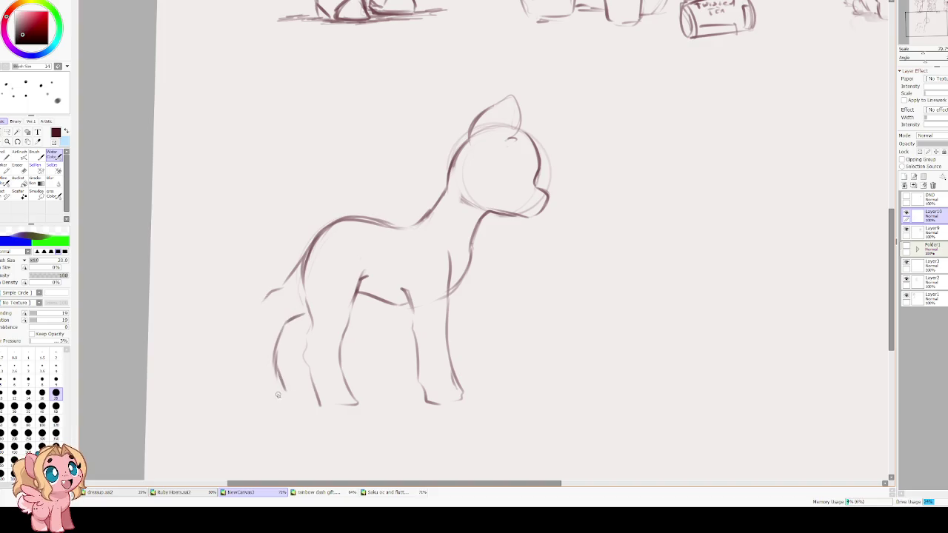
pyautogui.hotkey('ctrl', 'z')
pyautogui.hotkey('ctrl', 'z')
pyautogui.hotkey('ctrl', 'z')
pyautogui.moveTo(308, 304)
pyautogui.mouseDown()
pyautogui.moveTo(287, 337)
pyautogui.moveTo(285, 390)
pyautogui.mouseUp()
# Draw the hanging tail's back and front edges behind the hind legs and trim its end
pyautogui.moveTo(260, 305)
pyautogui.mouseDown()
pyautogui.moveTo(247, 374)
pyautogui.moveTo(285, 388)
pyautogui.moveTo(272, 393)
pyautogui.mouseUp()
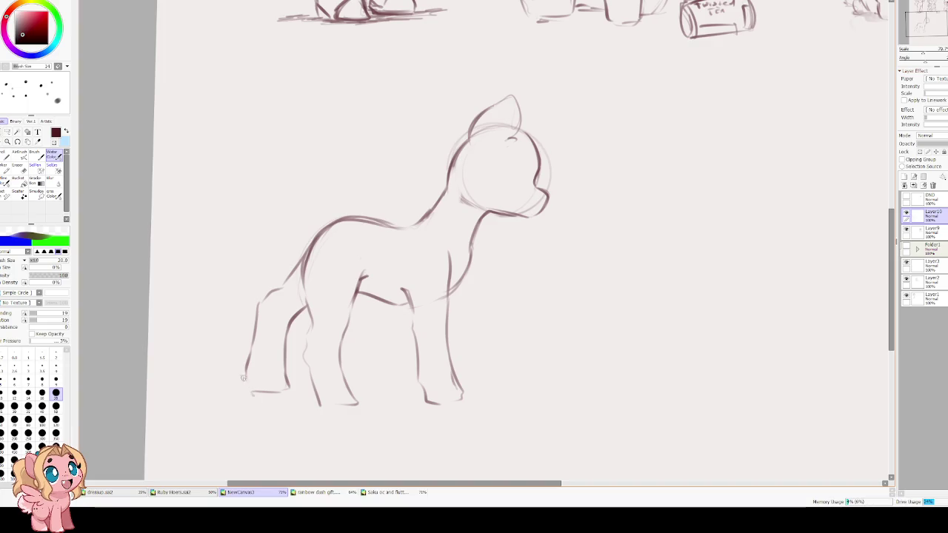
pyautogui.hotkey('ctrl', 'z')
pyautogui.hotkey('ctrl', 'z')
pyautogui.moveTo(263, 300); pyautogui.dragTo(246, 387)
pyautogui.moveTo(282, 356)
pyautogui.mouseDown()
pyautogui.moveTo(274, 398)
pyautogui.moveTo(245, 374)
pyautogui.moveTo(244, 400)
pyautogui.moveTo(248, 352)
pyautogui.moveTo(244, 389)
pyautogui.mouseUp()
pyautogui.press('e')
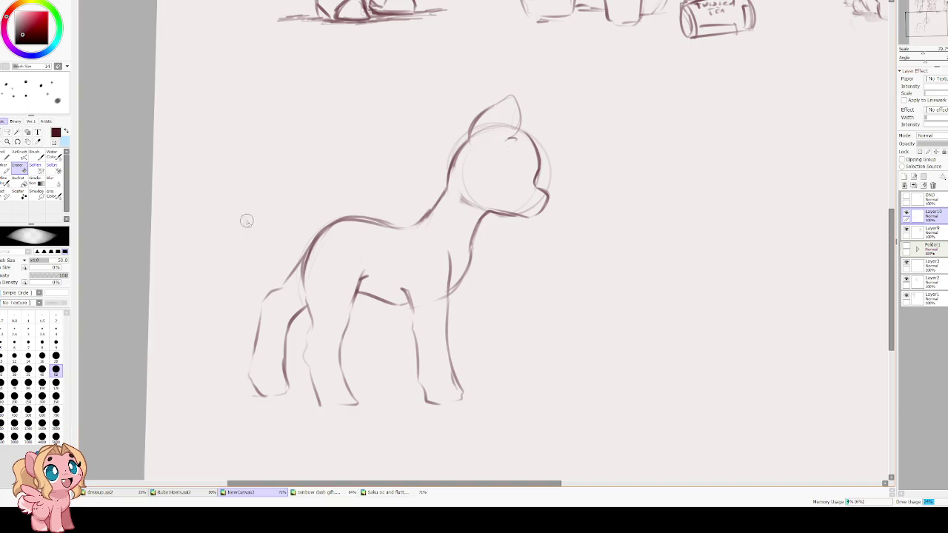
pyautogui.press('v')
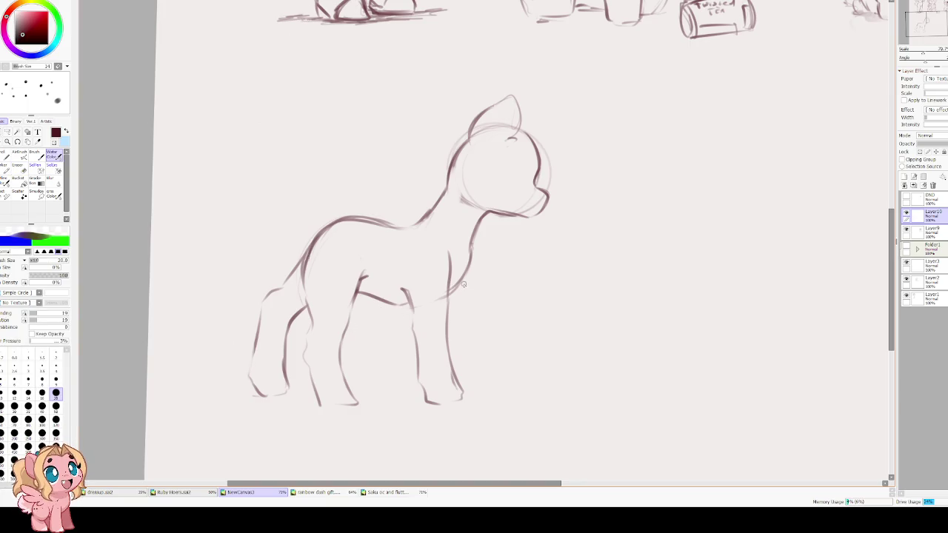
# Try several front-leg and chest strokes, undoing each one
pyautogui.moveTo(468, 265); pyautogui.dragTo(488, 369)
pyautogui.hotkey('ctrl', 'z')
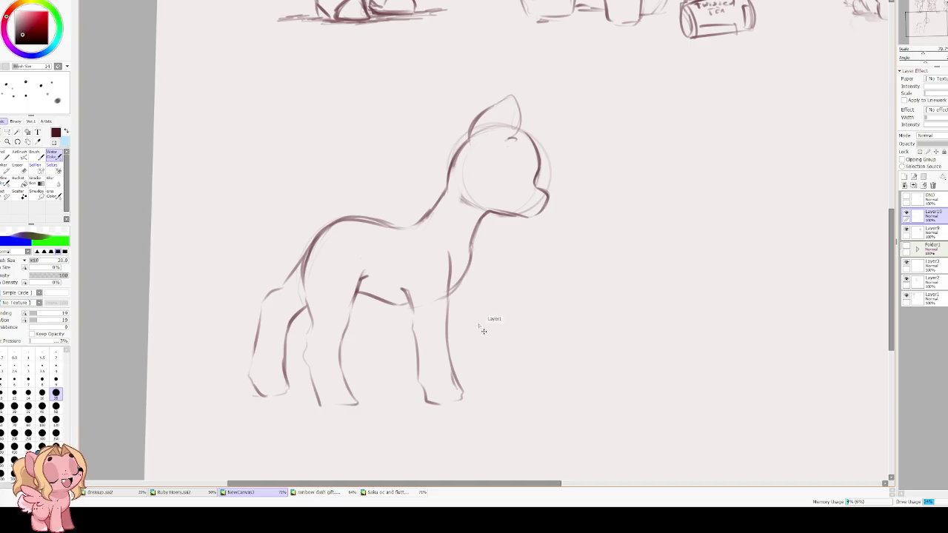
pyautogui.moveTo(465, 268)
pyautogui.mouseDown()
pyautogui.moveTo(498, 384)
pyautogui.moveTo(477, 391)
pyautogui.mouseUp()
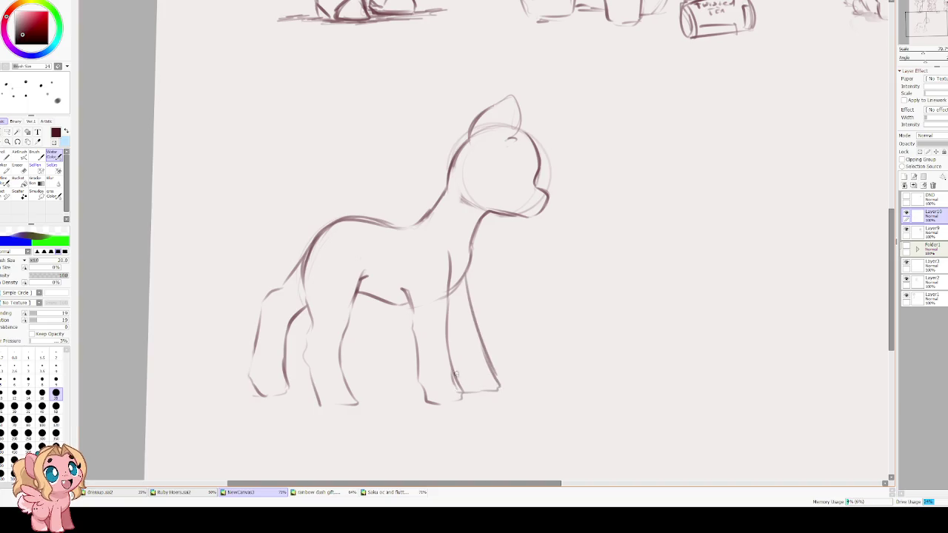
pyautogui.hotkey('ctrl', 'z')
pyautogui.moveTo(462, 279)
pyautogui.mouseDown()
pyautogui.moveTo(484, 400)
pyautogui.moveTo(455, 394)
pyautogui.mouseUp()
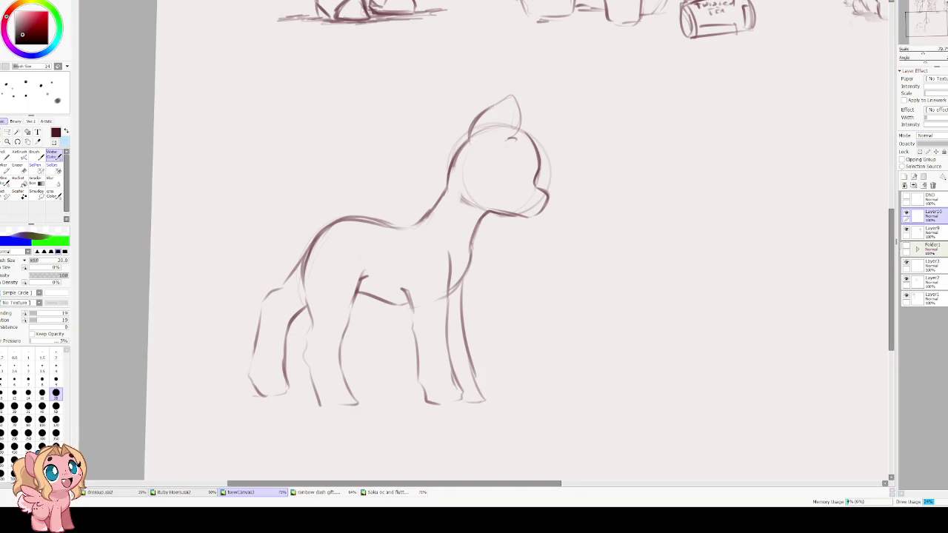
pyautogui.hotkey('ctrl', 'z')
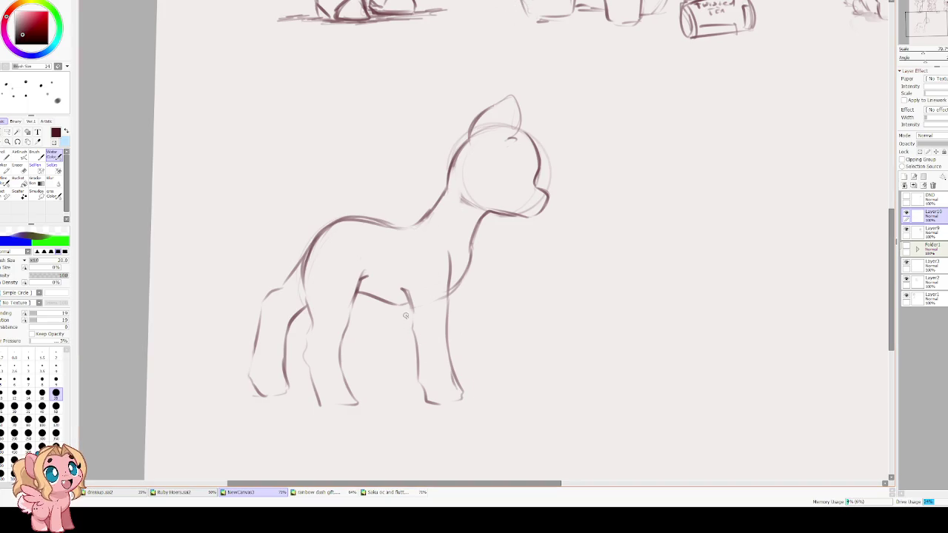
pyautogui.moveTo(463, 278); pyautogui.dragTo(487, 274)
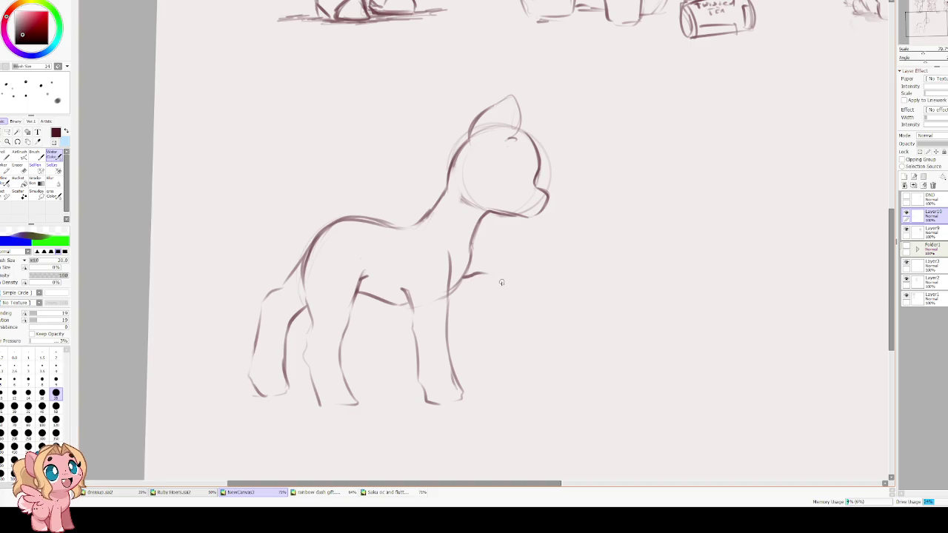
pyautogui.hotkey('ctrl', 'z')
# Lasso-select the front legs, rotate them slightly and shift them left and up
pyautogui.click(7, 132)
pyautogui.moveTo(404, 279)
pyautogui.mouseDown()
pyautogui.moveTo(368, 230)
pyautogui.moveTo(424, 267)
pyautogui.mouseUp()
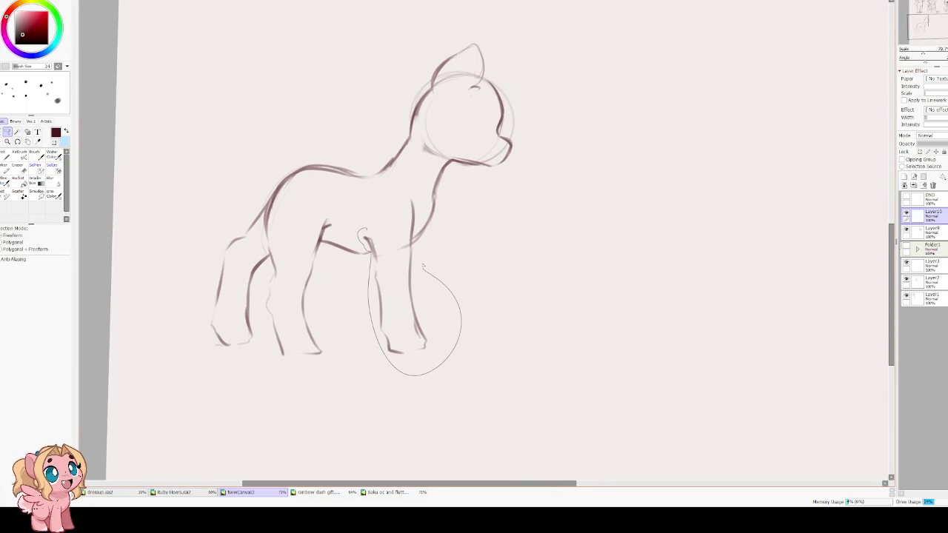
pyautogui.moveTo(418, 224); pyautogui.dragTo(415, 234)
pyautogui.hotkey('ctrl', 't')
pyautogui.moveTo(470, 292)
pyautogui.mouseDown()
pyautogui.moveTo(379, 291)
pyautogui.moveTo(480, 318)
pyautogui.mouseUp()
pyautogui.moveTo(422, 285); pyautogui.dragTo(418, 280)
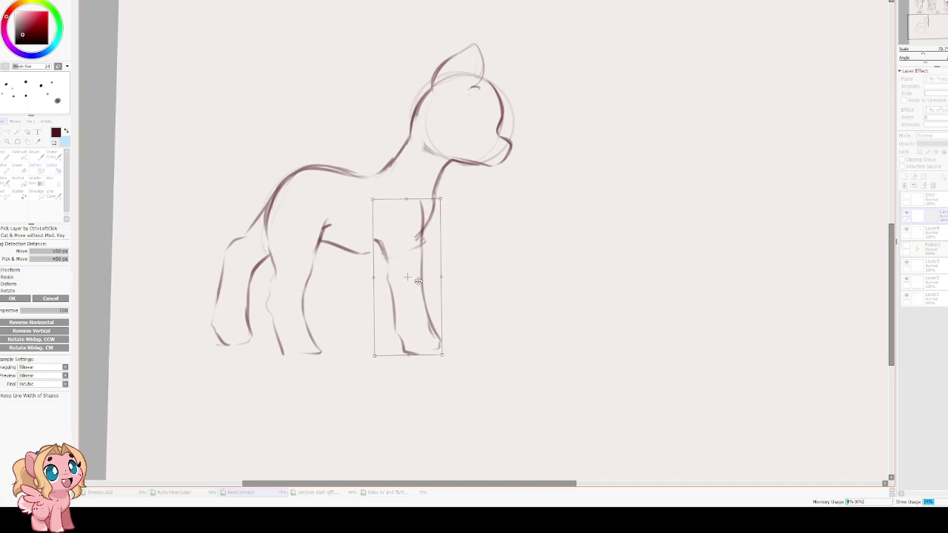
pyautogui.press('Return')
pyautogui.hotkey('ctrl', 'd')
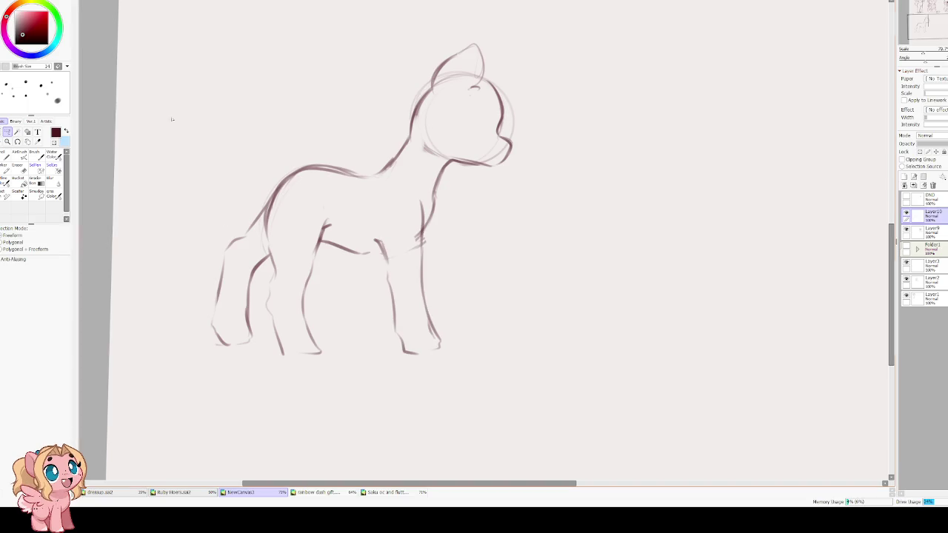
# Erase part of the chest line, then redraw the chest, front-leg and belly lines
pyautogui.press('e')
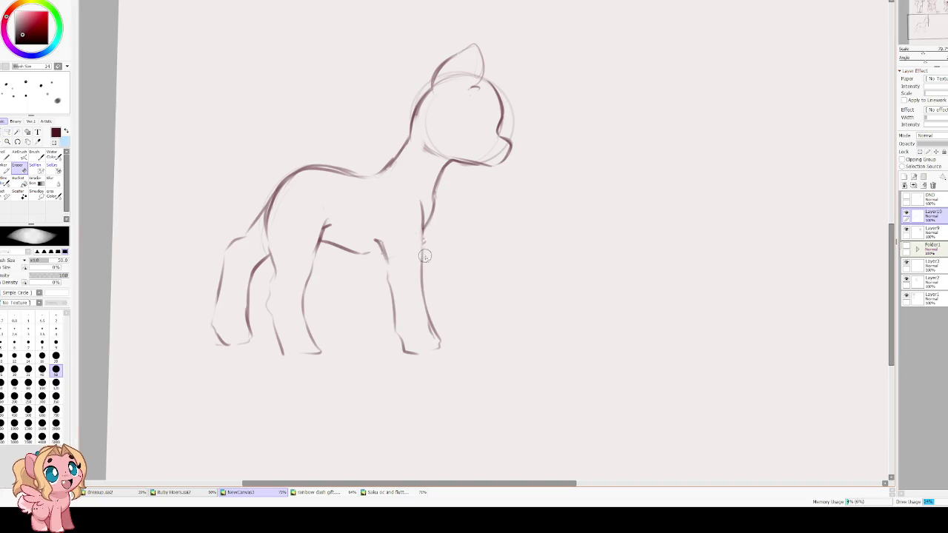
pyautogui.moveTo(425, 184); pyautogui.dragTo(410, 255)
pyautogui.press('c')
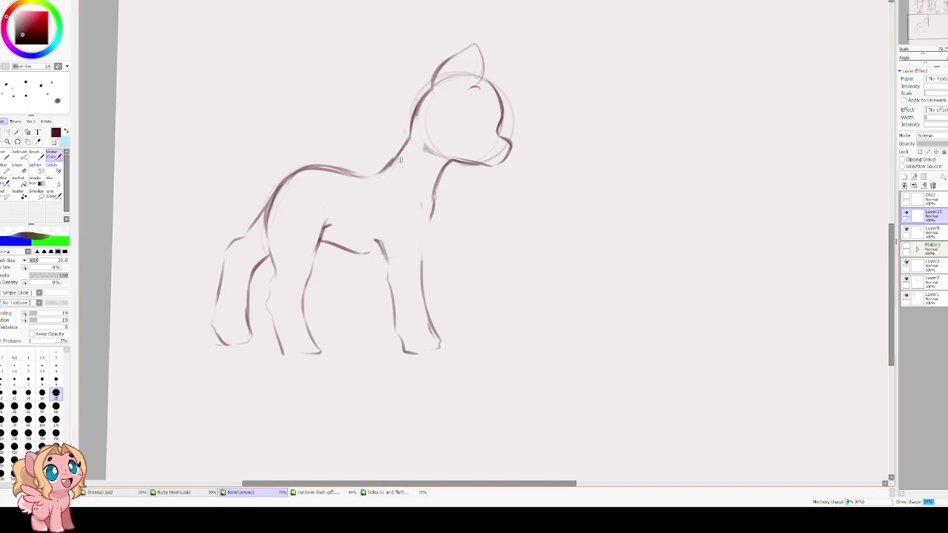
pyautogui.moveTo(418, 192); pyautogui.dragTo(417, 285)
pyautogui.moveTo(363, 255); pyautogui.dragTo(386, 248)
pyautogui.moveTo(434, 200); pyautogui.dragTo(420, 232)
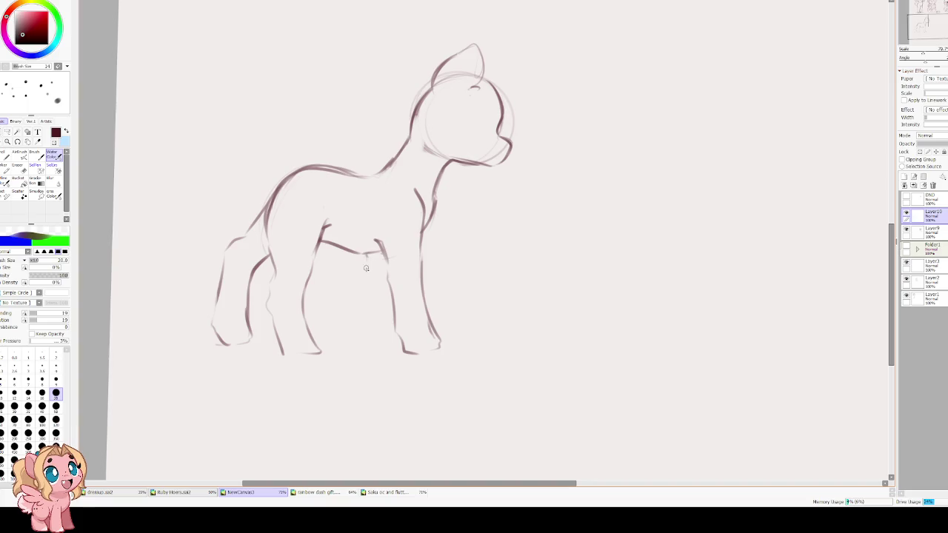
# Sketch a front leg with hoof and strengthen it from hoof up to the chest
pyautogui.moveTo(361, 250)
pyautogui.mouseDown()
pyautogui.moveTo(352, 282)
pyautogui.moveTo(385, 339)
pyautogui.mouseUp()
pyautogui.moveTo(351, 280)
pyautogui.mouseDown()
pyautogui.moveTo(345, 339)
pyautogui.moveTo(376, 341)
pyautogui.moveTo(347, 345)
pyautogui.mouseUp()
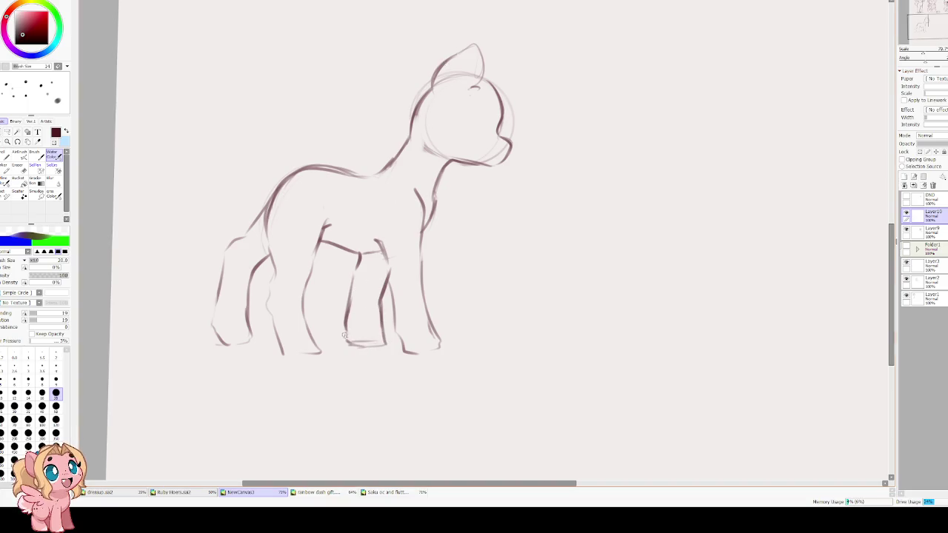
pyautogui.scroll(2, 351, 294)
pyautogui.moveTo(338, 338); pyautogui.dragTo(354, 259)
pyautogui.scroll(3, 331, 222)
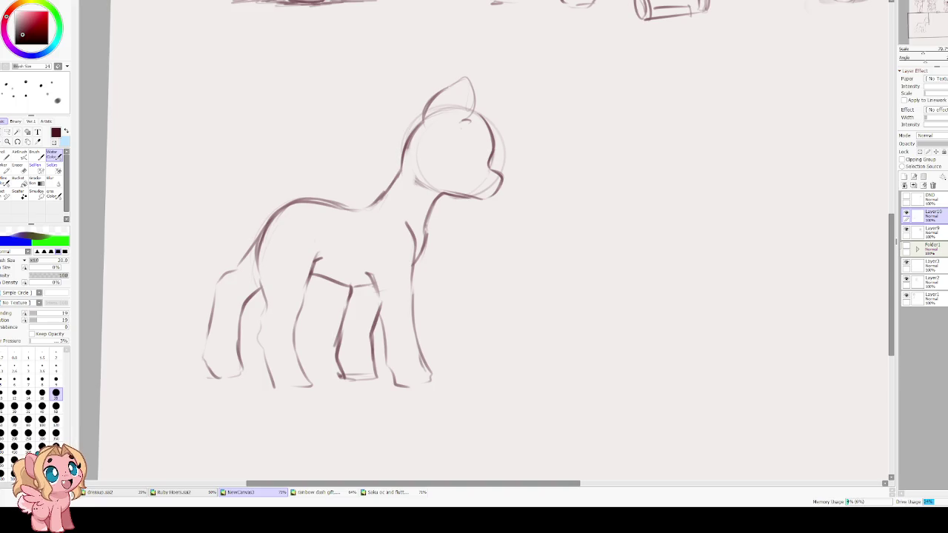
pyautogui.scroll(2, 321, 247)
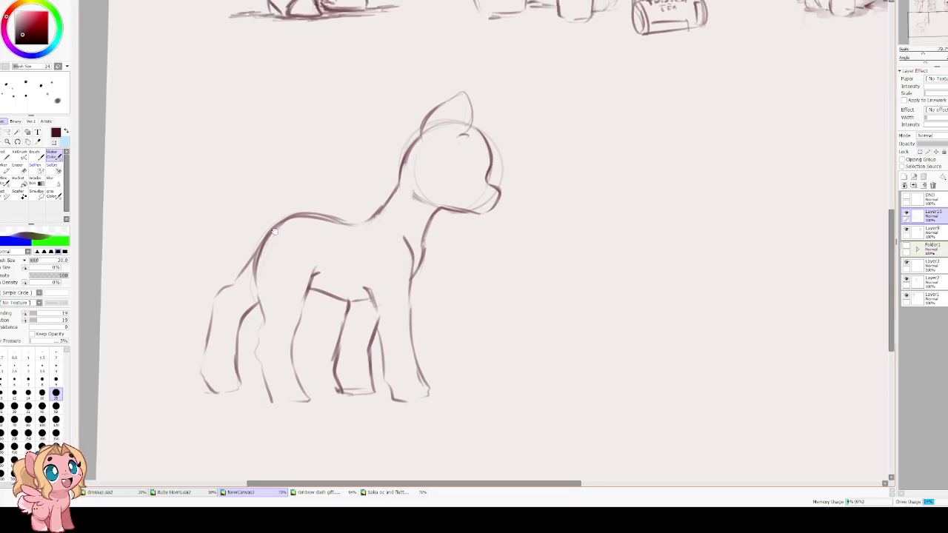
# Redraw the pony's back curve and ear with darker, cleaner lines, undoing rejected ear strokes
pyautogui.scroll(4, 286, 259)
pyautogui.moveTo(264, 276); pyautogui.dragTo(319, 262)
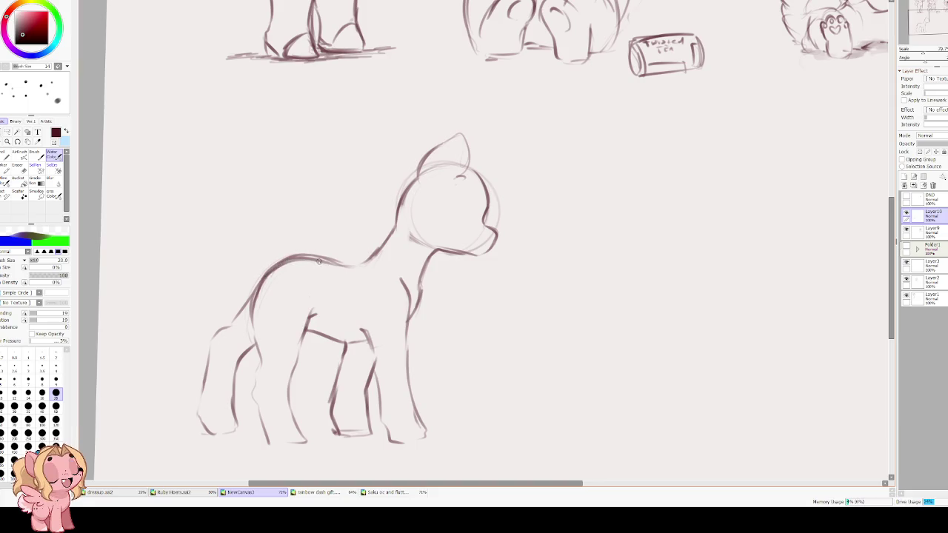
pyautogui.moveTo(416, 173)
pyautogui.mouseDown()
pyautogui.moveTo(468, 133)
pyautogui.moveTo(471, 161)
pyautogui.mouseUp()
pyautogui.moveTo(411, 180); pyautogui.dragTo(444, 129)
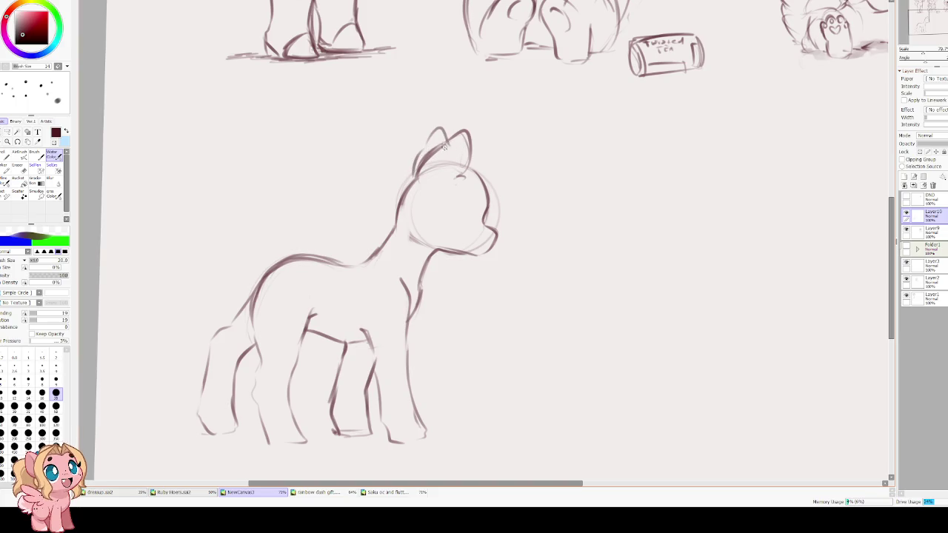
pyautogui.moveTo(411, 184); pyautogui.dragTo(449, 128)
pyautogui.hotkey('ctrl', 'z')
pyautogui.moveTo(415, 174); pyautogui.dragTo(443, 123)
pyautogui.hotkey('ctrl', 'z')
pyautogui.moveTo(415, 178); pyautogui.dragTo(452, 124)
pyautogui.hotkey('ctrl', 'z')
pyautogui.moveTo(417, 172)
pyautogui.mouseDown()
pyautogui.moveTo(465, 132)
pyautogui.moveTo(445, 156)
pyautogui.mouseUp()
# Fill in a dark iris and pupil in the eye and begin a folded wing on the torso
pyautogui.moveTo(470, 214)
pyautogui.mouseDown()
pyautogui.moveTo(413, 238)
pyautogui.moveTo(428, 224)
pyautogui.moveTo(436, 245)
pyautogui.mouseUp()
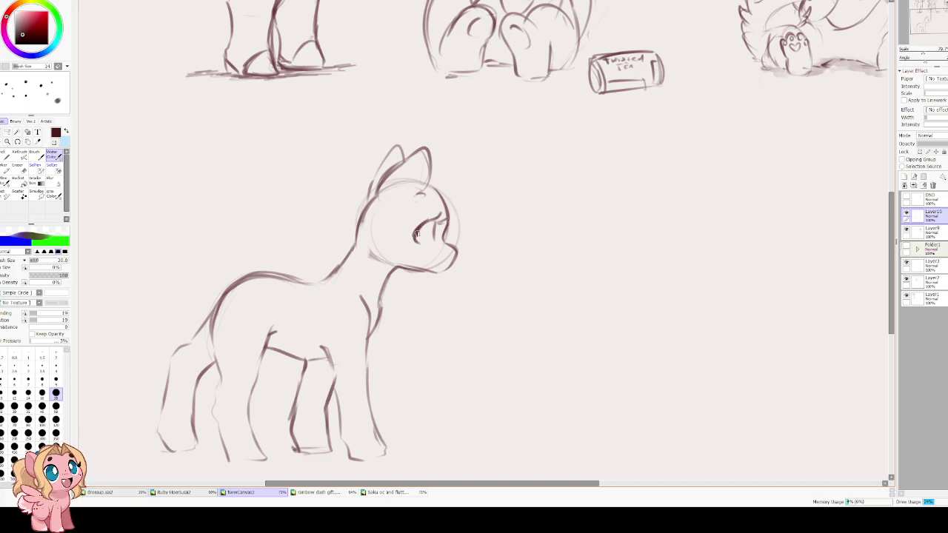
pyautogui.hscroll(1, 395, 239)
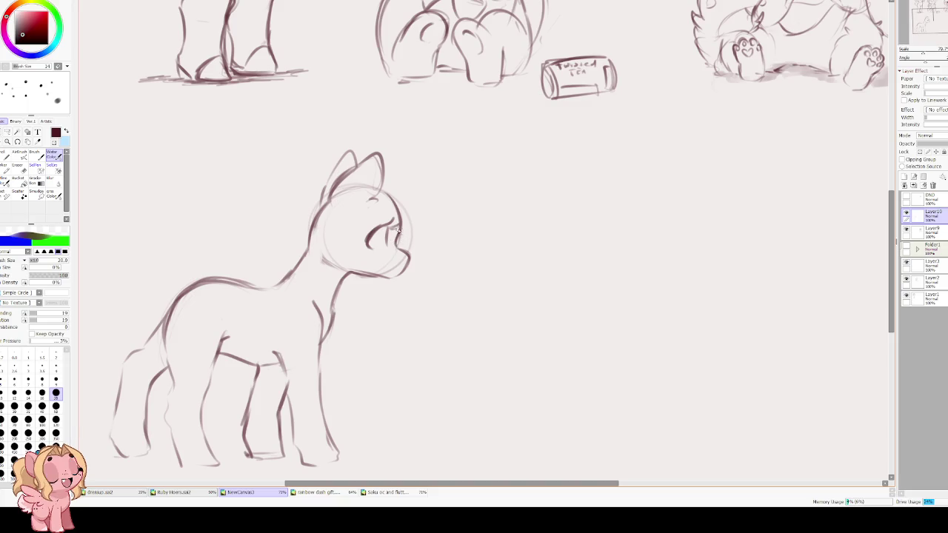
pyautogui.moveTo(386, 237)
pyautogui.mouseDown()
pyautogui.moveTo(379, 246)
pyautogui.moveTo(382, 229)
pyautogui.mouseUp()
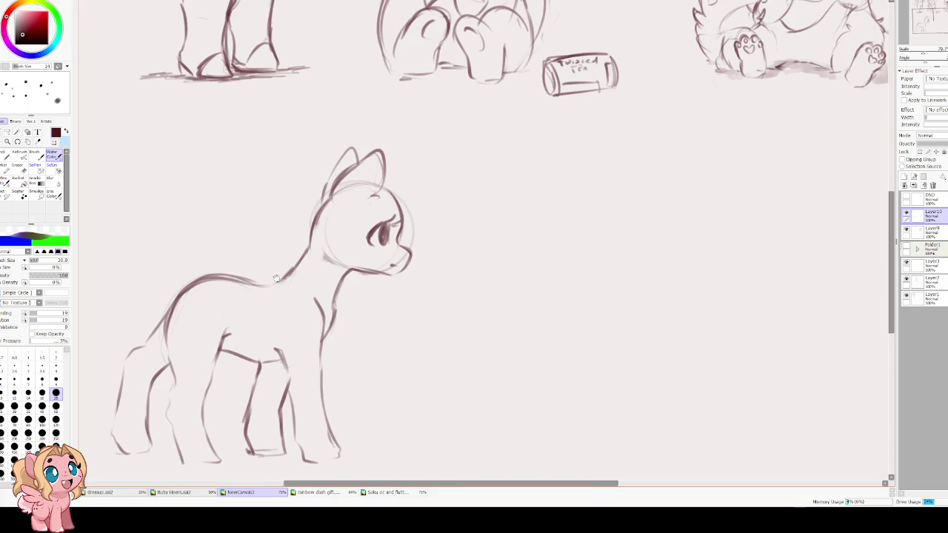
pyautogui.hscroll(-1, 286, 260)
pyautogui.moveTo(255, 302)
pyautogui.mouseDown()
pyautogui.moveTo(281, 319)
pyautogui.moveTo(300, 283)
pyautogui.moveTo(314, 282)
pyautogui.mouseUp()
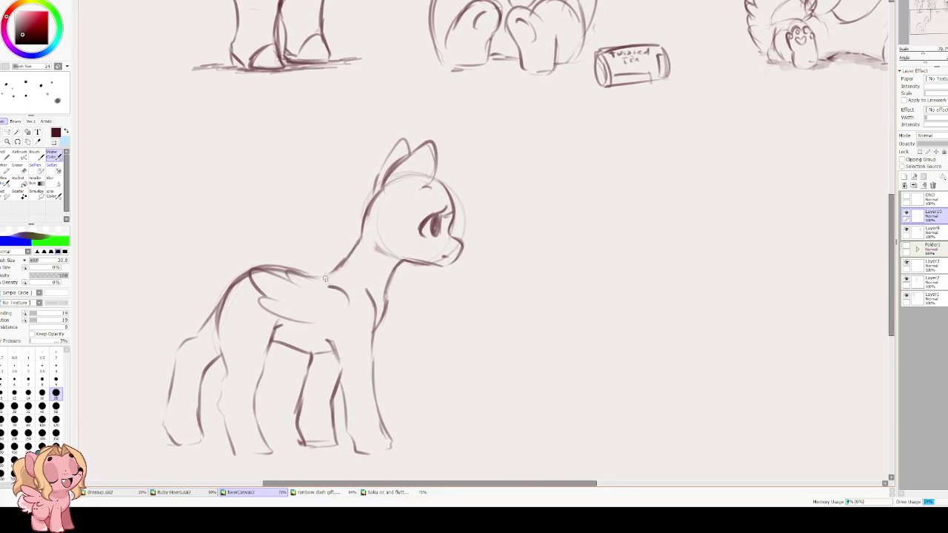
# Rotate the view and draw a long tail curving from the back down to the ground
pyautogui.moveTo(340, 315); pyautogui.dragTo(300, 262)
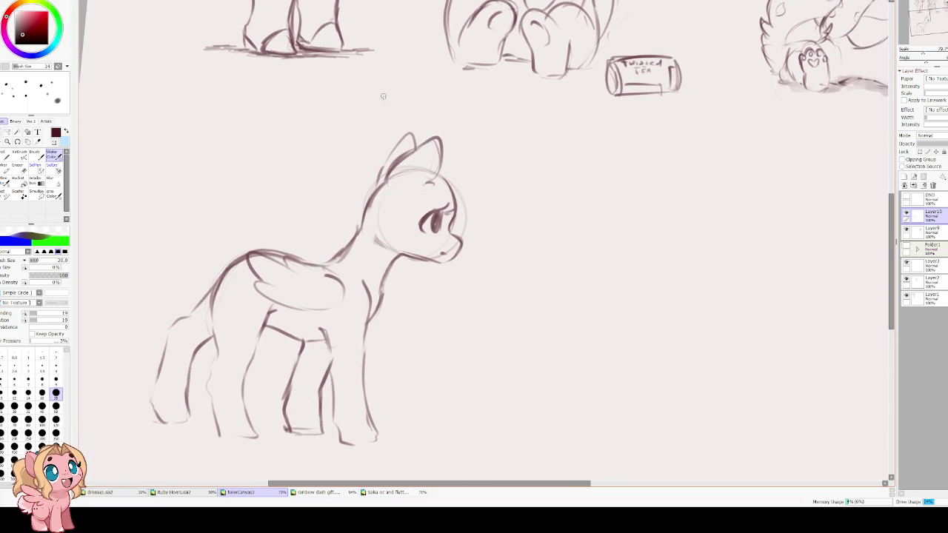
pyautogui.press('End')
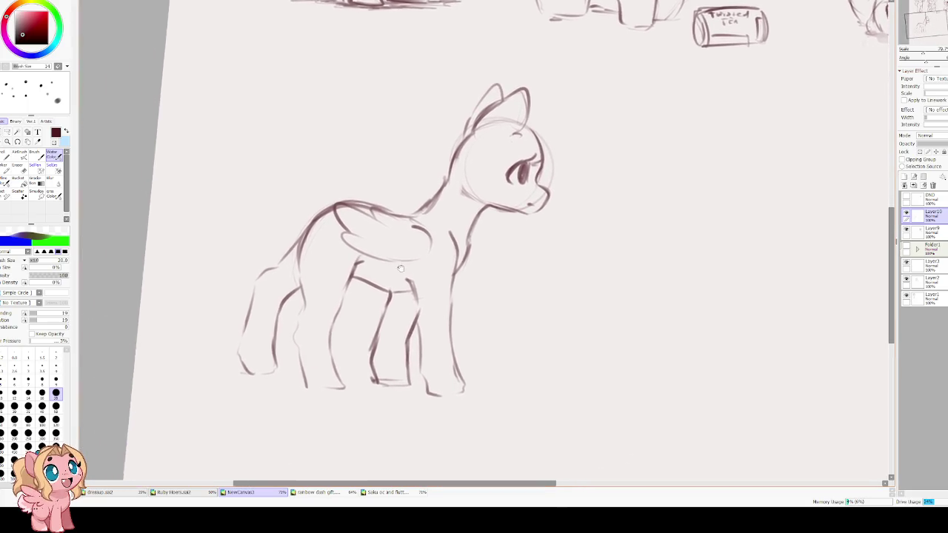
pyautogui.moveTo(314, 204); pyautogui.dragTo(209, 222)
pyautogui.moveTo(231, 179); pyautogui.dragTo(179, 386)
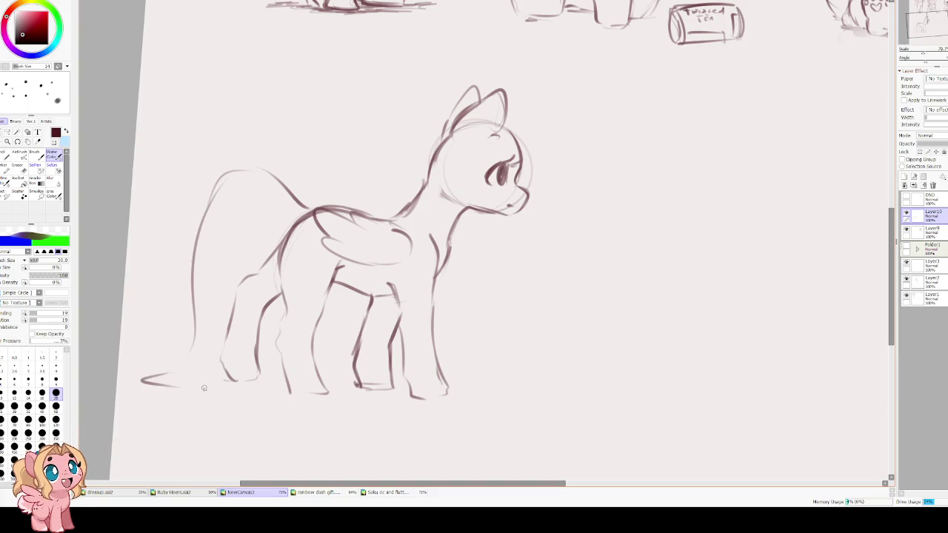
pyautogui.hotkey('ctrl', 'z')
pyautogui.hotkey('ctrl', 'z')
pyautogui.moveTo(228, 175)
pyautogui.mouseDown()
pyautogui.moveTo(175, 363)
pyautogui.moveTo(148, 364)
pyautogui.moveTo(134, 351)
pyautogui.moveTo(217, 375)
pyautogui.mouseUp()
pyautogui.moveTo(296, 222); pyautogui.dragTo(263, 250)
pyautogui.hotkey('ctrl', 'z')
pyautogui.hotkey('ctrl', 'z')
pyautogui.hotkey('ctrl', 'z')
pyautogui.moveTo(215, 177); pyautogui.dragTo(179, 319)
pyautogui.hotkey('ctrl', 'z')
pyautogui.moveTo(258, 171)
pyautogui.mouseDown()
pyautogui.moveTo(202, 267)
pyautogui.moveTo(172, 373)
pyautogui.moveTo(122, 369)
pyautogui.moveTo(133, 388)
pyautogui.moveTo(219, 387)
pyautogui.moveTo(261, 235)
pyautogui.moveTo(283, 227)
pyautogui.mouseUp()
pyautogui.moveTo(166, 379)
pyautogui.mouseDown()
pyautogui.moveTo(124, 369)
pyautogui.moveTo(133, 394)
pyautogui.moveTo(237, 333)
pyautogui.moveTo(236, 293)
pyautogui.mouseUp()
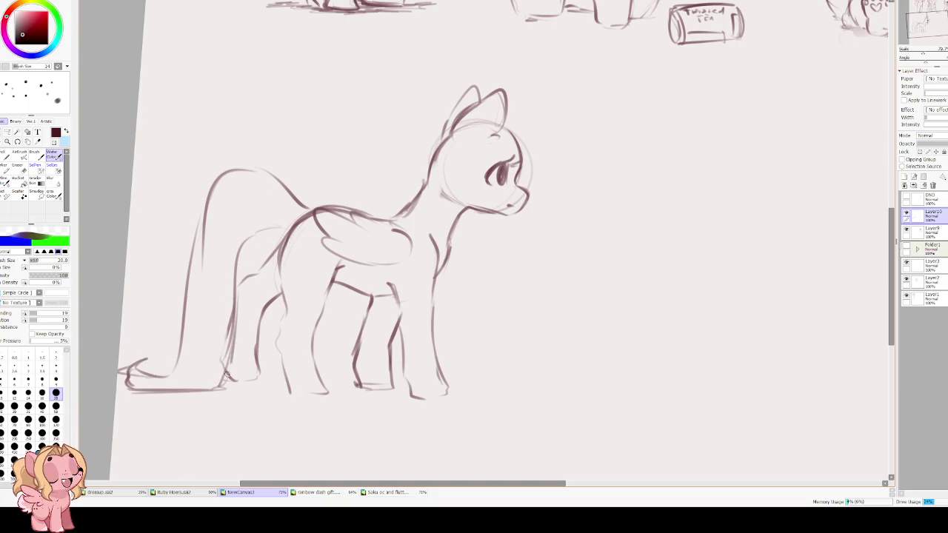
pyautogui.moveTo(239, 252)
pyautogui.mouseDown()
pyautogui.moveTo(263, 222)
pyautogui.moveTo(286, 225)
pyautogui.moveTo(307, 212)
pyautogui.mouseUp()
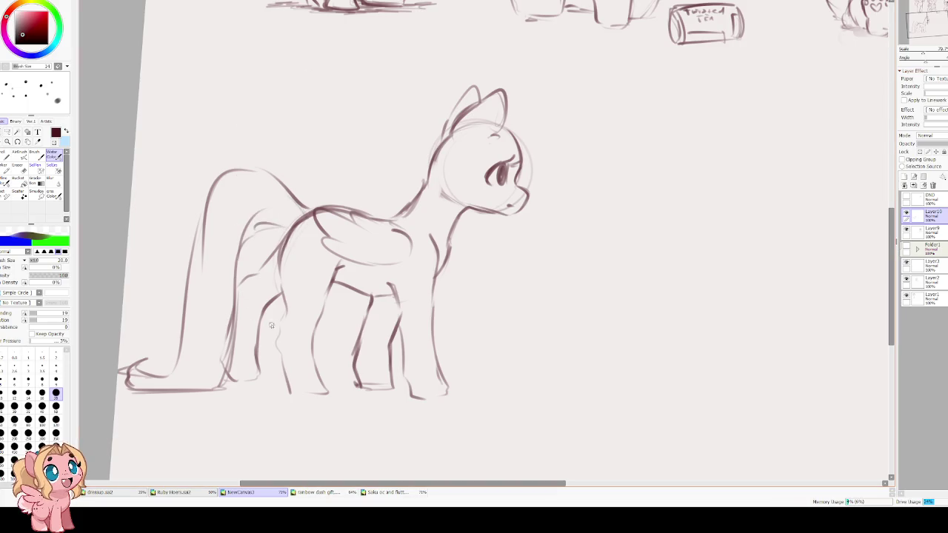
# Refine the hind and front legs, erasing stray hind-leg lines and darkening the hooves
pyautogui.moveTo(286, 310); pyautogui.dragTo(281, 366)
pyautogui.moveTo(334, 280)
pyautogui.mouseDown()
pyautogui.moveTo(314, 338)
pyautogui.moveTo(324, 314)
pyautogui.mouseUp()
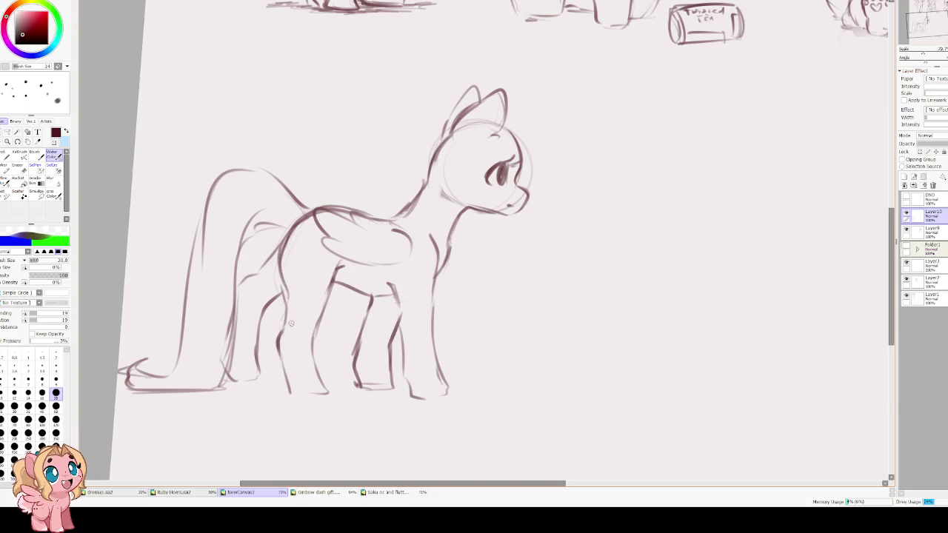
pyautogui.press('e')
pyautogui.moveTo(277, 335)
pyautogui.mouseDown()
pyautogui.moveTo(290, 303)
pyautogui.moveTo(284, 284)
pyautogui.moveTo(274, 359)
pyautogui.mouseUp()
pyautogui.press('b')
pyautogui.moveTo(276, 319)
pyautogui.mouseDown()
pyautogui.moveTo(289, 292)
pyautogui.moveTo(324, 290)
pyautogui.moveTo(314, 326)
pyautogui.mouseUp()
pyautogui.moveTo(282, 372)
pyautogui.mouseDown()
pyautogui.moveTo(291, 396)
pyautogui.moveTo(330, 394)
pyautogui.mouseUp()
pyautogui.moveTo(386, 371); pyautogui.dragTo(398, 391)
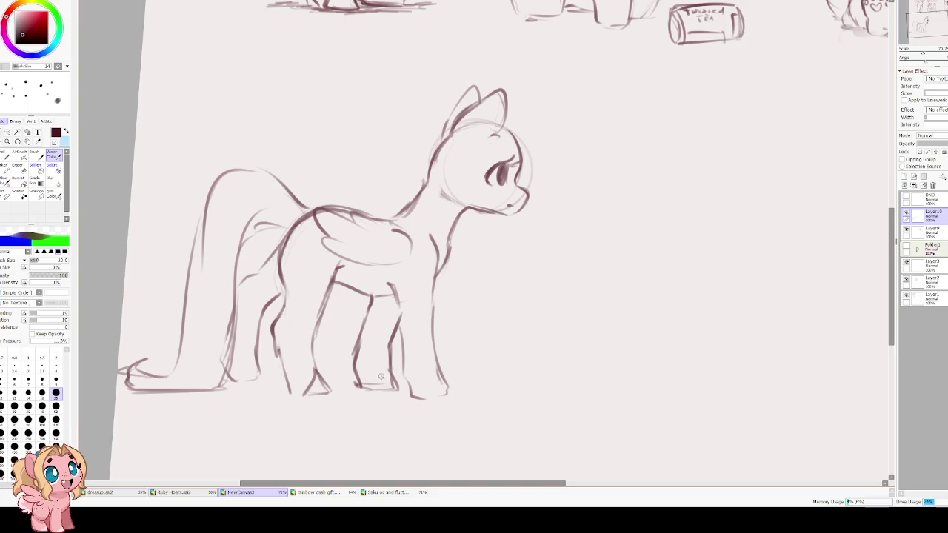
# Mirror the view to check proportions and redraw the front hoof
pyautogui.press('h')
pyautogui.moveTo(592, 361)
pyautogui.mouseDown()
pyautogui.moveTo(444, 358)
pyautogui.moveTo(452, 388)
pyautogui.moveTo(424, 392)
pyautogui.moveTo(448, 393)
pyautogui.mouseUp()
pyautogui.hotkey('ctrl', 'z')
pyautogui.hotkey('ctrl', 'z')
pyautogui.moveTo(376, 370)
pyautogui.mouseDown()
pyautogui.moveTo(399, 396)
pyautogui.moveTo(366, 390)
pyautogui.moveTo(401, 396)
pyautogui.mouseUp()
pyautogui.press('h')
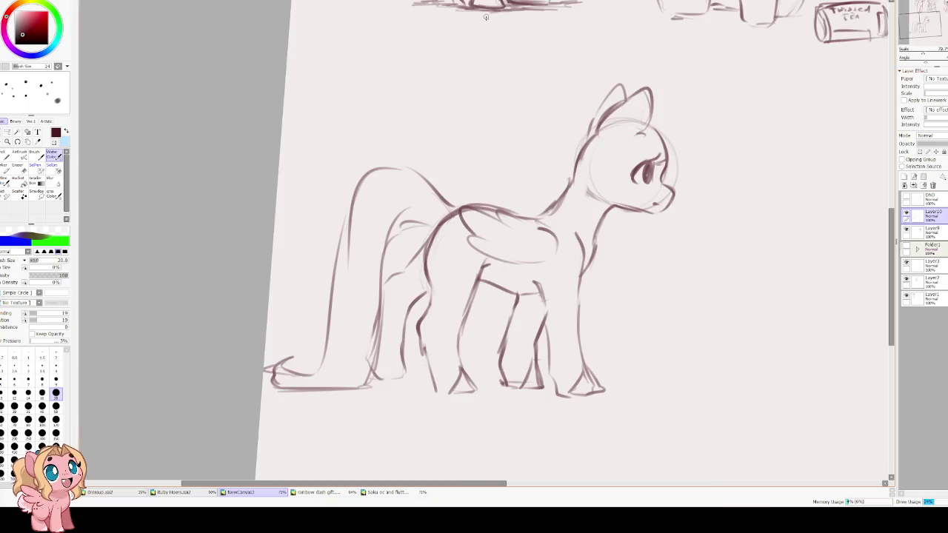
pyautogui.moveTo(398, 358)
pyautogui.mouseDown()
pyautogui.moveTo(379, 379)
pyautogui.moveTo(408, 383)
pyautogui.mouseUp()
pyautogui.moveTo(386, 379)
pyautogui.mouseDown()
pyautogui.moveTo(412, 384)
pyautogui.moveTo(388, 379)
pyautogui.mouseUp()
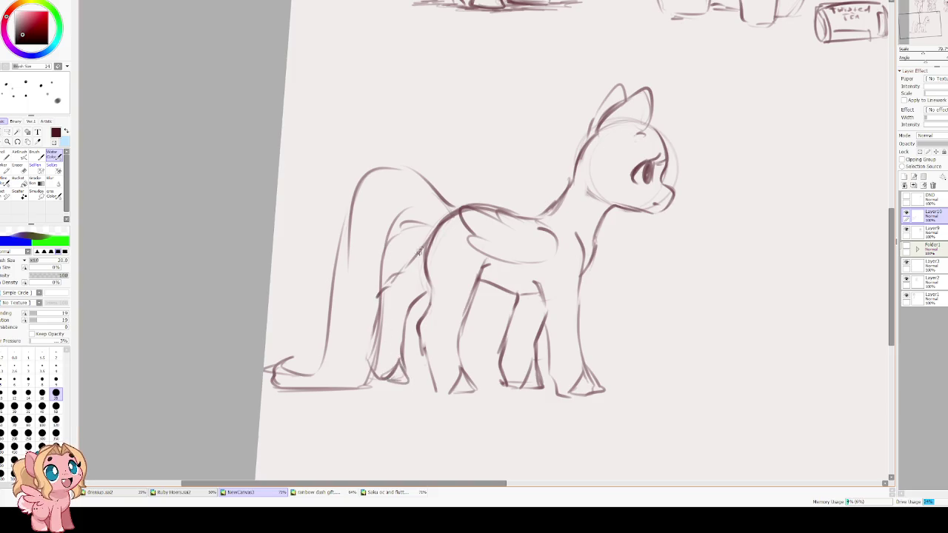
# Extend the belly and chest lines and add neck strokes up to the head
pyautogui.moveTo(510, 259); pyautogui.dragTo(345, 294)
pyautogui.moveTo(377, 327); pyautogui.dragTo(331, 322)
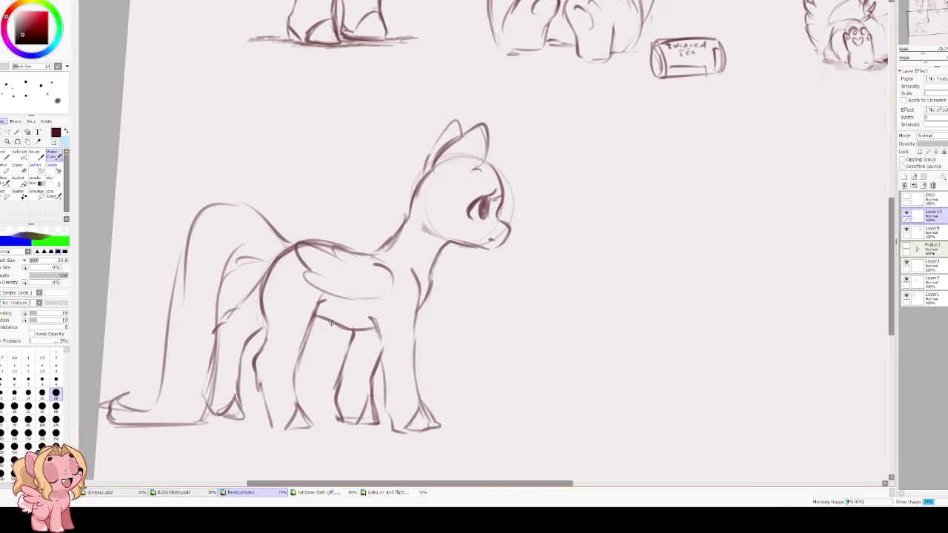
pyautogui.moveTo(415, 317); pyautogui.dragTo(440, 251)
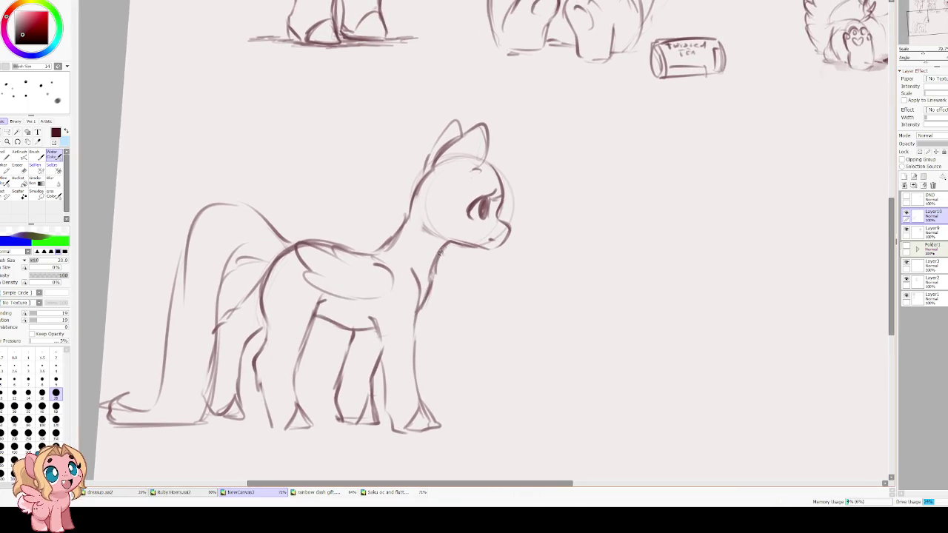
pyautogui.moveTo(379, 257); pyautogui.dragTo(410, 210)
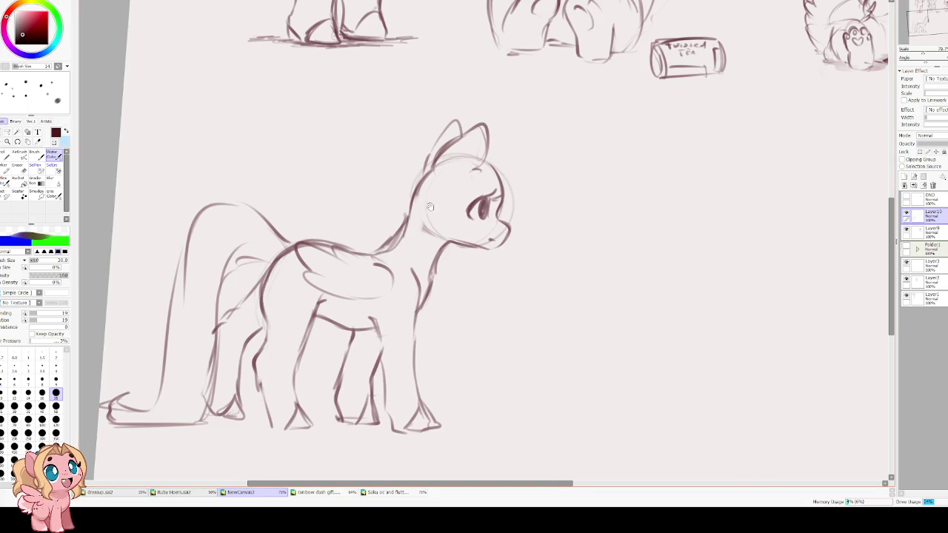
pyautogui.moveTo(425, 251); pyautogui.dragTo(384, 235)
# Zoom out and shift the pony sketch slightly right with a transform
pyautogui.scroll(-3, 384, 166)
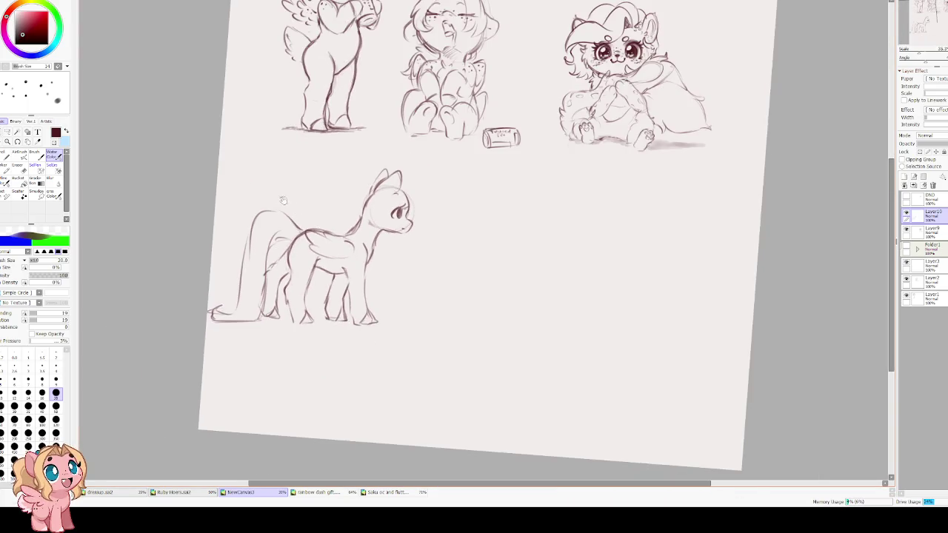
pyautogui.scroll(2, 297, 223)
pyautogui.scroll(1, 297, 223)
pyautogui.scroll(-2, 313, 269)
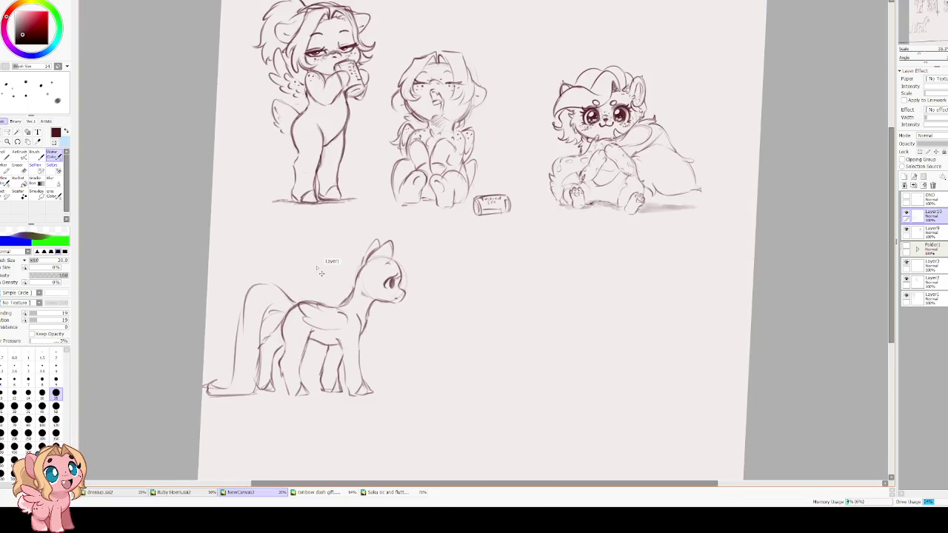
pyautogui.hotkey('ctrl', 't')
pyautogui.moveTo(337, 310); pyautogui.dragTo(351, 303)
pyautogui.press('Return')
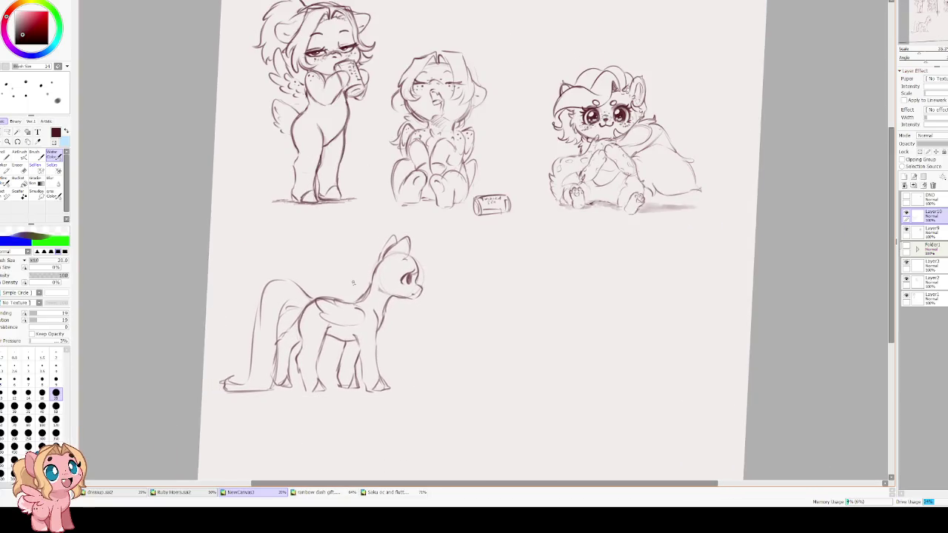
# Darken the eye's iris and pupil and add an eyebrow above it
pyautogui.scroll(2, 387, 276)
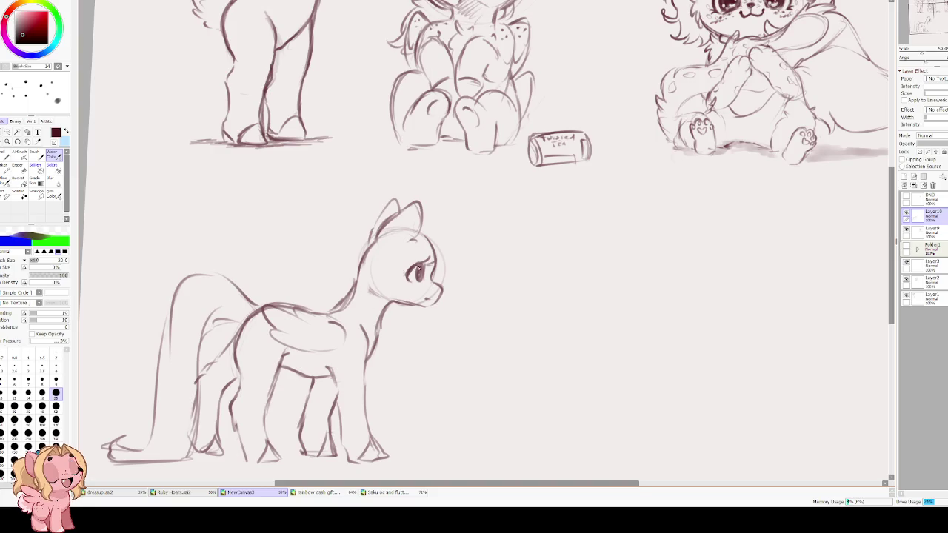
pyautogui.moveTo(421, 267); pyautogui.dragTo(417, 280)
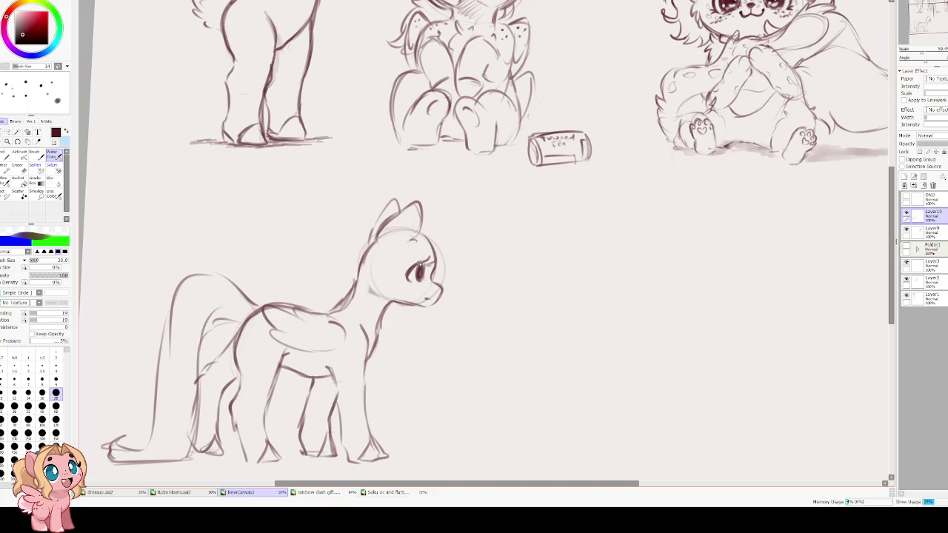
pyautogui.moveTo(418, 255)
pyautogui.mouseDown()
pyautogui.moveTo(450, 234)
pyautogui.moveTo(443, 335)
pyautogui.moveTo(457, 398)
pyautogui.mouseUp()
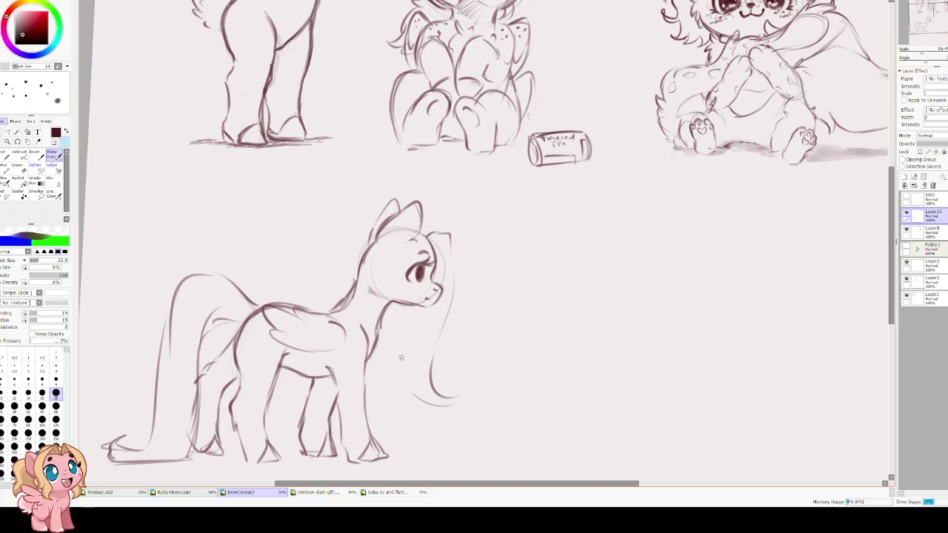
# Sketch long mane strands falling beside the head and curving over its top
pyautogui.hotkey('ctrl', 'z')
pyautogui.hotkey('ctrl', 'z')
pyautogui.moveTo(449, 258); pyautogui.dragTo(437, 386)
pyautogui.hotkey('ctrl', 'z')
pyautogui.moveTo(453, 286)
pyautogui.mouseDown()
pyautogui.moveTo(461, 396)
pyautogui.moveTo(418, 425)
pyautogui.moveTo(400, 373)
pyautogui.moveTo(401, 416)
pyautogui.moveTo(381, 360)
pyautogui.moveTo(365, 391)
pyautogui.mouseUp()
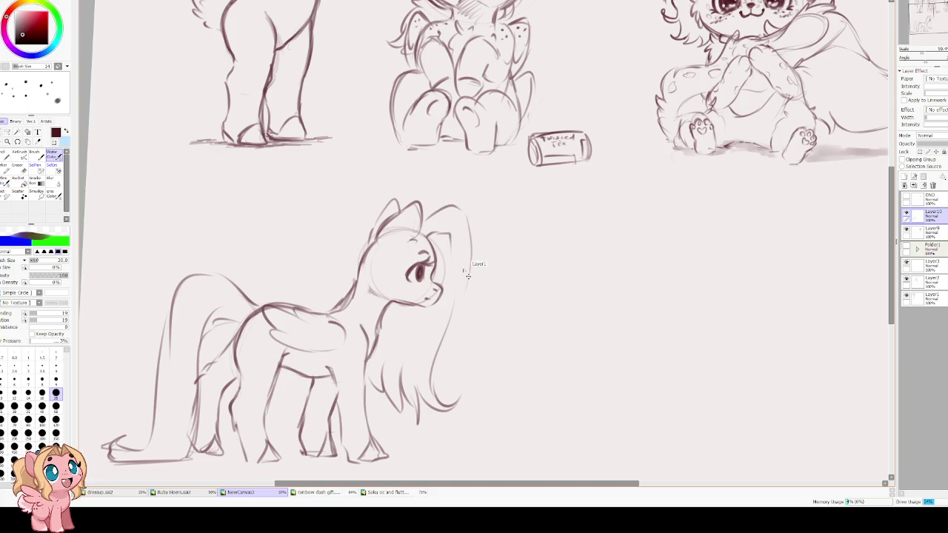
pyautogui.moveTo(424, 215)
pyautogui.mouseDown()
pyautogui.moveTo(470, 267)
pyautogui.moveTo(451, 328)
pyautogui.mouseUp()
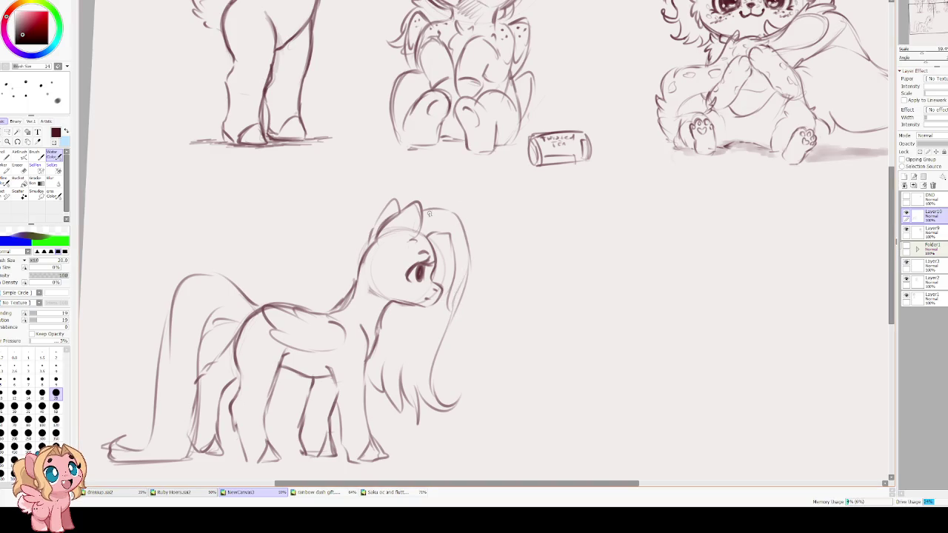
pyautogui.moveTo(452, 329); pyautogui.dragTo(445, 294)
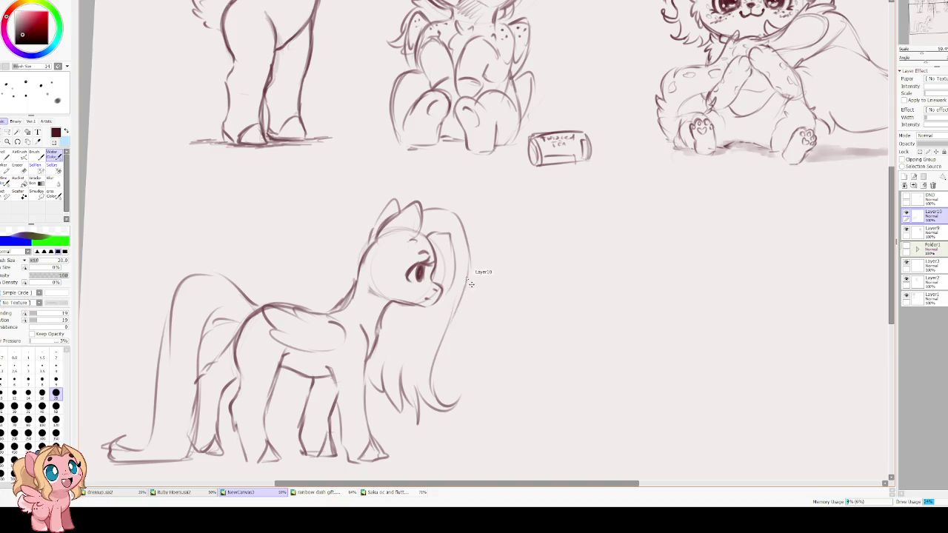
# Erase the short neck strand and redraw it longer, then add curved locks atop the head
pyautogui.press('e')
pyautogui.moveTo(459, 284); pyautogui.dragTo(446, 330)
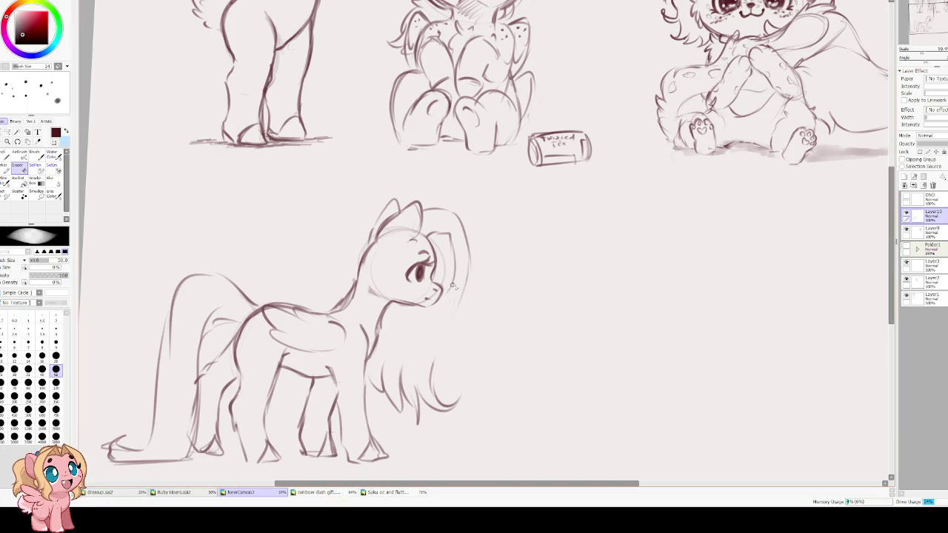
pyautogui.press('b')
pyautogui.moveTo(467, 266)
pyautogui.mouseDown()
pyautogui.moveTo(428, 351)
pyautogui.moveTo(438, 374)
pyautogui.mouseUp()
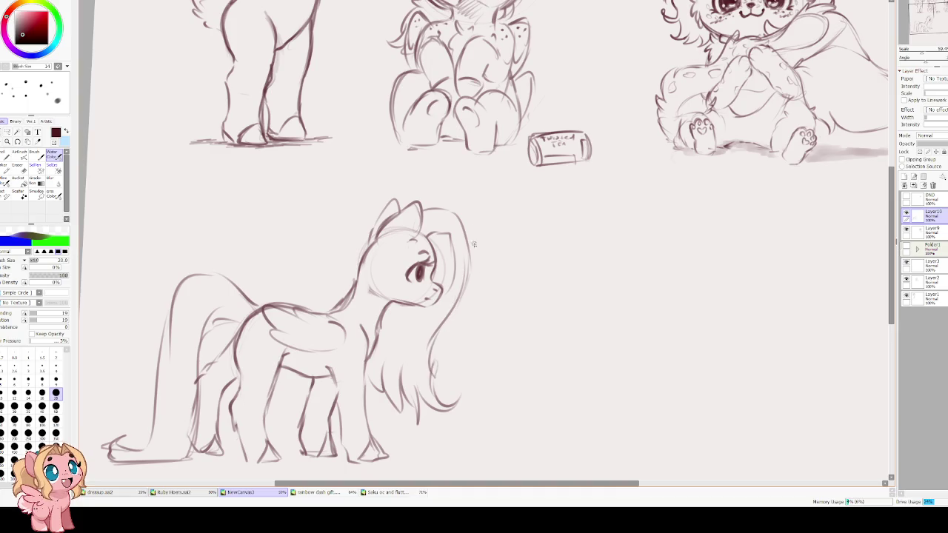
pyautogui.moveTo(447, 298)
pyautogui.mouseDown()
pyautogui.moveTo(431, 338)
pyautogui.moveTo(441, 337)
pyautogui.mouseUp()
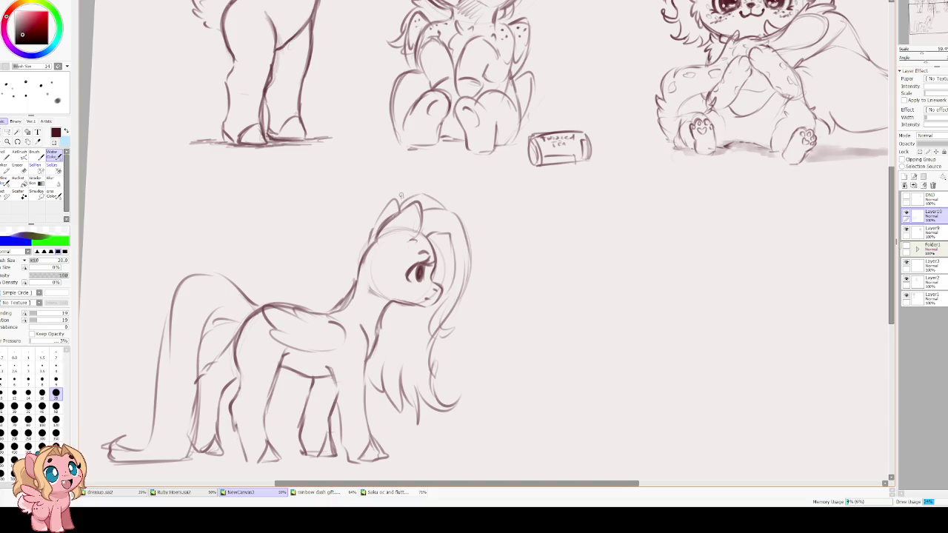
pyautogui.moveTo(423, 198); pyautogui.dragTo(385, 221)
pyautogui.moveTo(444, 210); pyautogui.dragTo(425, 227)
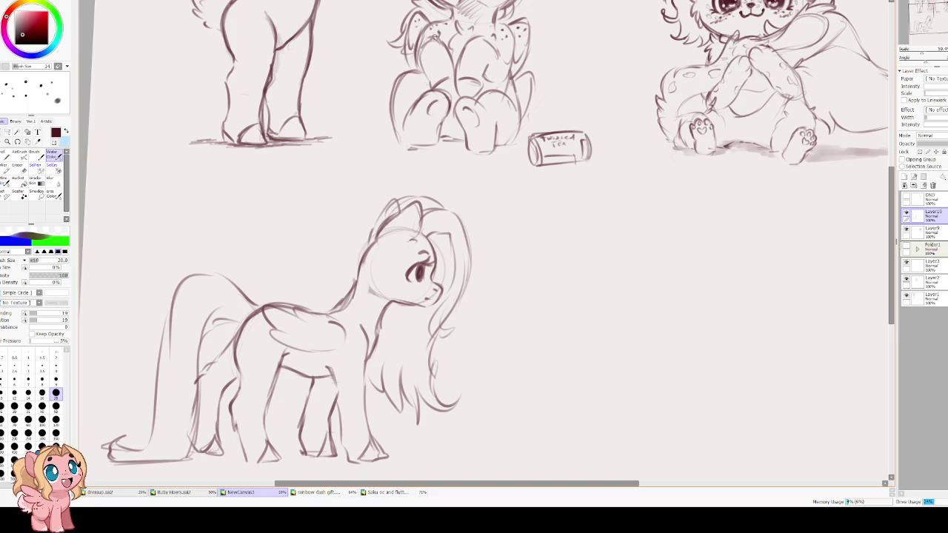
pyautogui.scroll(2, 430, 237)
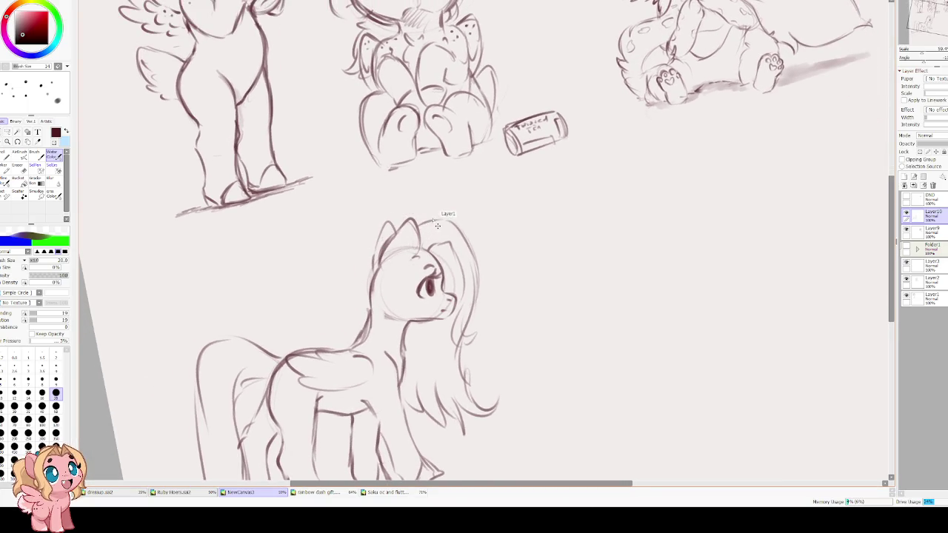
# Sketch curved mane strands along the head top and down its left side
pyautogui.moveTo(445, 216)
pyautogui.mouseDown()
pyautogui.moveTo(383, 238)
pyautogui.moveTo(367, 276)
pyautogui.mouseUp()
pyautogui.moveTo(377, 238)
pyautogui.mouseDown()
pyautogui.moveTo(357, 285)
pyautogui.moveTo(364, 300)
pyautogui.mouseUp()
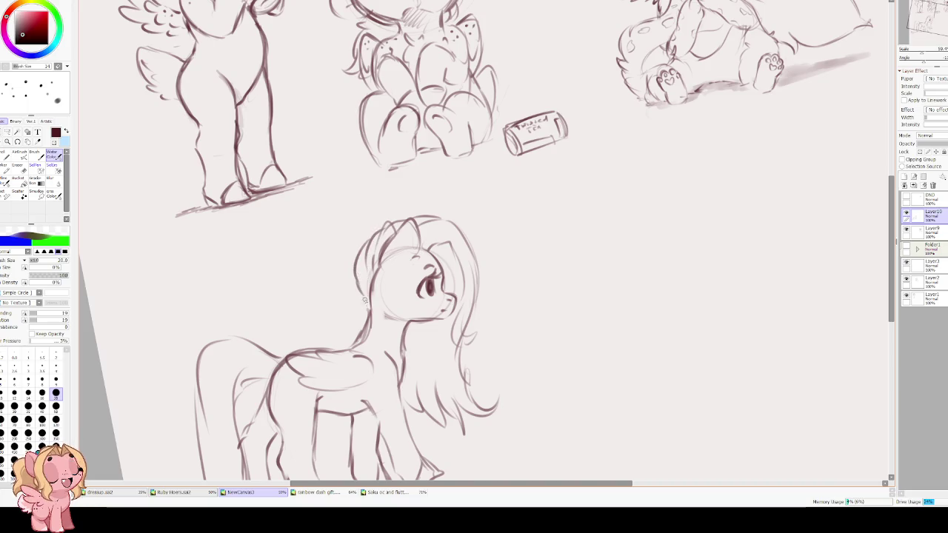
pyautogui.moveTo(370, 268); pyautogui.dragTo(360, 287)
pyautogui.moveTo(362, 278)
pyautogui.mouseDown()
pyautogui.moveTo(356, 293)
pyautogui.moveTo(371, 330)
pyautogui.mouseUp()
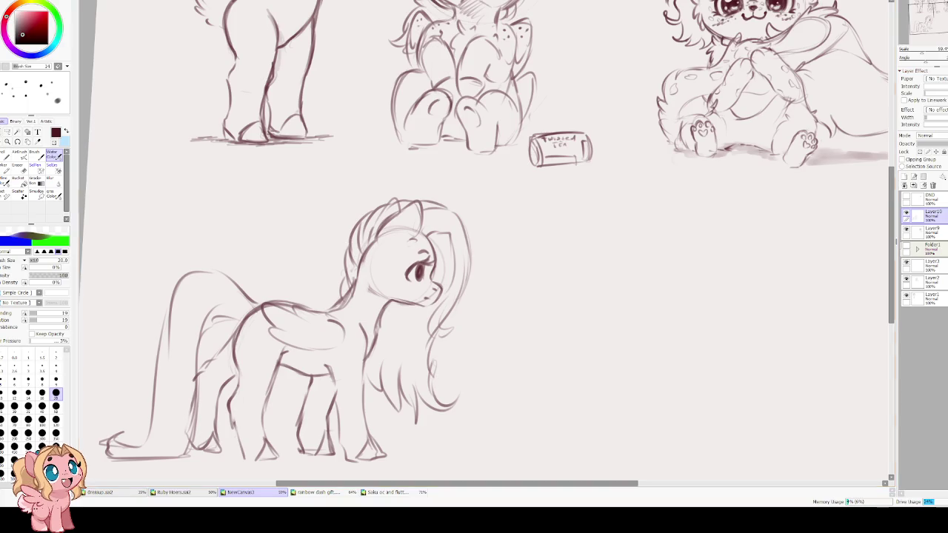
# Add feather lines and an upper edge to the folded wing, and a ground line under the hooves
pyautogui.moveTo(322, 269); pyautogui.dragTo(319, 279)
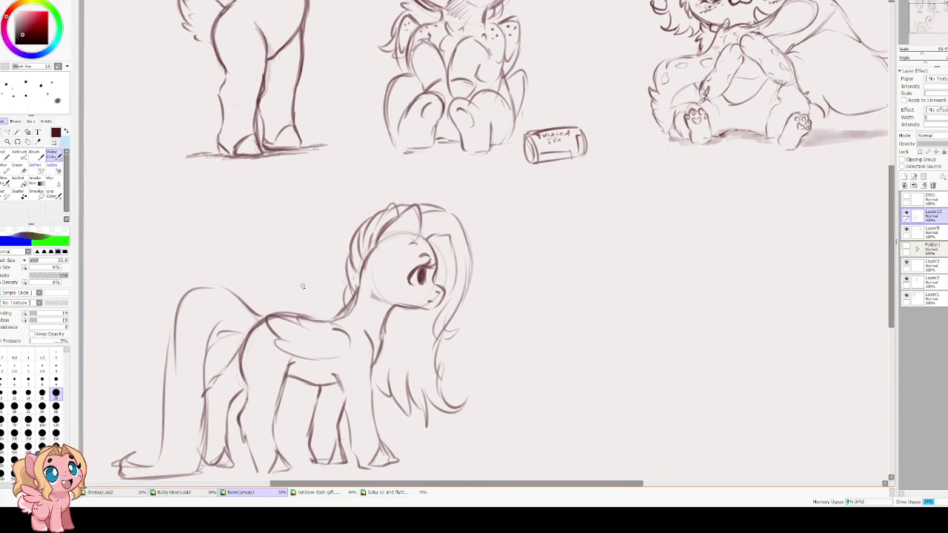
pyautogui.moveTo(309, 348)
pyautogui.mouseDown()
pyautogui.moveTo(326, 338)
pyautogui.moveTo(320, 329)
pyautogui.mouseUp()
pyautogui.moveTo(269, 303); pyautogui.dragTo(329, 318)
pyautogui.scroll(-2, 308, 295)
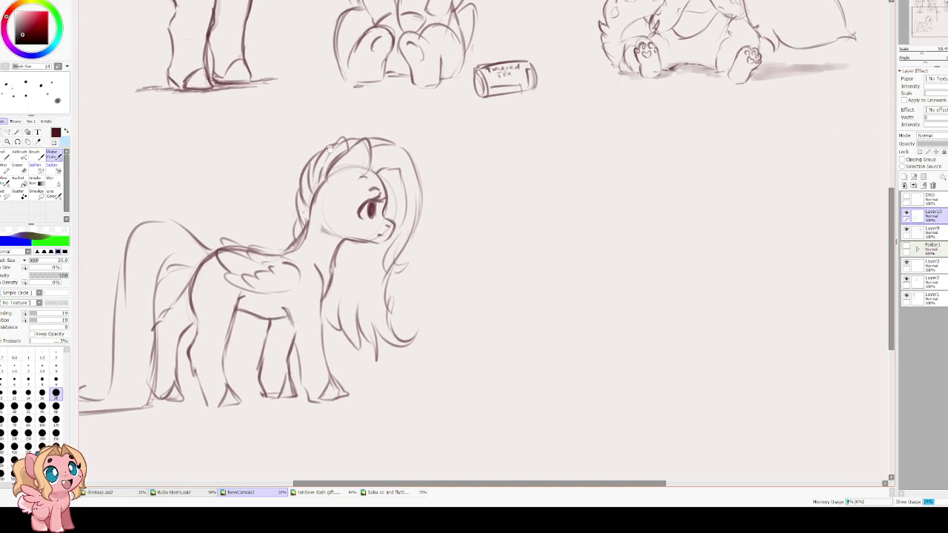
pyautogui.scroll(-1, 357, 367)
pyautogui.moveTo(357, 367)
pyautogui.mouseDown()
pyautogui.moveTo(383, 364)
pyautogui.moveTo(181, 381)
pyautogui.moveTo(480, 353)
pyautogui.mouseUp()
pyautogui.scroll(2, 413, 318)
# Tilt the view and dot freckles on the cheek under the eye, redoing the first dots
pyautogui.press('e')
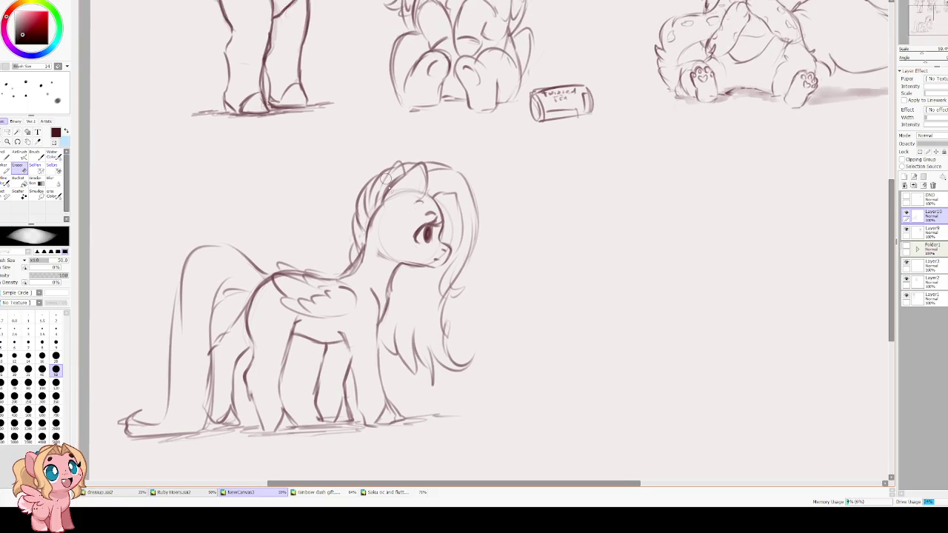
pyautogui.press('[')
pyautogui.press('[')
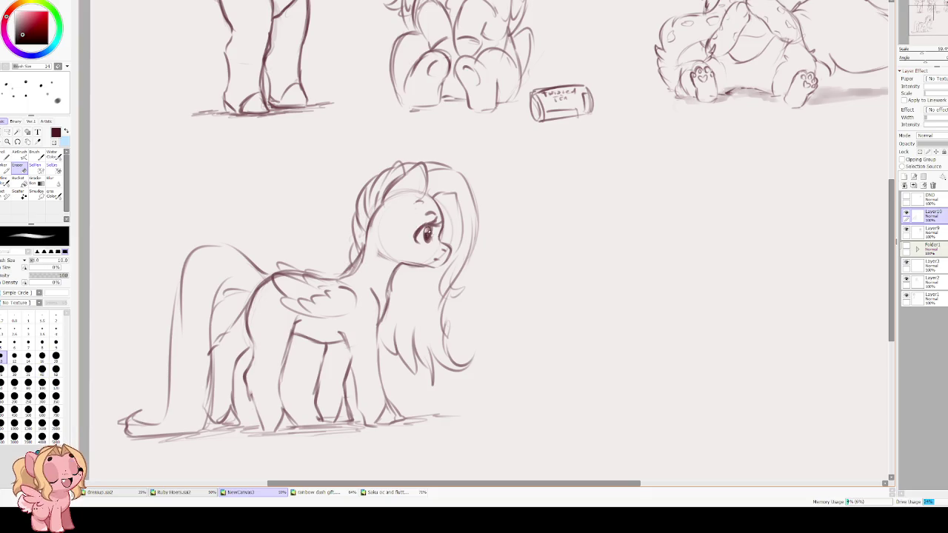
pyautogui.press('e')
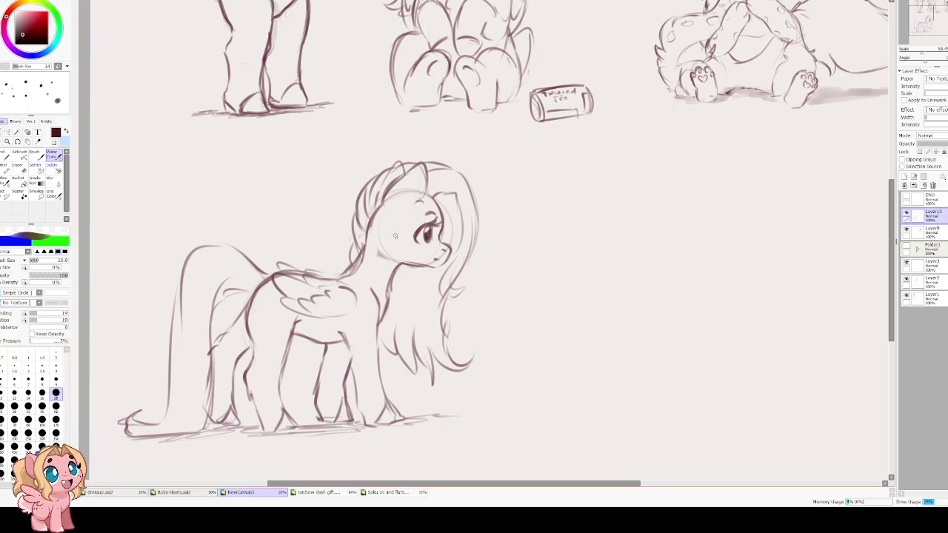
pyautogui.press('Delete')
pyautogui.click(418, 261)
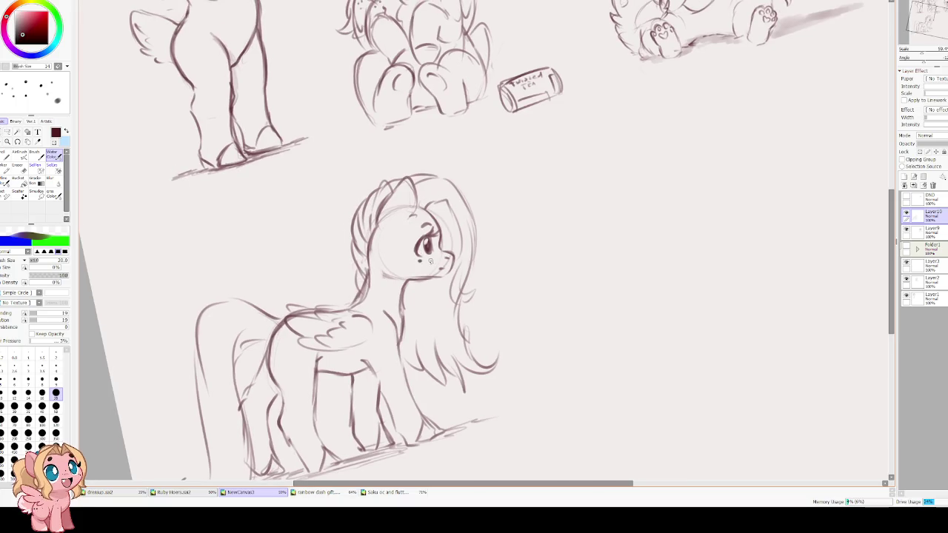
pyautogui.hotkey('ctrl', 'z')
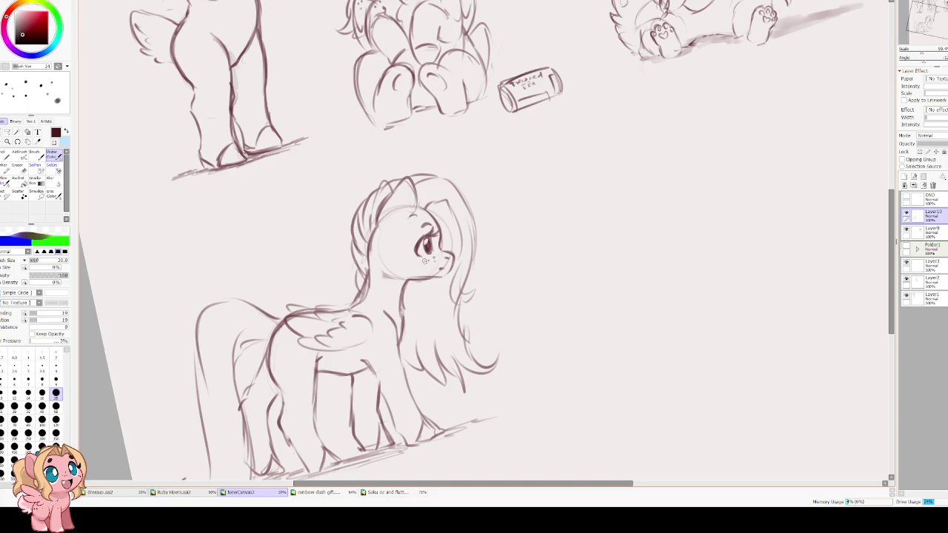
pyautogui.click(419, 255)
pyautogui.press('Home')
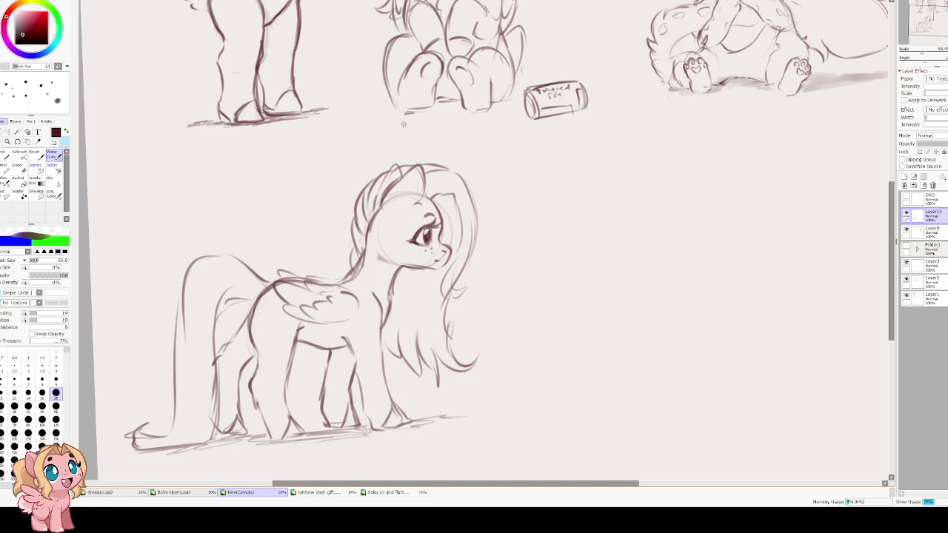
# Enlarge the eraser to size 35 and sketch a stroke on the forelock
pyautogui.press('e')
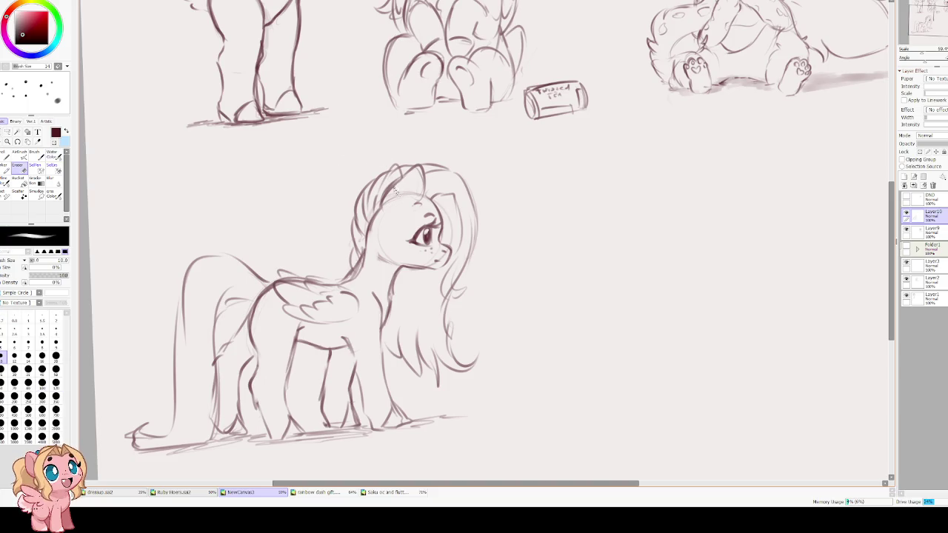
pyautogui.press(']')
pyautogui.press(']')
pyautogui.press(']')
pyautogui.press(']')
pyautogui.press(']')
pyautogui.press(']')
pyautogui.press(']')
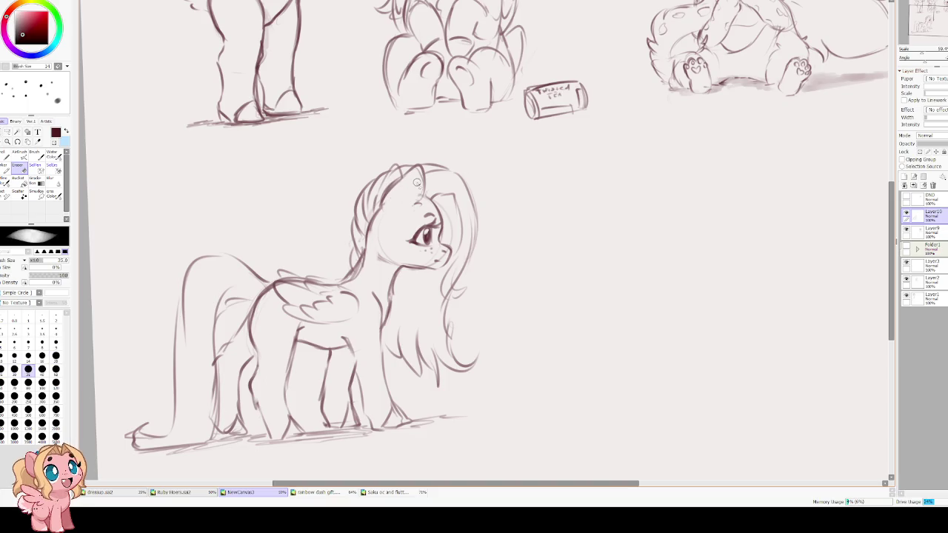
pyautogui.press('e')
pyautogui.moveTo(422, 167); pyautogui.dragTo(412, 202)
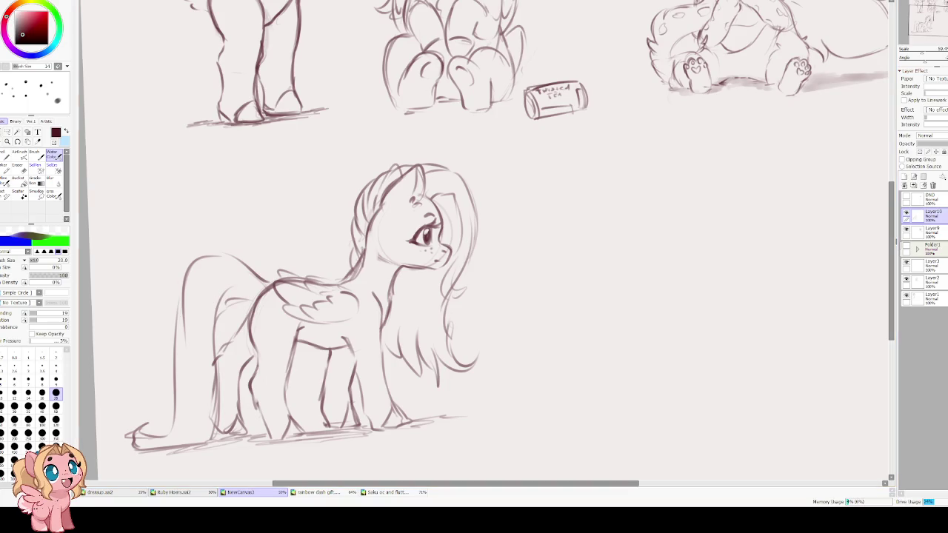
# Shrink the standing pony sketch and move it up with a transform
pyautogui.scroll(-2, 418, 151)
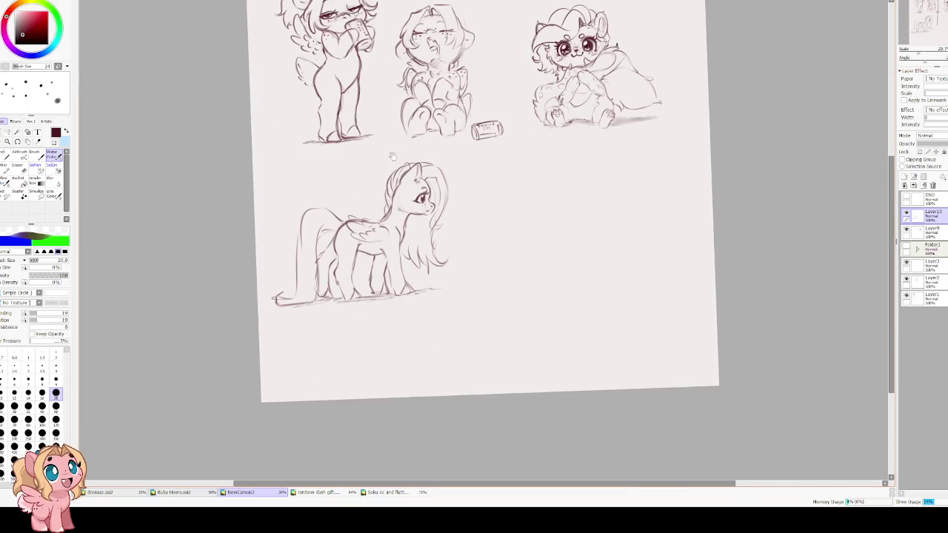
pyautogui.scroll(1, 392, 157)
pyautogui.scroll(1, 392, 156)
pyautogui.scroll(2, 374, 151)
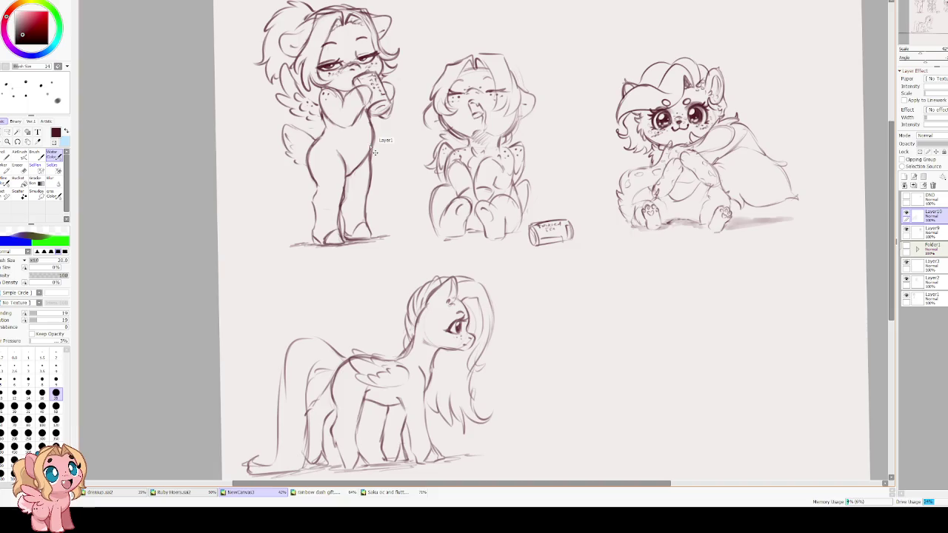
pyautogui.hotkey('ctrl', 't')
pyautogui.moveTo(393, 366); pyautogui.dragTo(401, 346)
pyautogui.moveTo(509, 261); pyautogui.dragTo(486, 269)
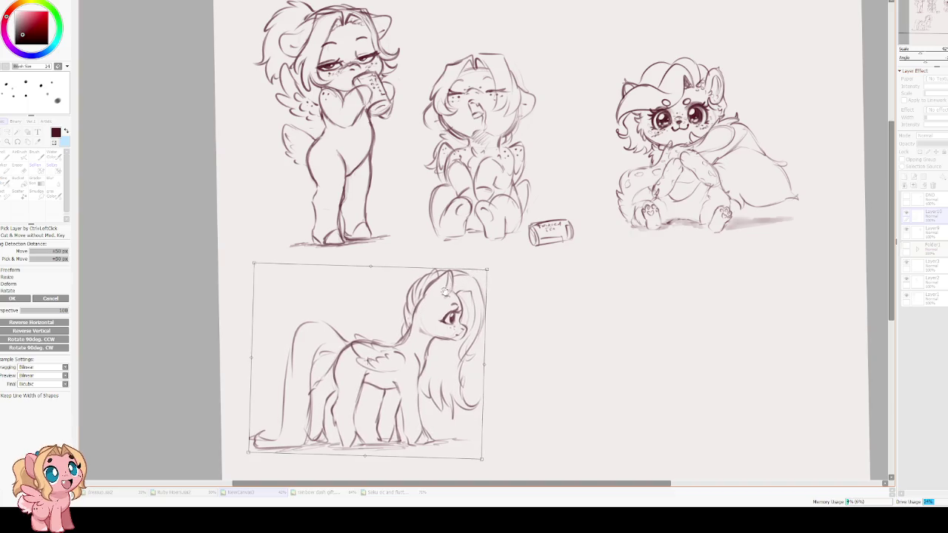
pyautogui.moveTo(430, 333); pyautogui.dragTo(426, 320)
pyautogui.press('Return')
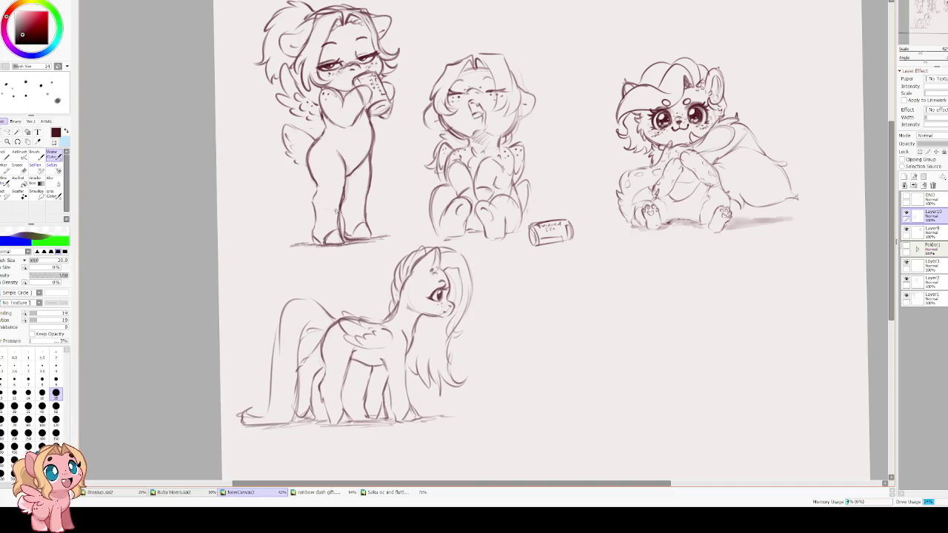
# Mirror the view to check the pony's proportions, then flip it back
pyautogui.press('h')
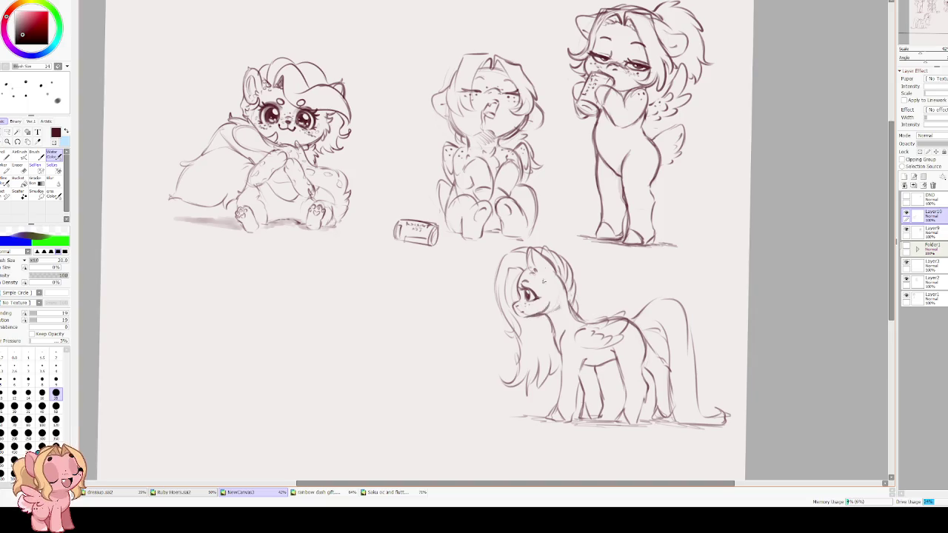
pyautogui.press('h')
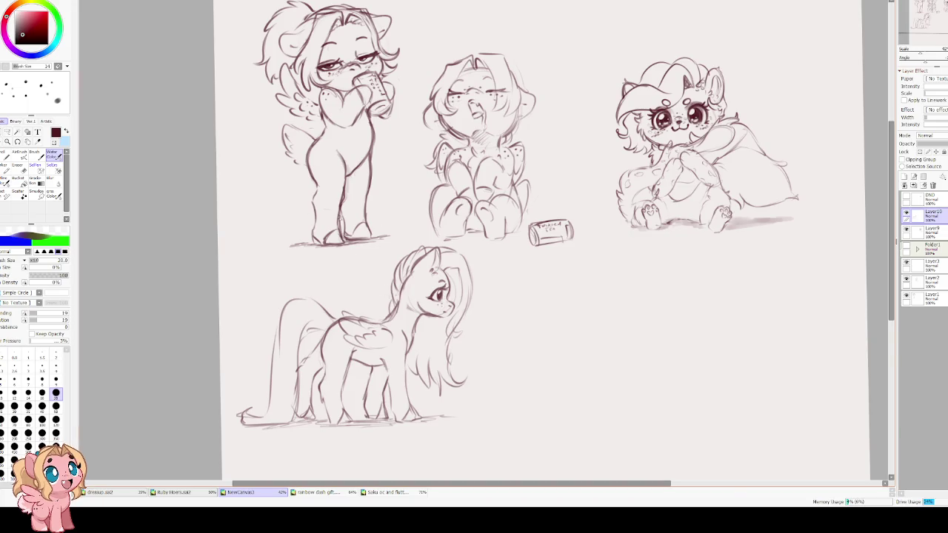
pyautogui.scroll(-3, 347, 206)
pyautogui.scroll(2, 286, 188)
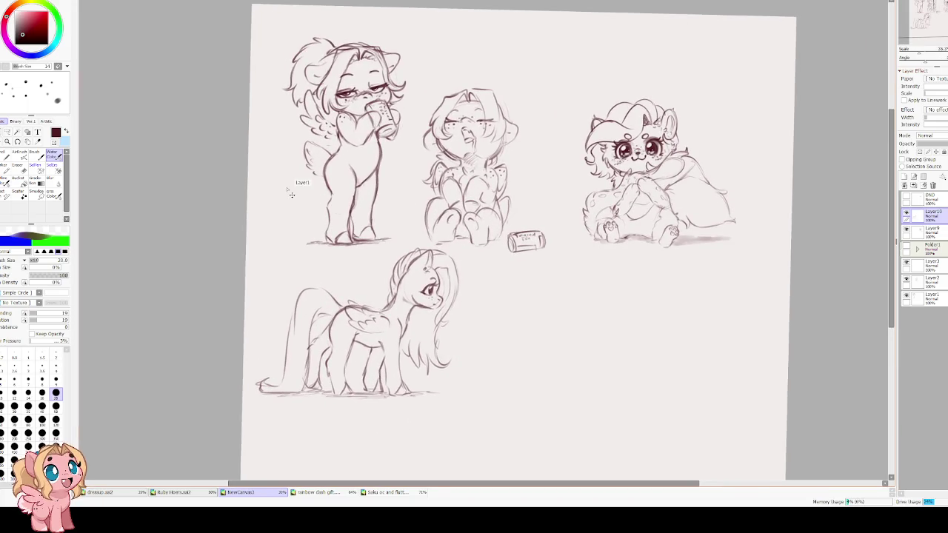
# Slightly enlarge the pony and move it down beneath the earlier sketches
pyautogui.hotkey('ctrl', 't')
pyautogui.moveTo(461, 249); pyautogui.dragTo(488, 227)
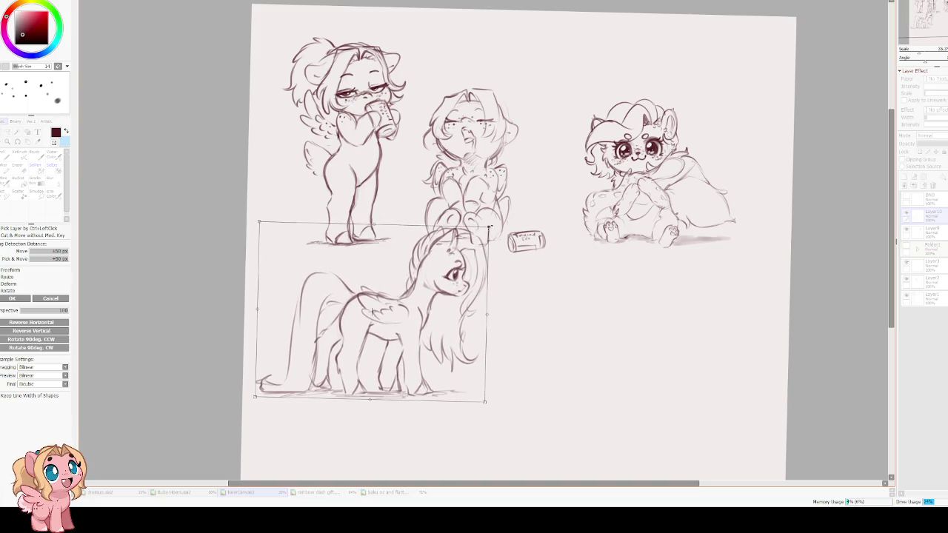
pyautogui.moveTo(470, 275); pyautogui.dragTo(468, 300)
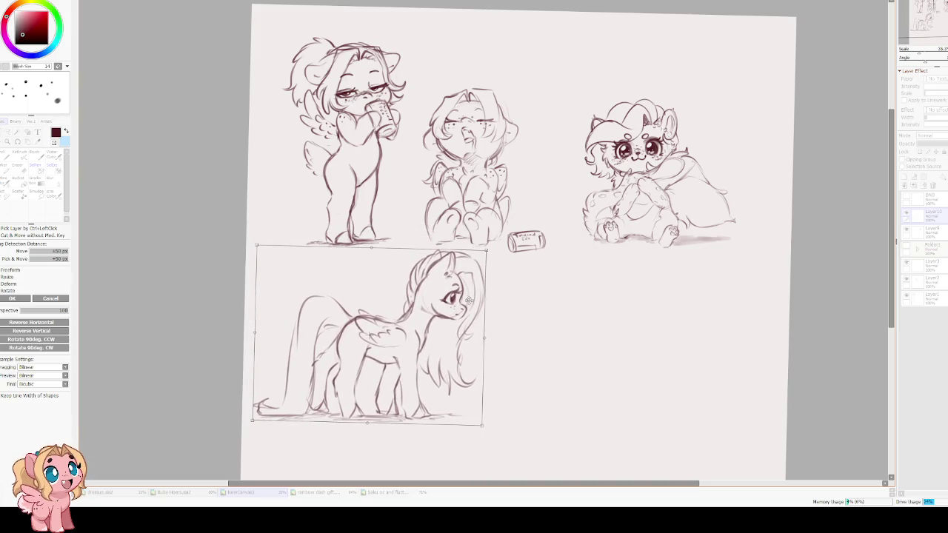
pyautogui.press('Return')
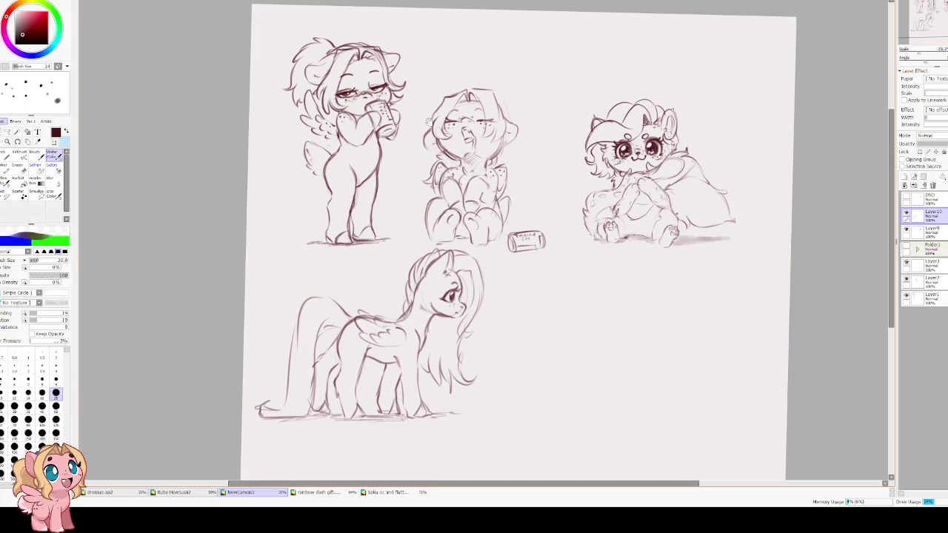
pyautogui.moveTo(545, 319); pyautogui.dragTo(272, 195)
pyautogui.scroll(2, 291, 126)
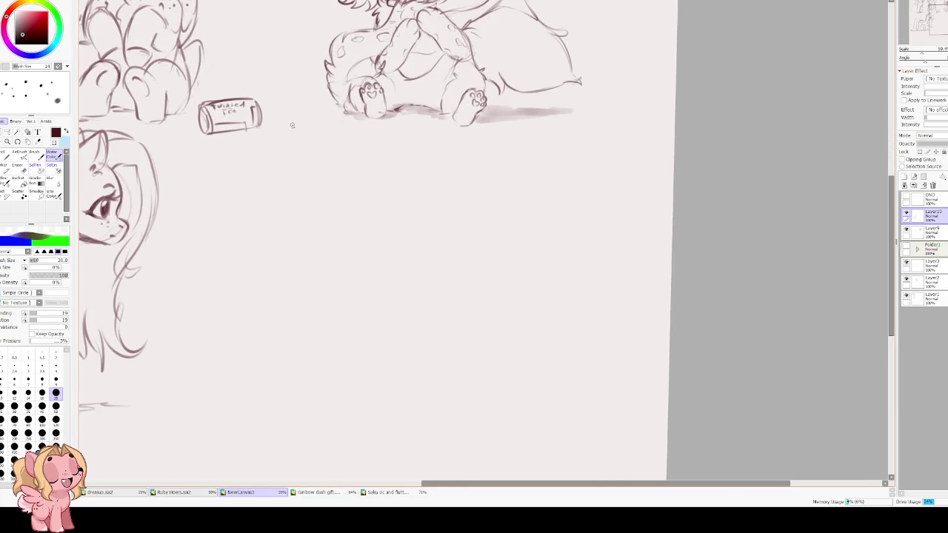
pyautogui.scroll(-1, 292, 125)
pyautogui.scroll(-1, 417, 289)
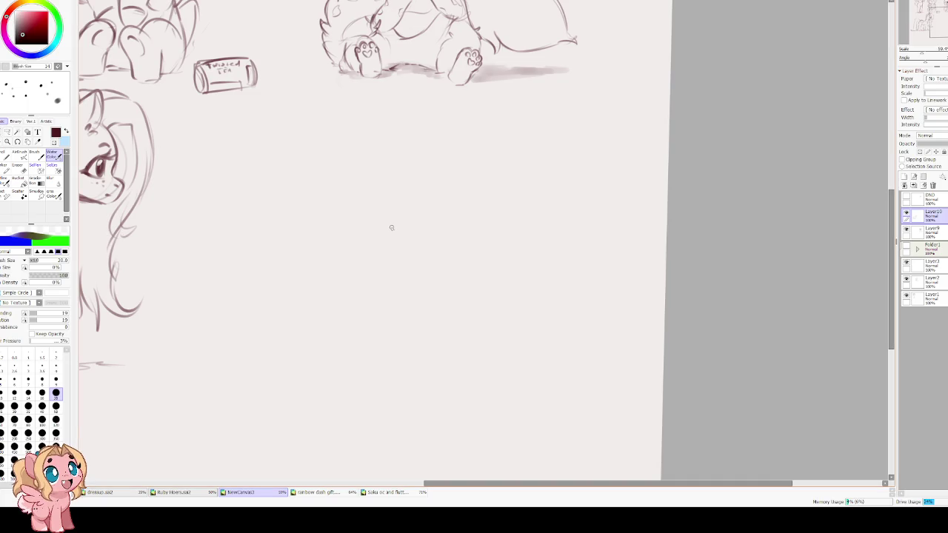
# On a new layer, sketch a faint head circle below the sleeping creature, adjusting it with Free Transform
pyautogui.scroll(2, 334, 195)
pyautogui.hscroll(-2, 282, 185)
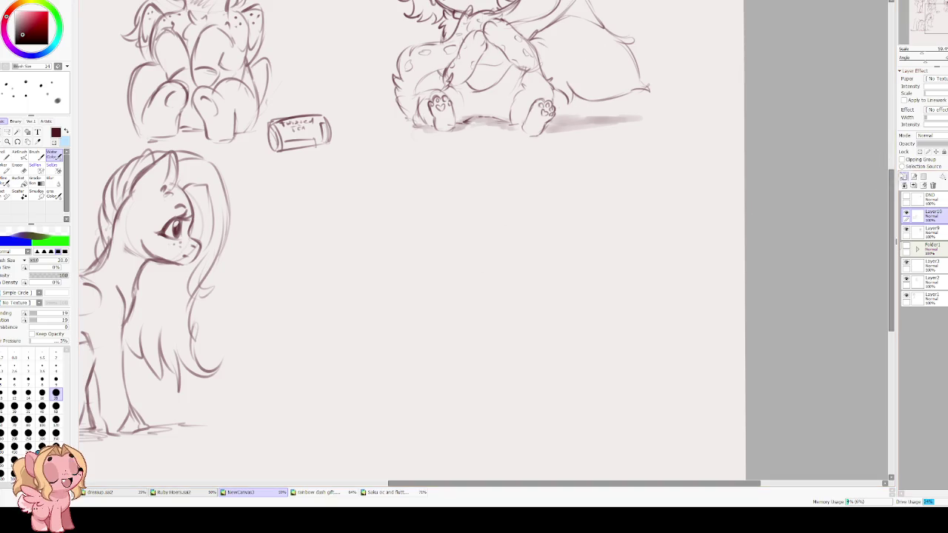
pyautogui.click(904, 176)
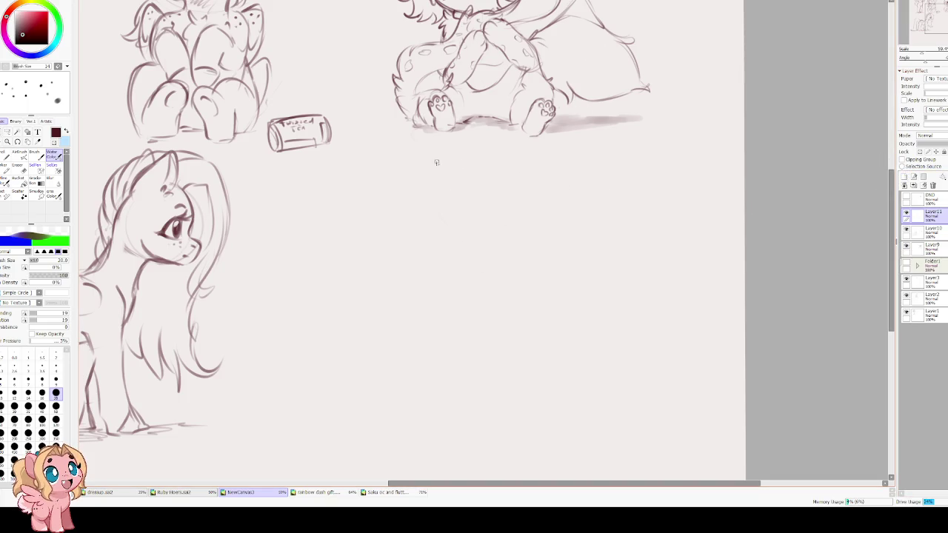
pyautogui.scroll(2, 469, 129)
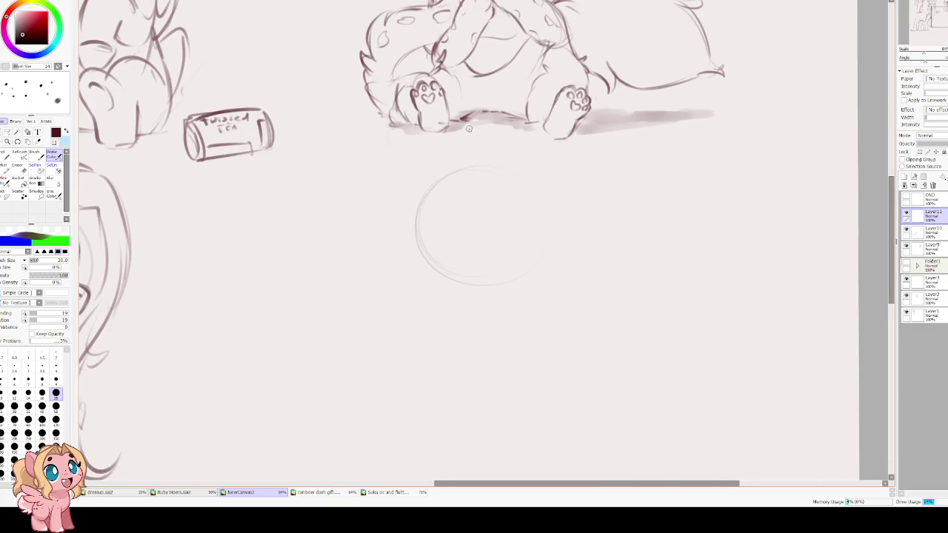
pyautogui.hotkey('ctrl', 't')
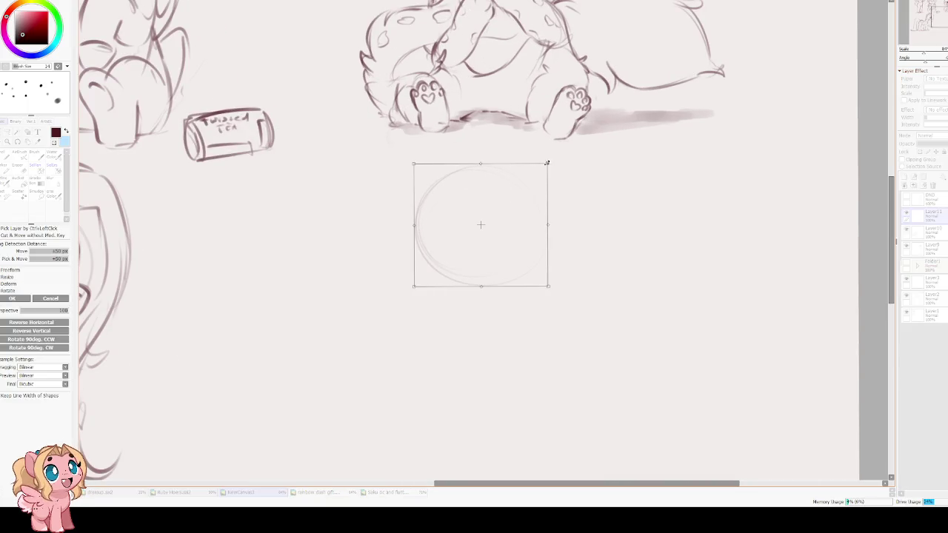
pyautogui.press('Return')
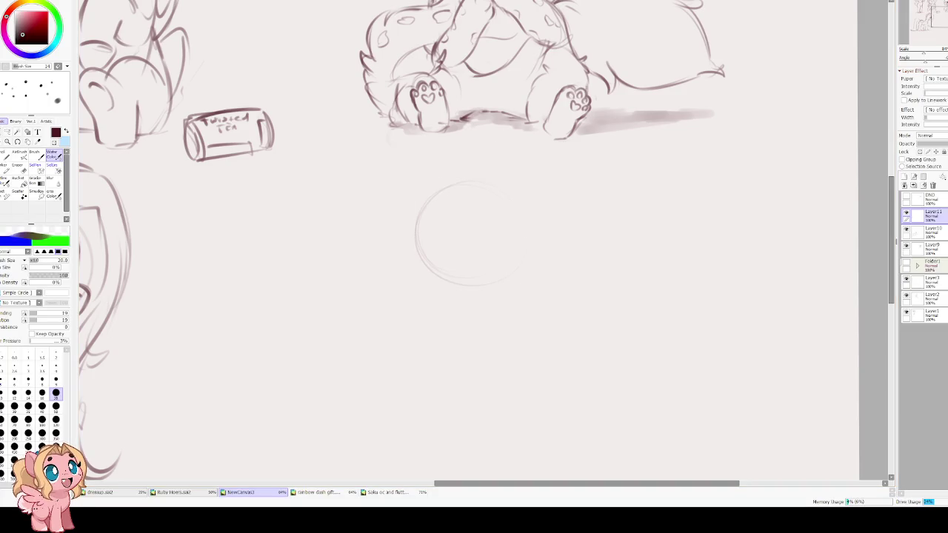
pyautogui.moveTo(511, 200); pyautogui.dragTo(518, 274)
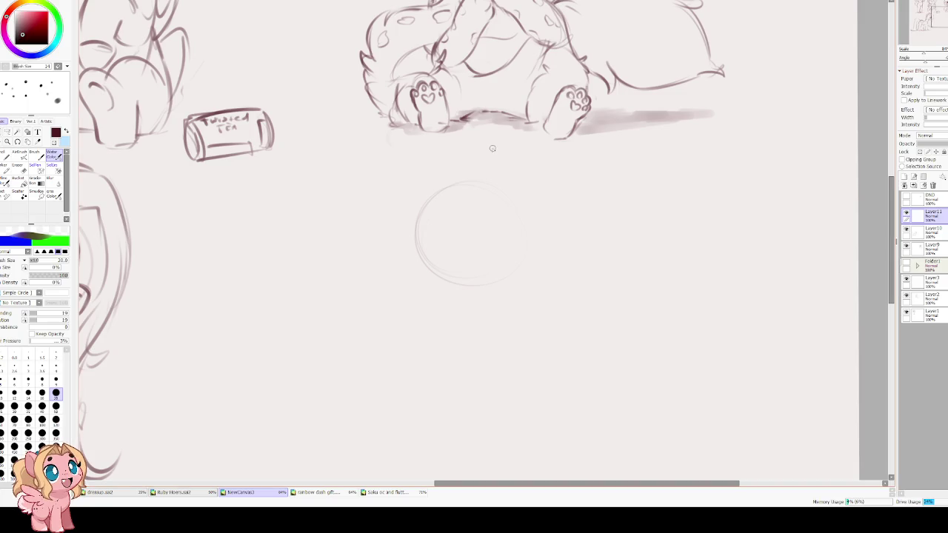
# Draw a centre guideline and the left eye with lashes inside the head circle
pyautogui.moveTo(457, 265); pyautogui.dragTo(522, 242)
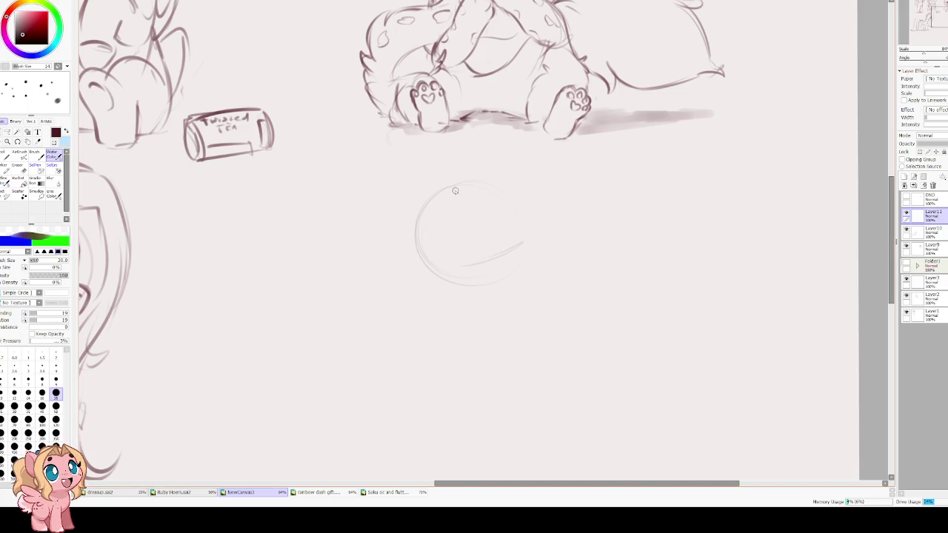
pyautogui.moveTo(461, 193)
pyautogui.mouseDown()
pyautogui.moveTo(462, 262)
pyautogui.moveTo(477, 220)
pyautogui.moveTo(518, 220)
pyautogui.moveTo(492, 238)
pyautogui.moveTo(517, 222)
pyautogui.mouseUp()
pyautogui.moveTo(440, 237); pyautogui.dragTo(497, 234)
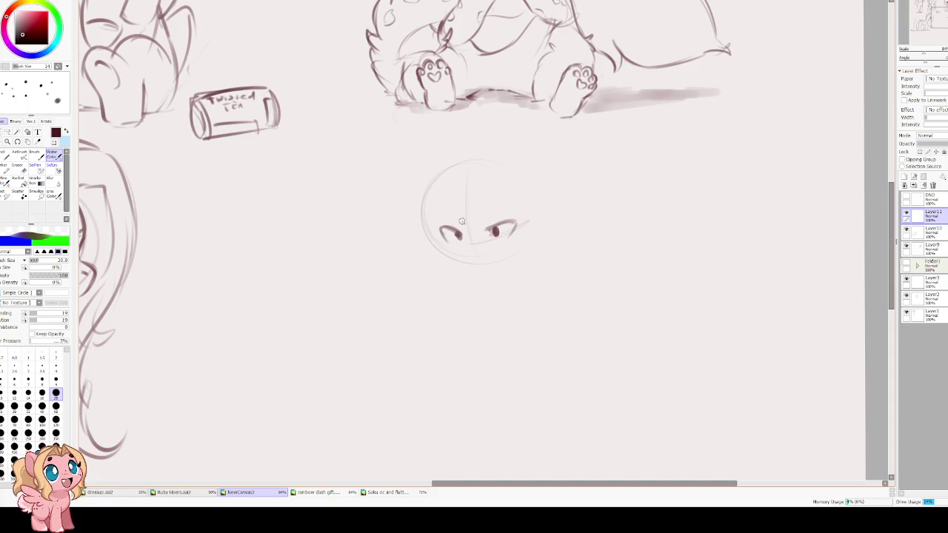
pyautogui.moveTo(435, 219); pyautogui.dragTo(446, 230)
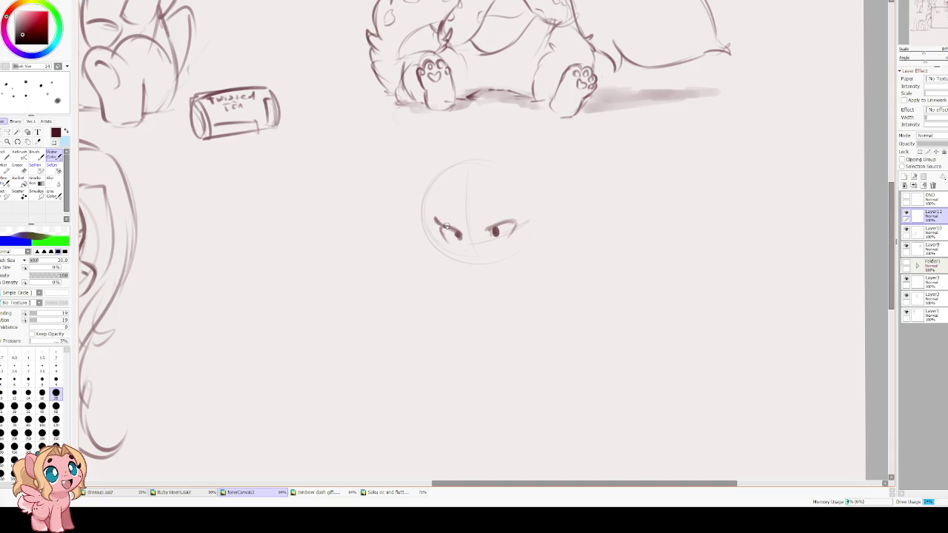
pyautogui.hotkey('ctrl', 'z')
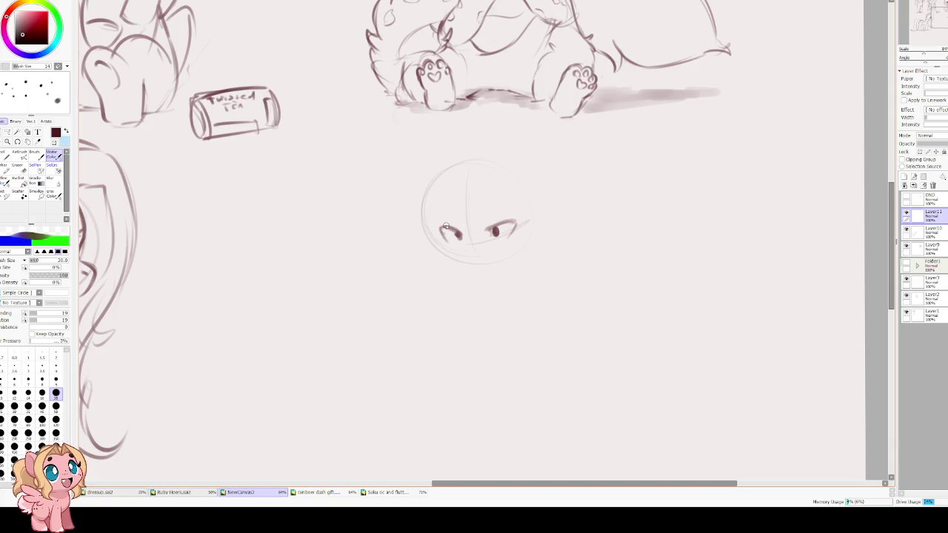
pyautogui.moveTo(440, 228)
pyautogui.mouseDown()
pyautogui.moveTo(454, 231)
pyautogui.moveTo(442, 239)
pyautogui.moveTo(529, 219)
pyautogui.mouseUp()
pyautogui.moveTo(444, 228)
pyautogui.mouseDown()
pyautogui.moveTo(434, 222)
pyautogui.moveTo(441, 213)
pyautogui.moveTo(453, 222)
pyautogui.mouseUp()
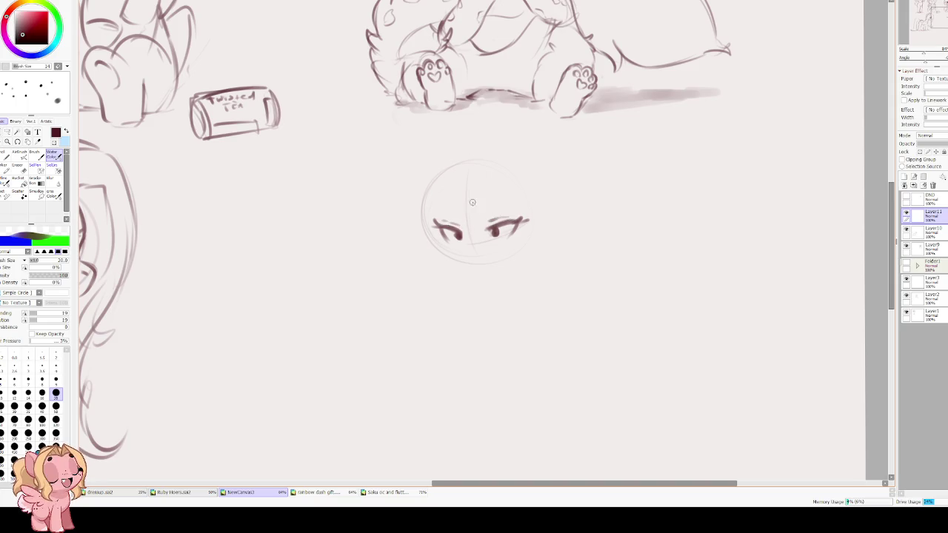
# Add eyebrows above the eyes and a small mouth with a finer brush
pyautogui.moveTo(483, 198)
pyautogui.mouseDown()
pyautogui.moveTo(499, 198)
pyautogui.moveTo(441, 215)
pyautogui.moveTo(471, 209)
pyautogui.mouseUp()
pyautogui.hotkey('ctrl', 'z')
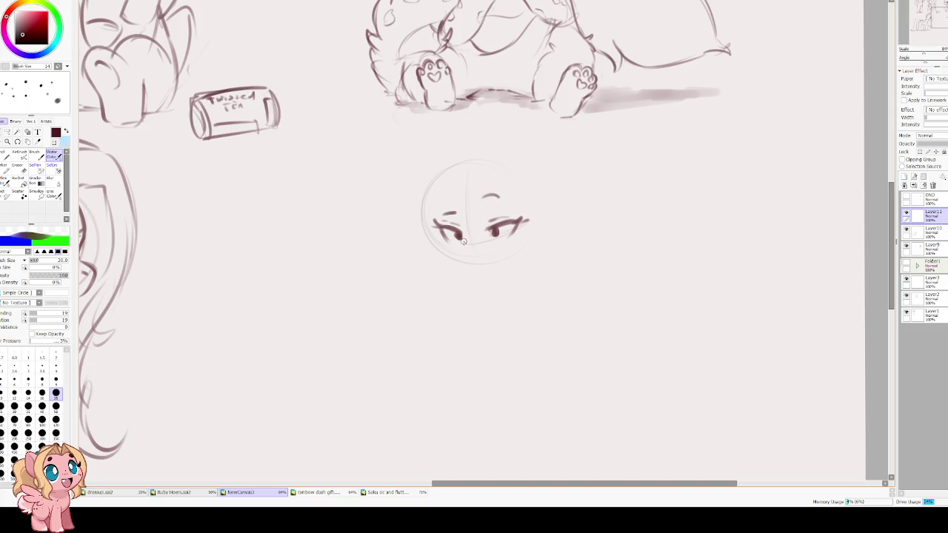
pyautogui.moveTo(460, 247)
pyautogui.mouseDown()
pyautogui.moveTo(465, 261)
pyautogui.moveTo(476, 258)
pyautogui.mouseUp()
pyautogui.hotkey('ctrl', 'z')
pyautogui.hotkey('ctrl', 'z')
pyautogui.press('[')
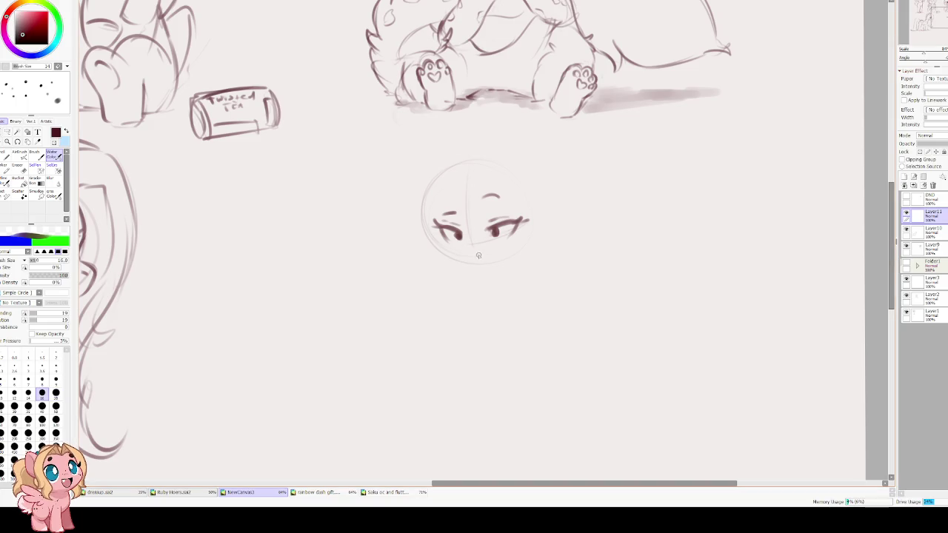
pyautogui.moveTo(469, 256); pyautogui.dragTo(485, 254)
# Retrace the head outline darker and darken the eyes, lashes and left eyebrow
pyautogui.moveTo(448, 166); pyautogui.dragTo(431, 231)
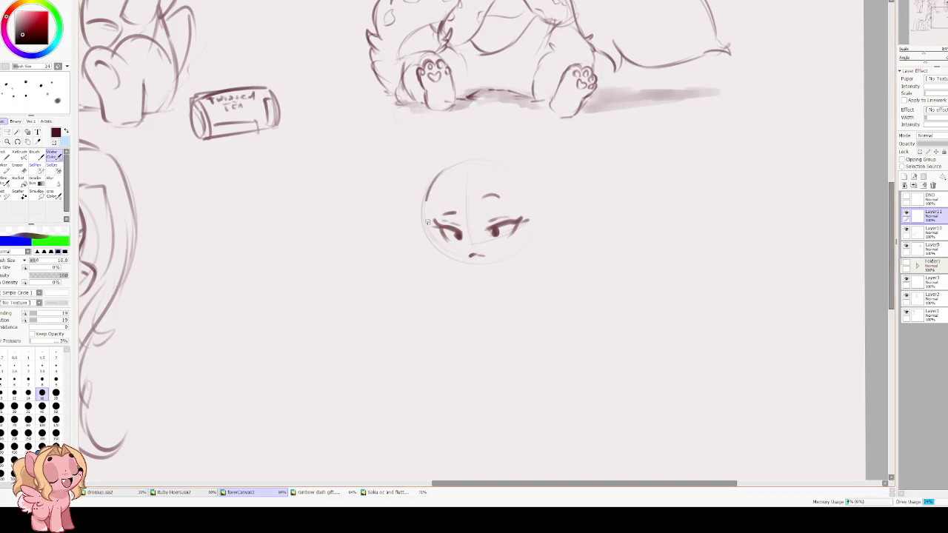
pyautogui.hotkey('ctrl', 'z')
pyautogui.moveTo(444, 174)
pyautogui.mouseDown()
pyautogui.moveTo(433, 235)
pyautogui.moveTo(459, 261)
pyautogui.mouseUp()
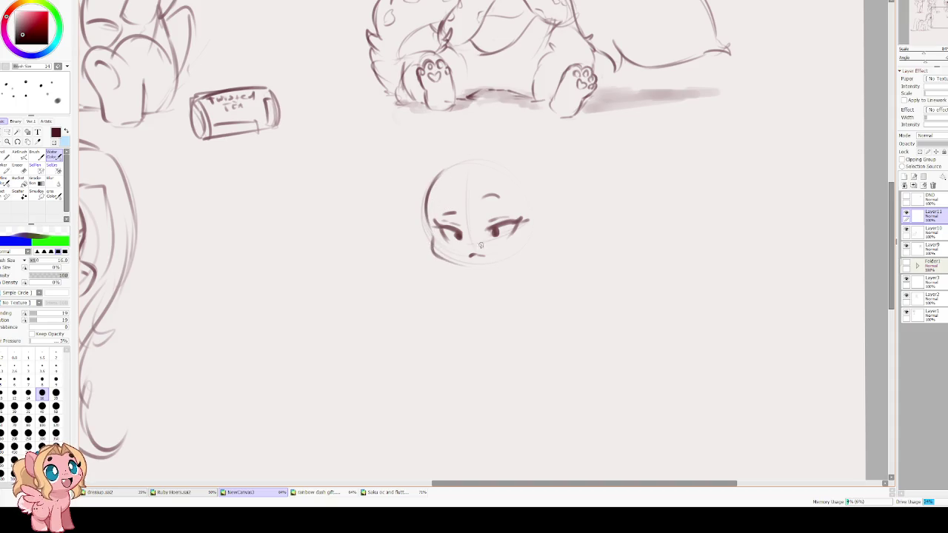
pyautogui.moveTo(438, 174)
pyautogui.mouseDown()
pyautogui.moveTo(509, 173)
pyautogui.moveTo(476, 269)
pyautogui.mouseUp()
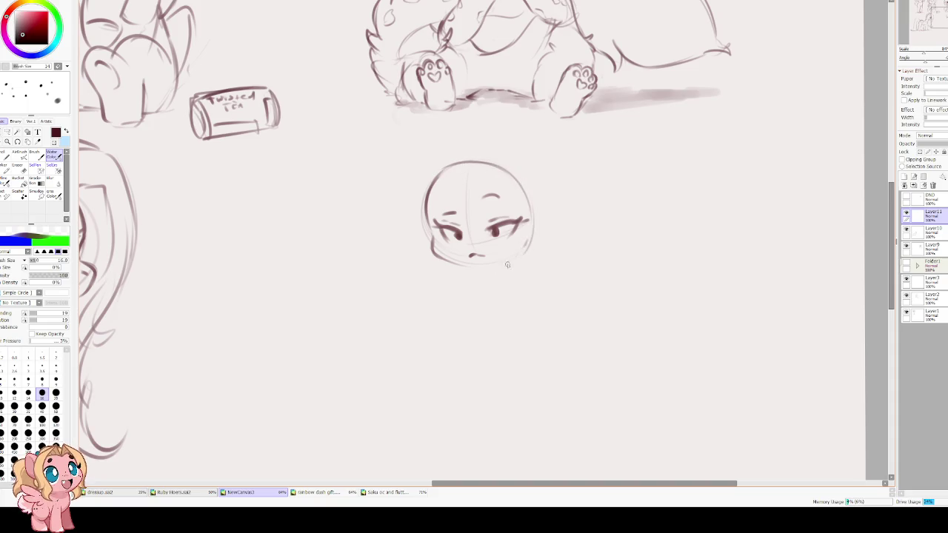
pyautogui.moveTo(437, 226)
pyautogui.mouseDown()
pyautogui.moveTo(461, 236)
pyautogui.moveTo(523, 222)
pyautogui.moveTo(457, 237)
pyautogui.mouseUp()
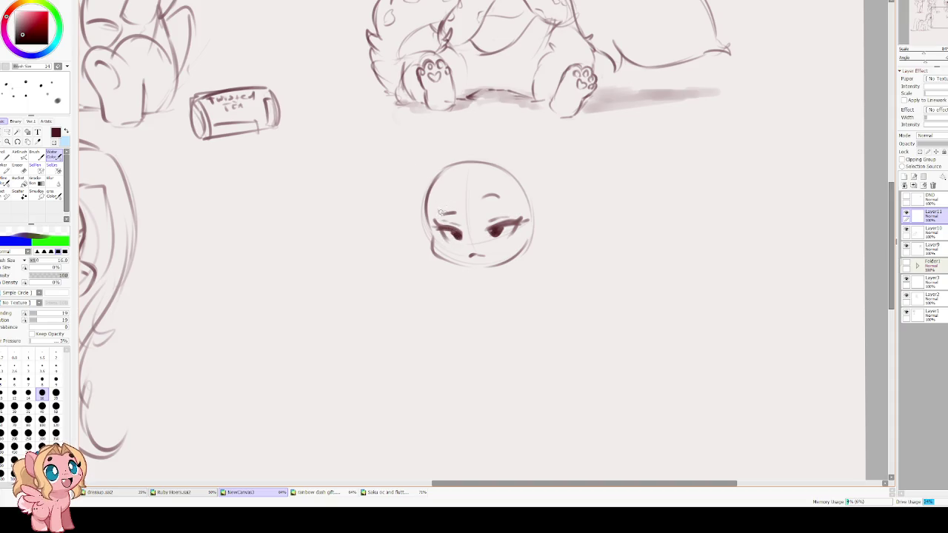
pyautogui.moveTo(456, 213)
pyautogui.mouseDown()
pyautogui.moveTo(445, 214)
pyautogui.moveTo(499, 199)
pyautogui.mouseUp()
pyautogui.moveTo(431, 186)
pyautogui.mouseDown()
pyautogui.moveTo(435, 252)
pyautogui.moveTo(450, 263)
pyautogui.moveTo(499, 268)
pyautogui.moveTo(522, 216)
pyautogui.mouseUp()
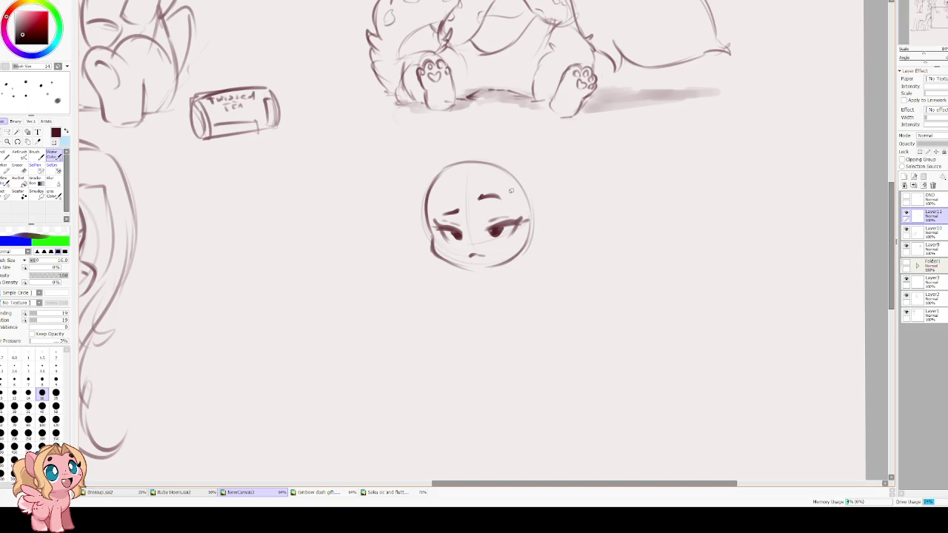
pyautogui.moveTo(438, 171)
pyautogui.mouseDown()
pyautogui.moveTo(475, 162)
pyautogui.moveTo(510, 185)
pyautogui.mouseUp()
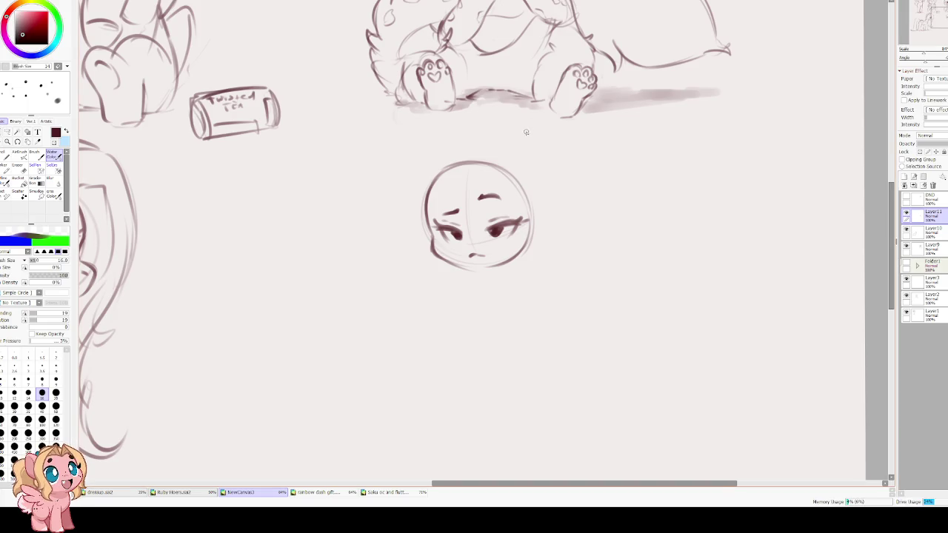
# Sketch pointed ears on the left and right of the head
pyautogui.scroll(1, 526, 132)
pyautogui.moveTo(423, 186)
pyautogui.mouseDown()
pyautogui.moveTo(390, 190)
pyautogui.moveTo(363, 222)
pyautogui.mouseUp()
pyautogui.hotkey('ctrl', 'z')
pyautogui.moveTo(419, 180)
pyautogui.mouseDown()
pyautogui.moveTo(354, 190)
pyautogui.moveTo(396, 210)
pyautogui.mouseUp()
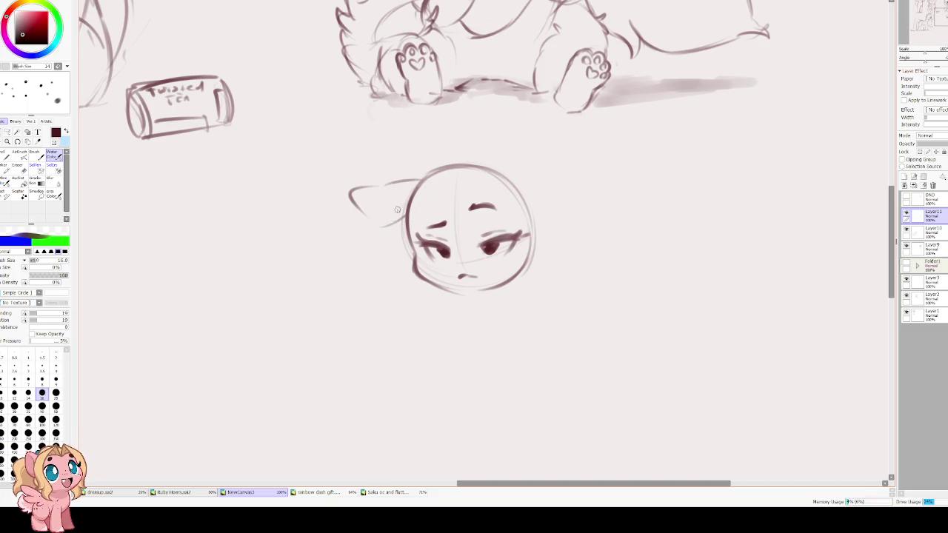
pyautogui.hotkey('ctrl', 'z')
pyautogui.moveTo(429, 173)
pyautogui.mouseDown()
pyautogui.moveTo(389, 178)
pyautogui.moveTo(372, 215)
pyautogui.mouseUp()
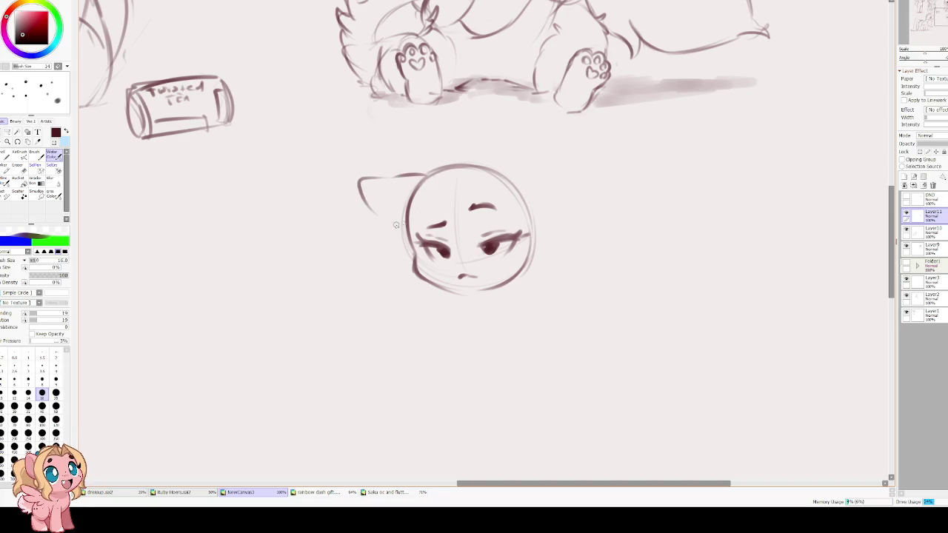
pyautogui.moveTo(502, 179)
pyautogui.mouseDown()
pyautogui.moveTo(539, 143)
pyautogui.moveTo(543, 198)
pyautogui.mouseUp()
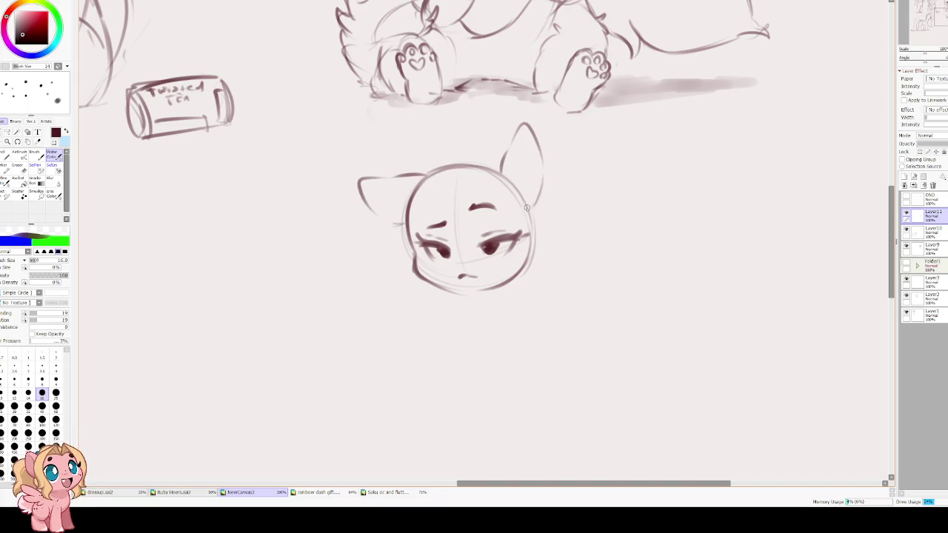
# Start the neck below the chin and draw the left shoulder curve
pyautogui.moveTo(464, 175); pyautogui.dragTo(457, 154)
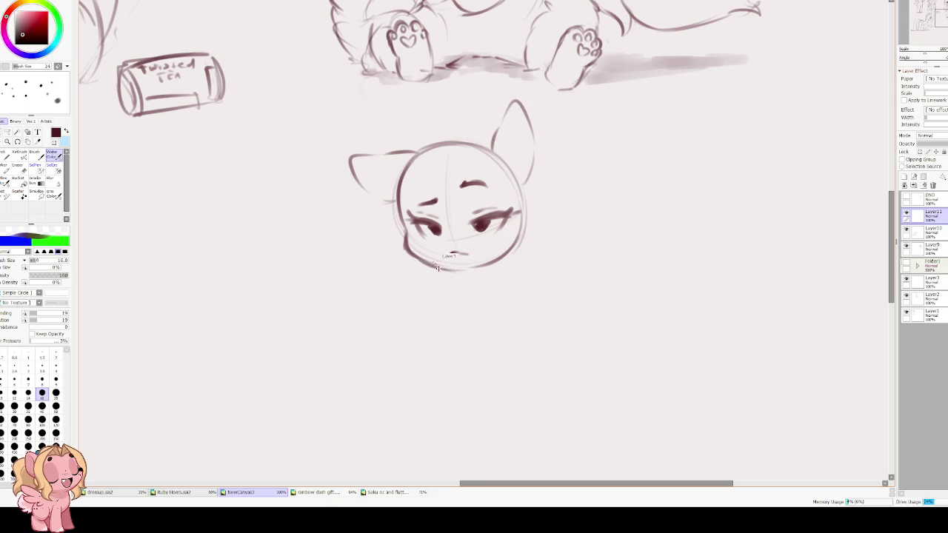
pyautogui.moveTo(453, 270)
pyautogui.mouseDown()
pyautogui.moveTo(452, 288)
pyautogui.moveTo(485, 282)
pyautogui.moveTo(528, 299)
pyautogui.mouseUp()
pyautogui.moveTo(446, 289); pyautogui.dragTo(411, 294)
pyautogui.scroll(-3, 415, 292)
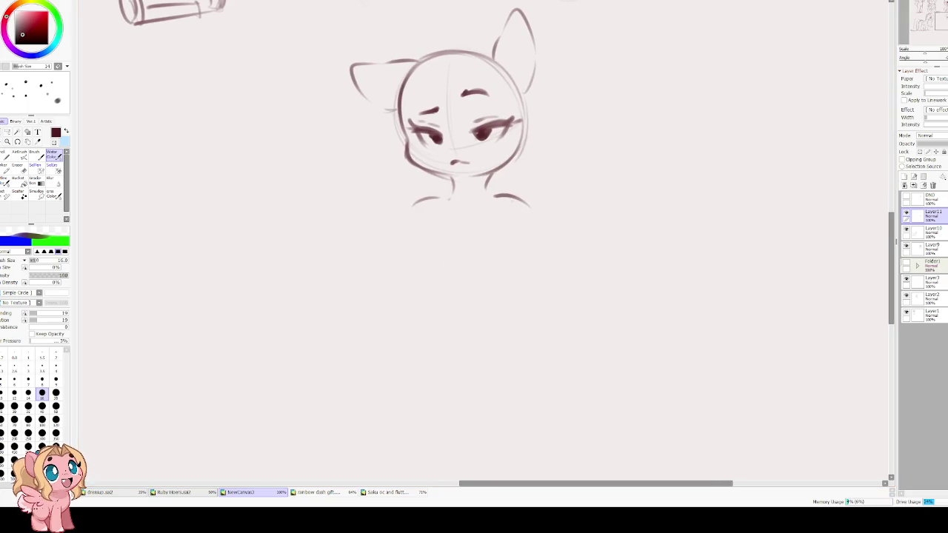
pyautogui.moveTo(432, 242); pyautogui.dragTo(423, 294)
pyautogui.hotkey('ctrl', 'z')
pyautogui.moveTo(427, 227); pyautogui.dragTo(408, 275)
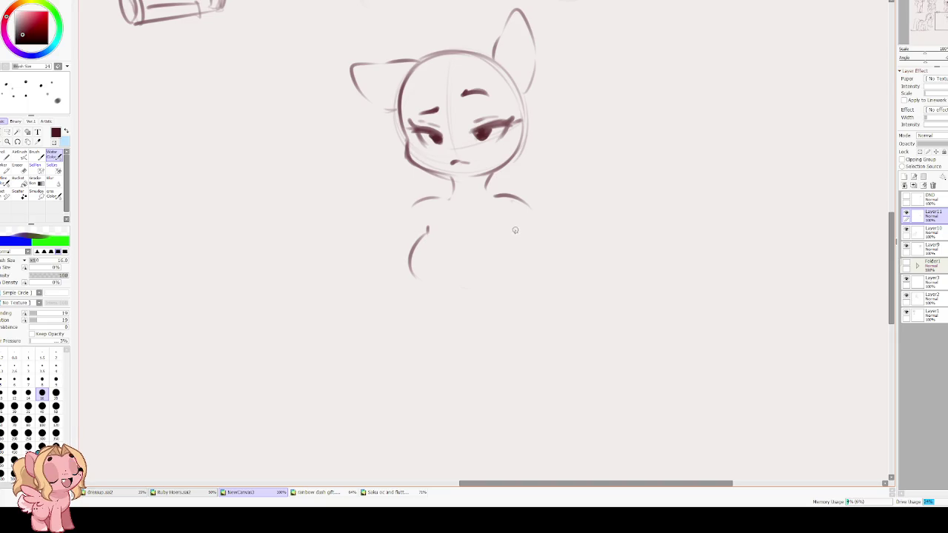
# Draw the chest sides and long body lines, reworking the right side several times
pyautogui.moveTo(520, 232); pyautogui.dragTo(516, 276)
pyautogui.moveTo(419, 200)
pyautogui.mouseDown()
pyautogui.moveTo(370, 318)
pyautogui.moveTo(378, 328)
pyautogui.mouseUp()
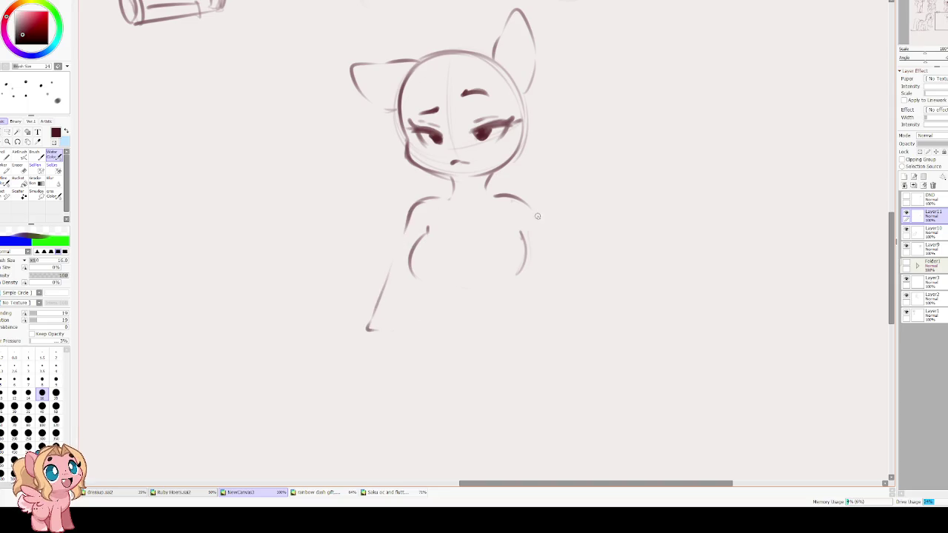
pyautogui.moveTo(545, 252); pyautogui.dragTo(567, 326)
pyautogui.hotkey('ctrl', 'z')
pyautogui.moveTo(537, 220); pyautogui.dragTo(578, 323)
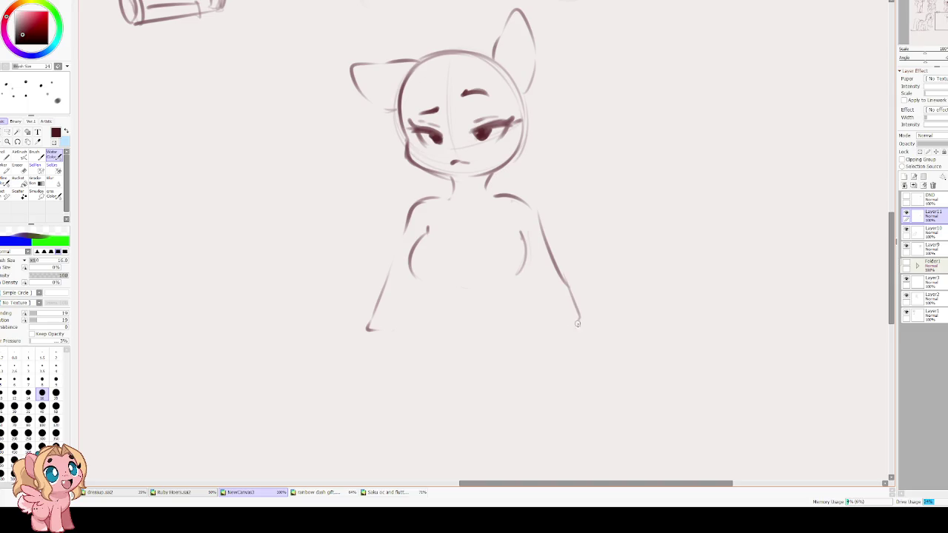
pyautogui.hotkey('ctrl', 'z')
pyautogui.moveTo(541, 219); pyautogui.dragTo(570, 297)
pyautogui.hotkey('ctrl', 'z')
pyautogui.moveTo(540, 218)
pyautogui.mouseDown()
pyautogui.moveTo(557, 289)
pyautogui.moveTo(548, 326)
pyautogui.mouseUp()
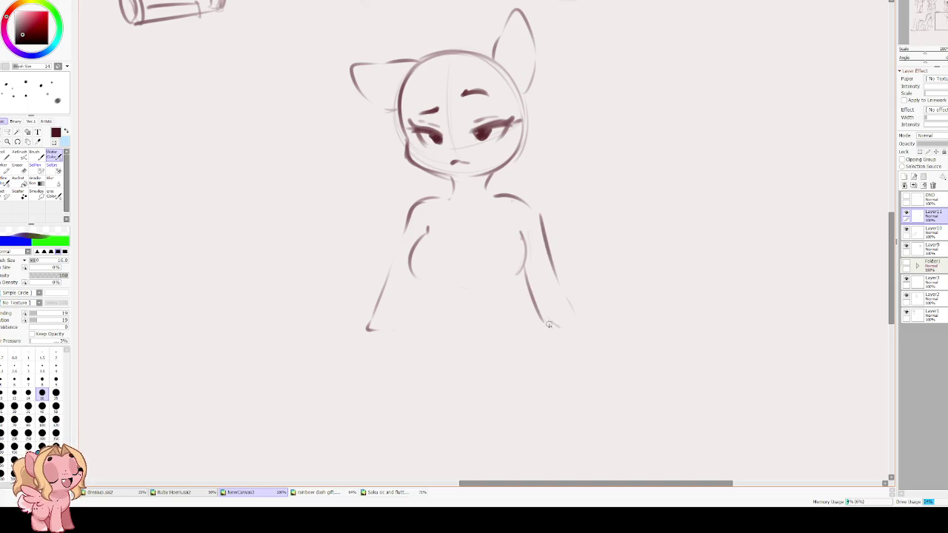
pyautogui.hotkey('ctrl', 'z')
pyautogui.moveTo(557, 290); pyautogui.dragTo(525, 268)
pyautogui.hotkey('ctrl', 'z')
pyautogui.hotkey('ctrl', 'z')
pyautogui.moveTo(539, 220); pyautogui.dragTo(582, 319)
# Add inner right-leg lines, extend the left foot base and redraw the left chest curve
pyautogui.moveTo(531, 302); pyautogui.dragTo(539, 317)
pyautogui.moveTo(525, 284); pyautogui.dragTo(549, 326)
pyautogui.moveTo(377, 329); pyautogui.dragTo(408, 332)
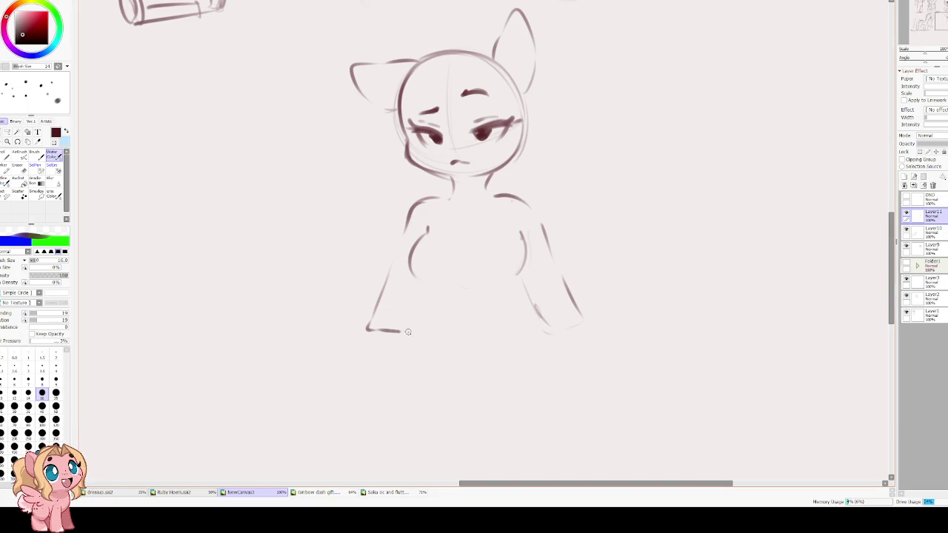
pyautogui.moveTo(419, 267)
pyautogui.mouseDown()
pyautogui.moveTo(390, 247)
pyautogui.moveTo(407, 265)
pyautogui.mouseUp()
pyautogui.hotkey('ctrl', 'z')
pyautogui.moveTo(385, 231)
pyautogui.mouseDown()
pyautogui.moveTo(411, 263)
pyautogui.moveTo(406, 283)
pyautogui.mouseUp()
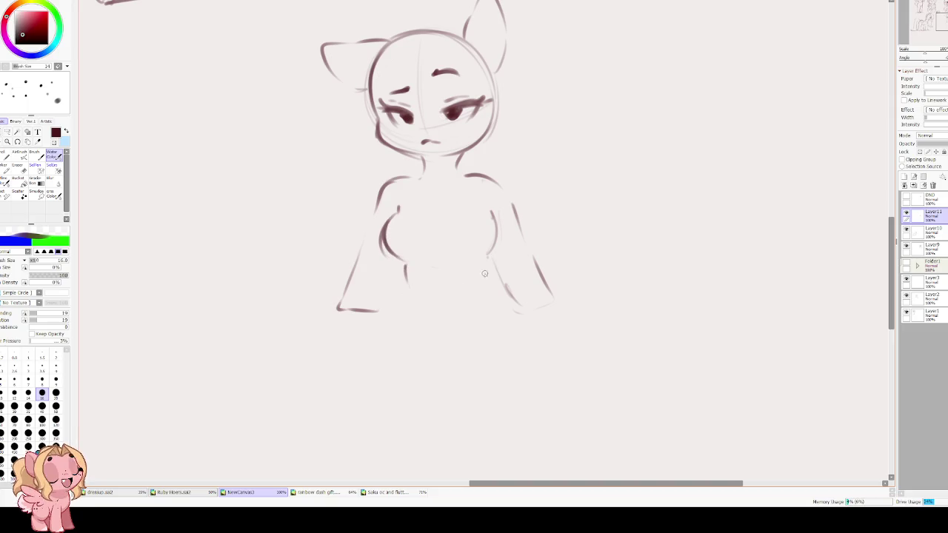
# Sketch wide hip and leg curves on both sides plus a short crotch stroke
pyautogui.moveTo(440, 318); pyautogui.dragTo(460, 280)
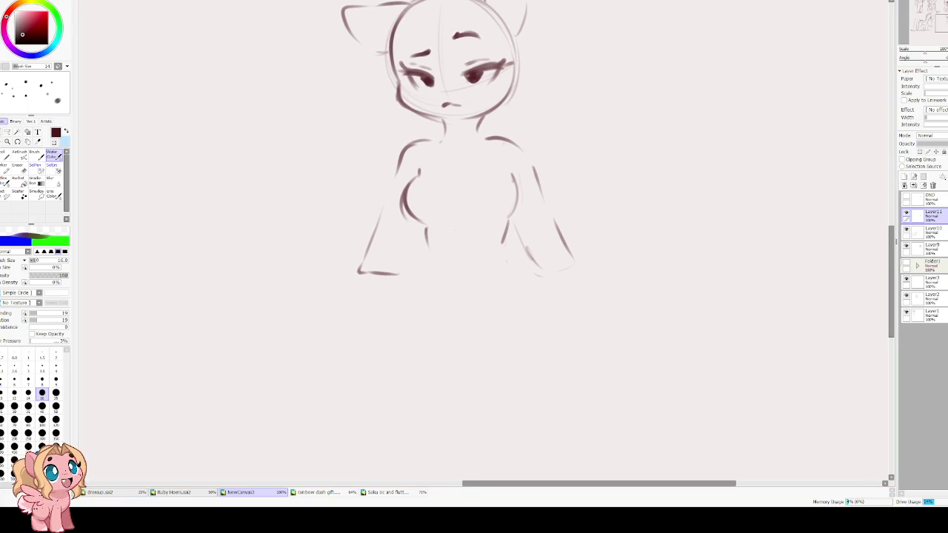
pyautogui.moveTo(419, 268)
pyautogui.mouseDown()
pyautogui.moveTo(388, 320)
pyautogui.moveTo(397, 341)
pyautogui.mouseUp()
pyautogui.hotkey('ctrl', 'z')
pyautogui.hotkey('ctrl', 'z')
pyautogui.moveTo(450, 299); pyautogui.dragTo(462, 311)
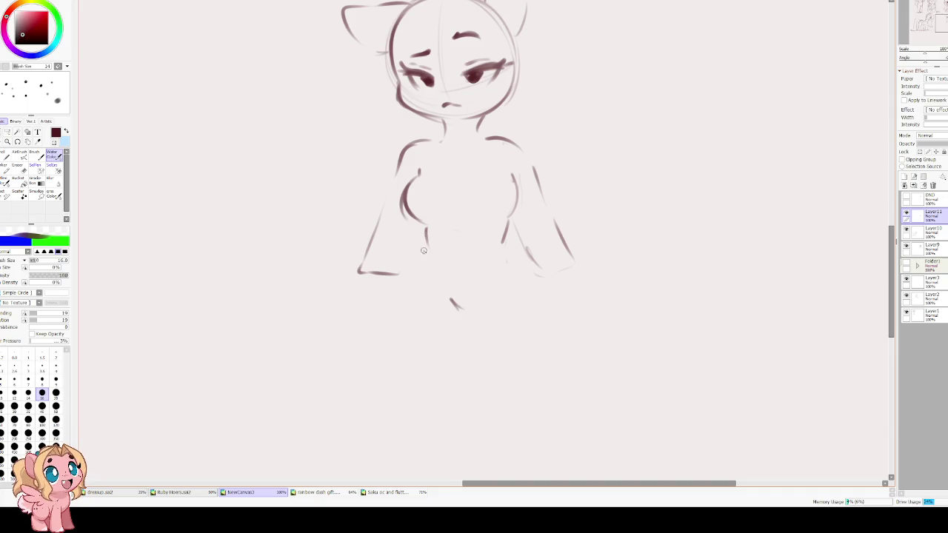
pyautogui.moveTo(427, 248)
pyautogui.mouseDown()
pyautogui.moveTo(400, 305)
pyautogui.moveTo(428, 429)
pyautogui.mouseUp()
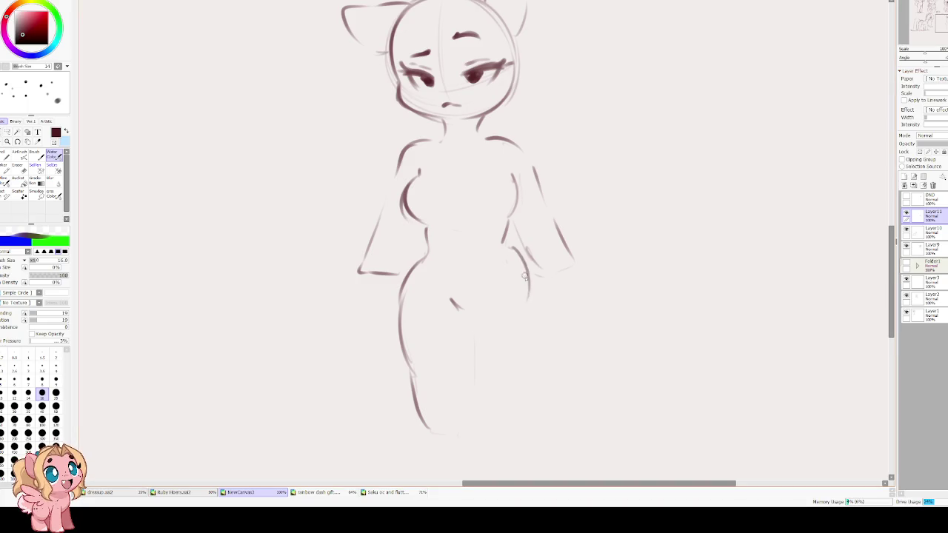
pyautogui.moveTo(530, 288); pyautogui.dragTo(514, 257)
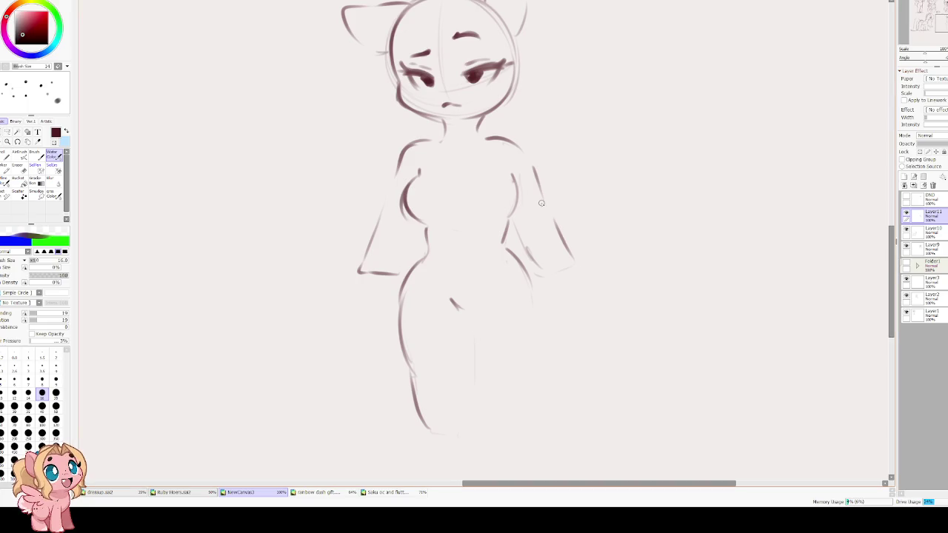
pyautogui.hotkey('ctrl', 'z')
pyautogui.moveTo(501, 249)
pyautogui.mouseDown()
pyautogui.moveTo(534, 320)
pyautogui.moveTo(516, 431)
pyautogui.mouseUp()
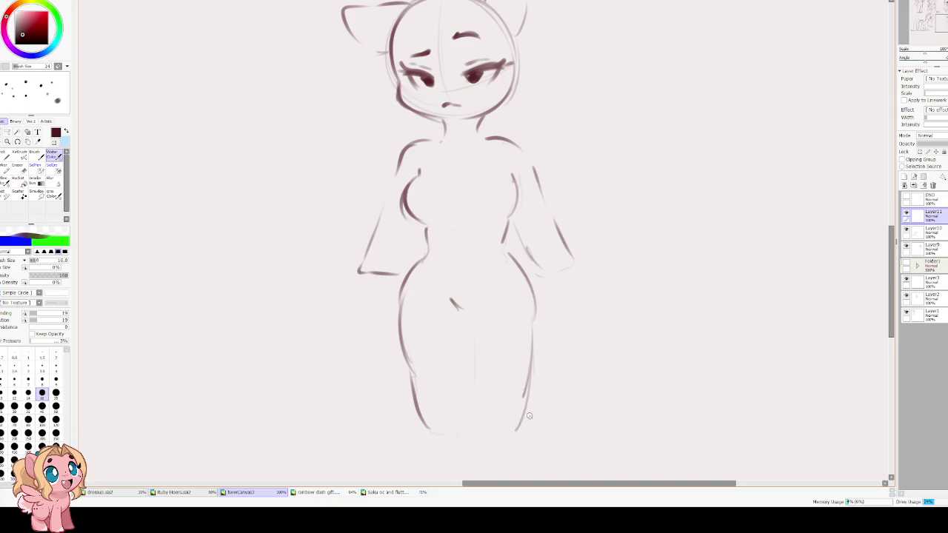
pyautogui.moveTo(486, 290)
pyautogui.mouseDown()
pyautogui.moveTo(476, 306)
pyautogui.moveTo(470, 429)
pyautogui.mouseUp()
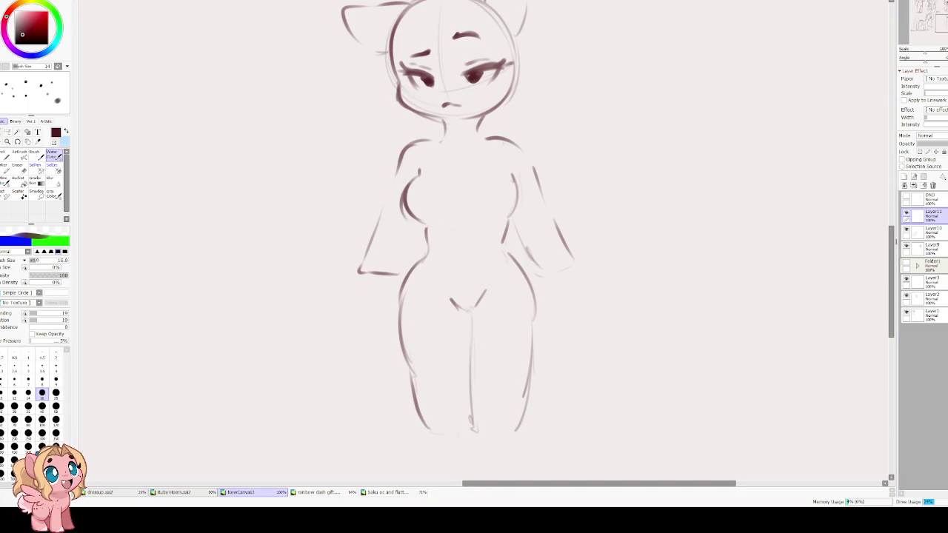
# Erase the lower leg lines with a size-80 eraser
pyautogui.press('e')
pyautogui.press(']')
pyautogui.moveTo(503, 405)
pyautogui.mouseDown()
pyautogui.moveTo(408, 417)
pyautogui.moveTo(358, 387)
pyautogui.mouseUp()
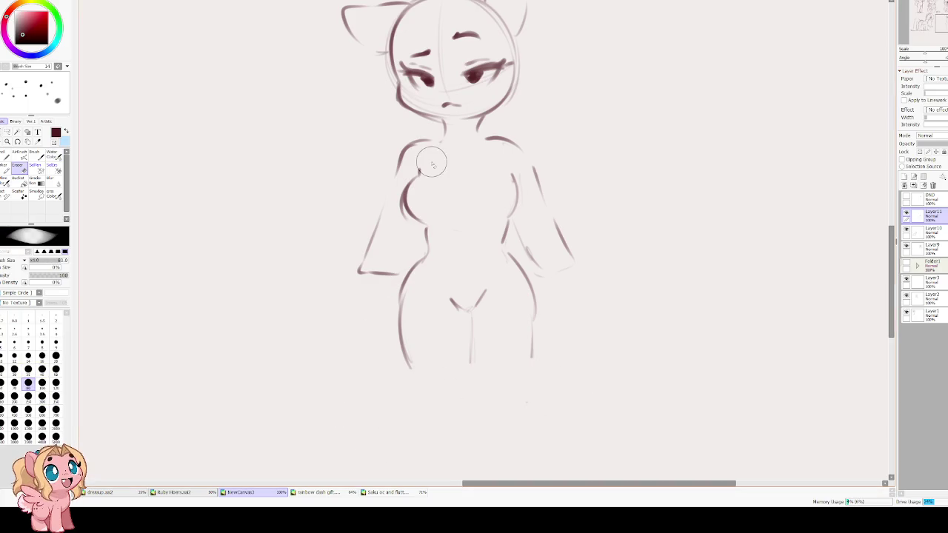
# Close off the thigh base with a darker line and draw the neck joining the shoulders
pyautogui.press('e')
pyautogui.moveTo(405, 284)
pyautogui.mouseDown()
pyautogui.moveTo(407, 366)
pyautogui.moveTo(549, 360)
pyautogui.mouseUp()
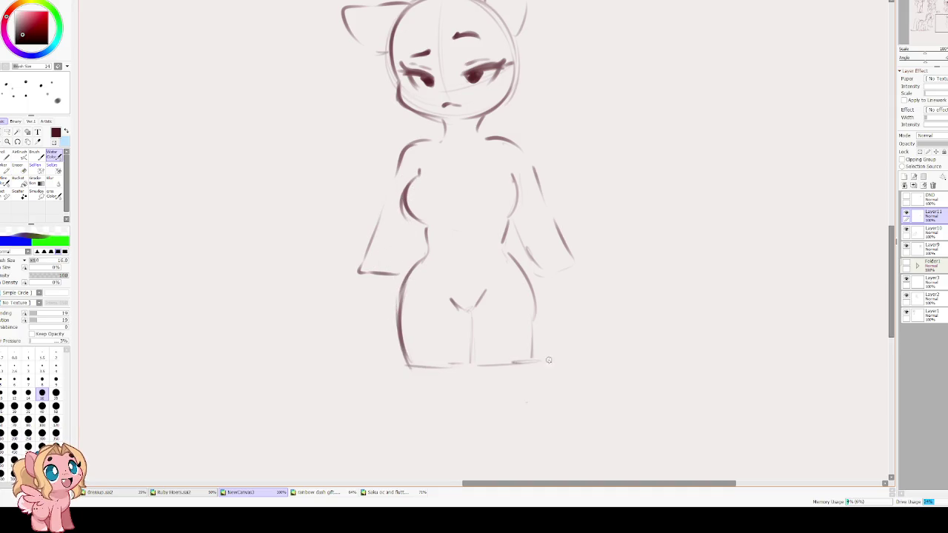
pyautogui.moveTo(436, 249); pyautogui.dragTo(430, 293)
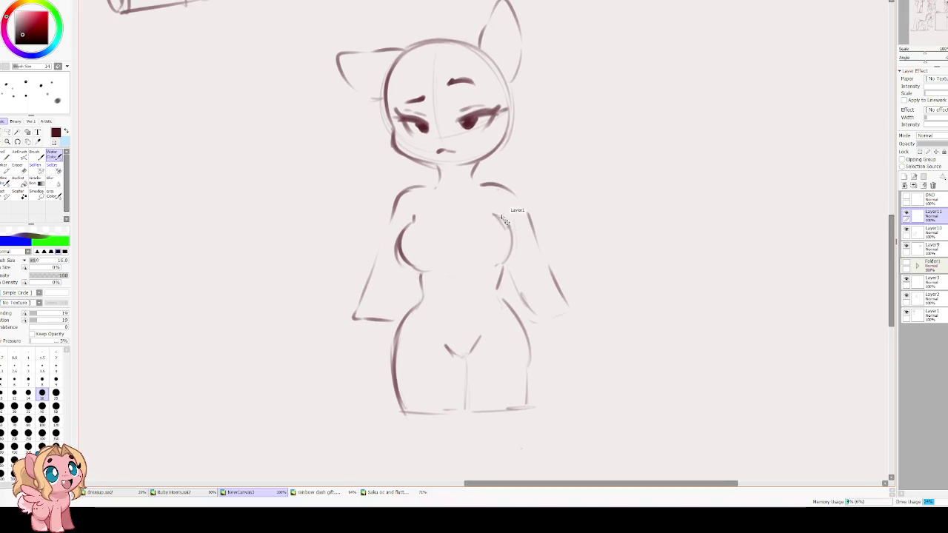
pyautogui.moveTo(445, 190)
pyautogui.mouseDown()
pyautogui.moveTo(445, 216)
pyautogui.moveTo(420, 244)
pyautogui.moveTo(437, 244)
pyautogui.mouseUp()
pyautogui.moveTo(473, 218); pyautogui.dragTo(474, 248)
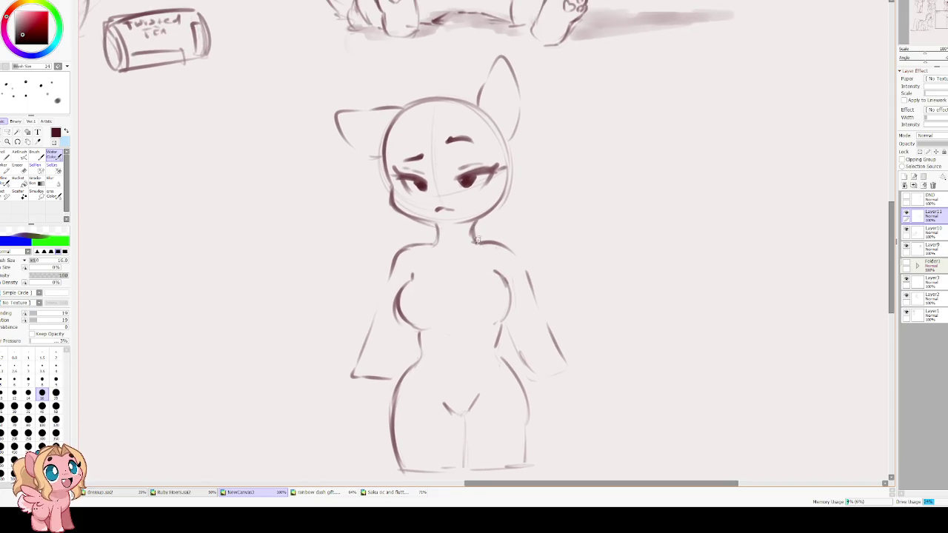
pyautogui.scroll(-2, 414, 222)
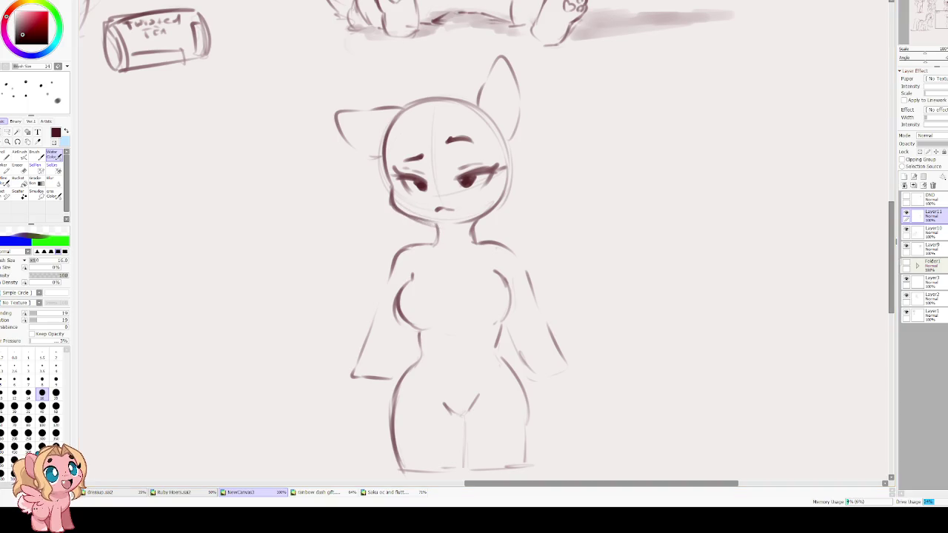
# Erase the old left arm and redraw the torso's left outline
pyautogui.press('e')
pyautogui.moveTo(364, 303)
pyautogui.mouseDown()
pyautogui.moveTo(376, 322)
pyautogui.moveTo(363, 333)
pyautogui.moveTo(380, 275)
pyautogui.mouseUp()
pyautogui.press('c')
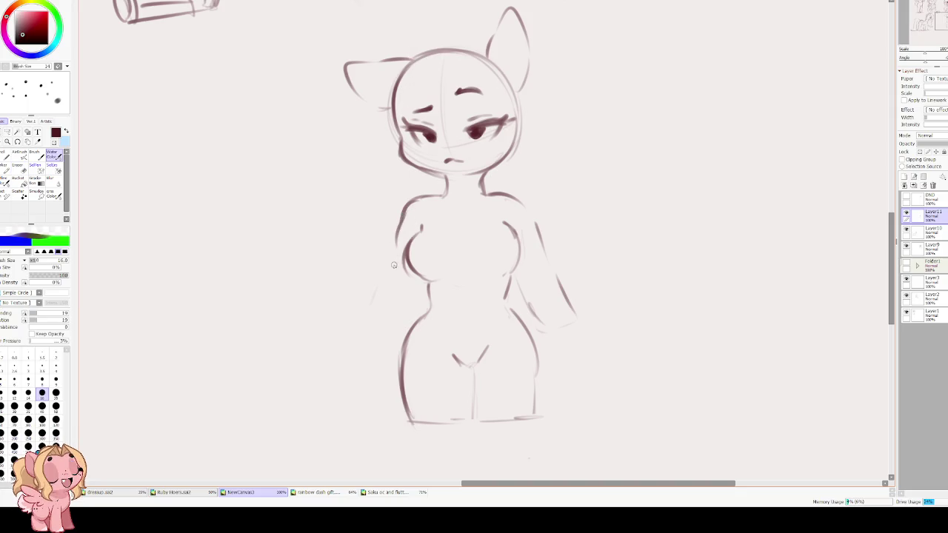
pyautogui.moveTo(404, 212); pyautogui.dragTo(360, 348)
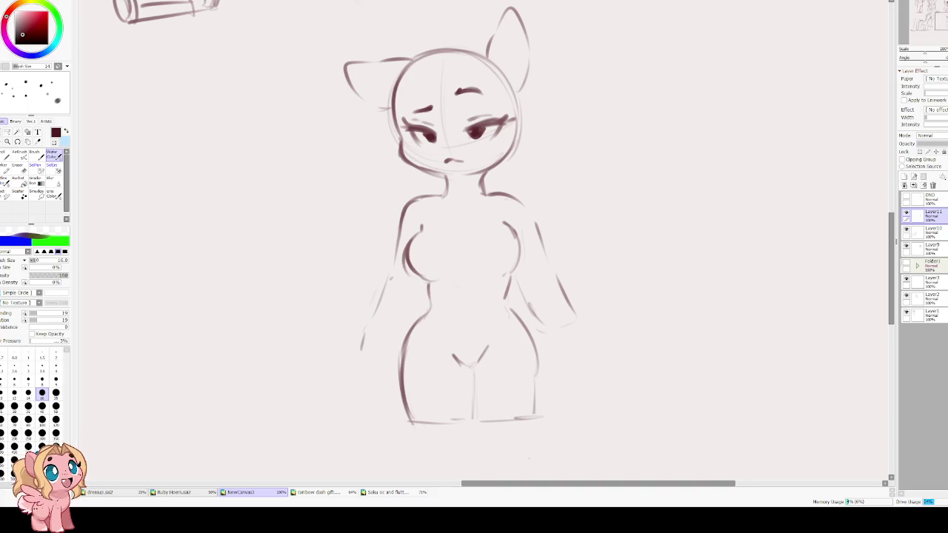
pyautogui.press('e')
pyautogui.moveTo(373, 275)
pyautogui.mouseDown()
pyautogui.moveTo(360, 338)
pyautogui.moveTo(370, 326)
pyautogui.moveTo(354, 260)
pyautogui.mouseUp()
# Draw a new left arm reaching outward, with its upper arm line and wrist
pyautogui.press('e')
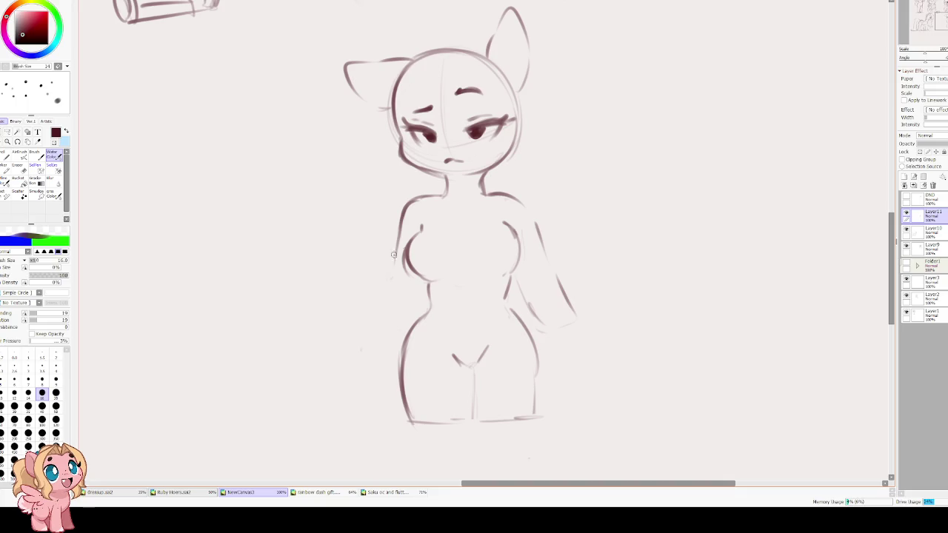
pyautogui.moveTo(376, 261)
pyautogui.mouseDown()
pyautogui.moveTo(328, 254)
pyautogui.moveTo(374, 310)
pyautogui.mouseUp()
pyautogui.hotkey('ctrl', 'z')
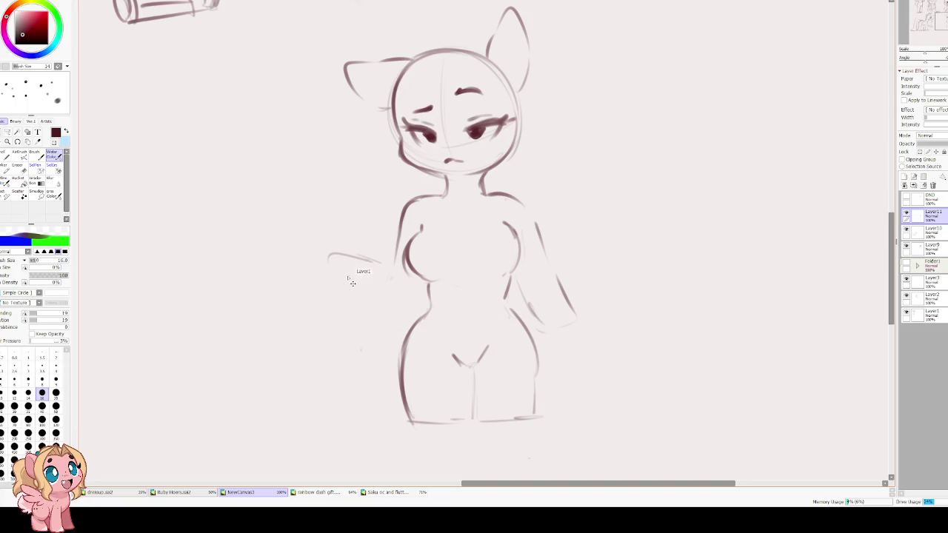
pyautogui.moveTo(329, 259); pyautogui.dragTo(413, 304)
pyautogui.moveTo(372, 261)
pyautogui.mouseDown()
pyautogui.moveTo(406, 278)
pyautogui.moveTo(325, 250)
pyautogui.moveTo(326, 271)
pyautogui.mouseUp()
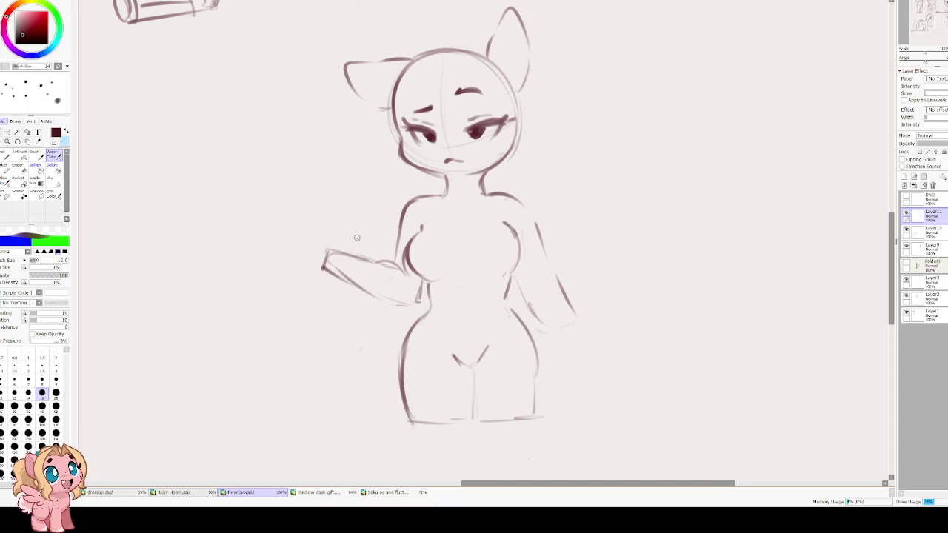
# Extend the outstretched arm with forearm strokes and redraw its upper arm line
pyautogui.moveTo(356, 237); pyautogui.dragTo(381, 333)
pyautogui.moveTo(317, 323); pyautogui.dragTo(353, 343)
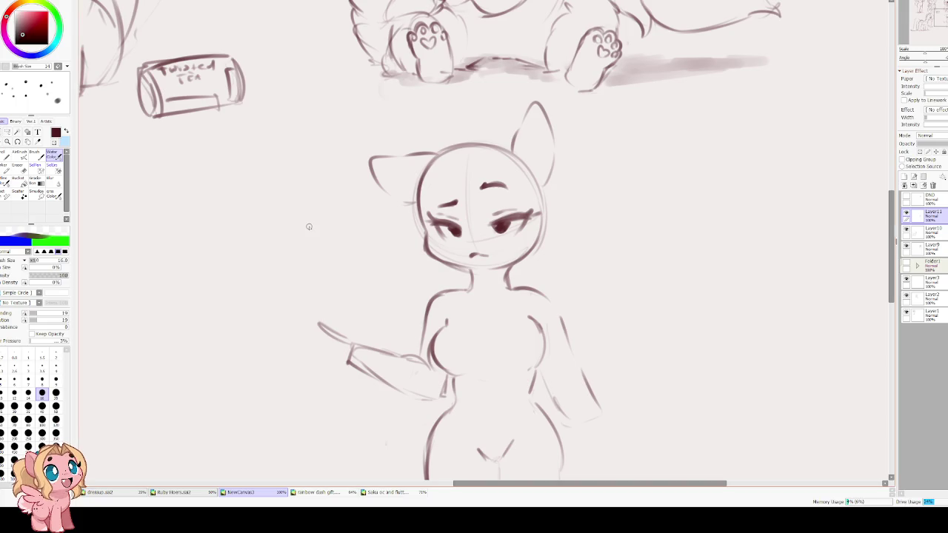
pyautogui.moveTo(302, 328); pyautogui.dragTo(311, 359)
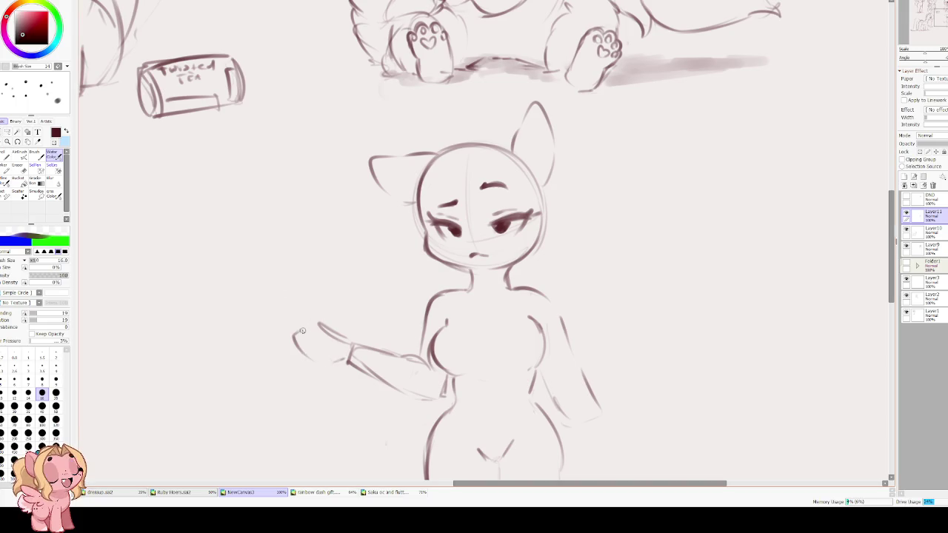
pyautogui.hotkey('ctrl', 'z')
pyautogui.press('e')
pyautogui.moveTo(341, 337); pyautogui.dragTo(416, 365)
pyautogui.press('b')
pyautogui.moveTo(352, 346); pyautogui.dragTo(422, 366)
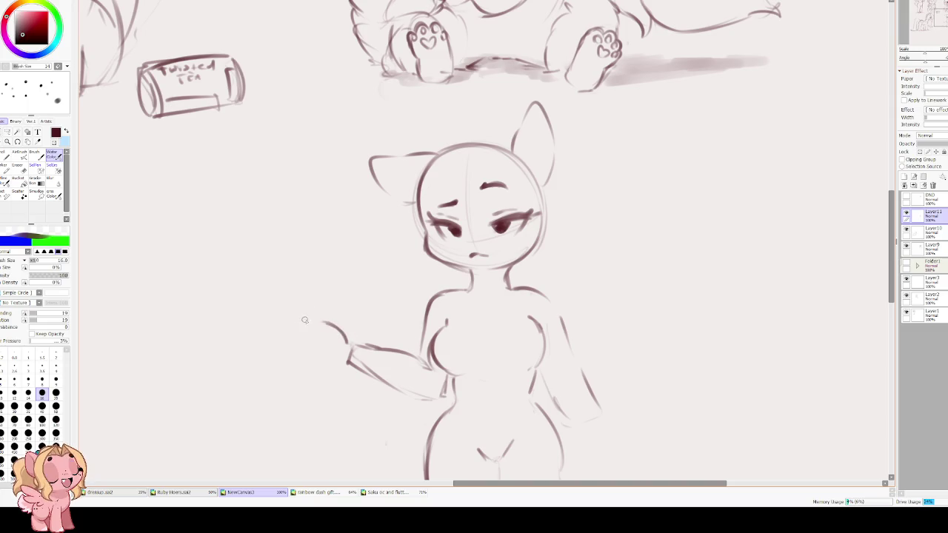
# Try several raised-hand strokes at the arm's end, undoing most of them
pyautogui.moveTo(322, 325)
pyautogui.mouseDown()
pyautogui.moveTo(334, 331)
pyautogui.moveTo(317, 283)
pyautogui.mouseUp()
pyautogui.hotkey('ctrl', 'z')
pyautogui.hotkey('ctrl', 'z')
pyautogui.hotkey('ctrl', 'z')
pyautogui.moveTo(296, 342); pyautogui.dragTo(334, 358)
pyautogui.hotkey('ctrl', 'z')
pyautogui.hotkey('ctrl', 'z')
pyautogui.hotkey('ctrl', 'z')
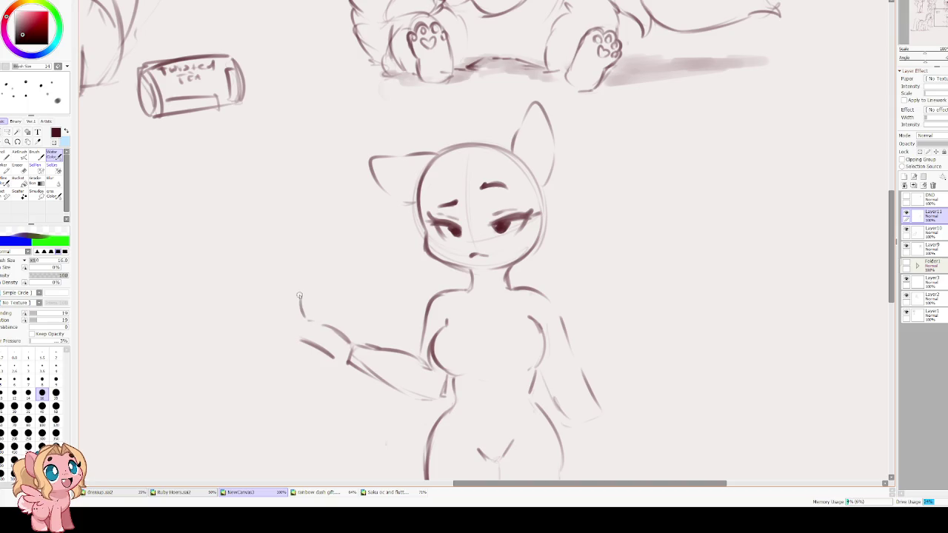
pyautogui.hotkey('ctrl', 'z')
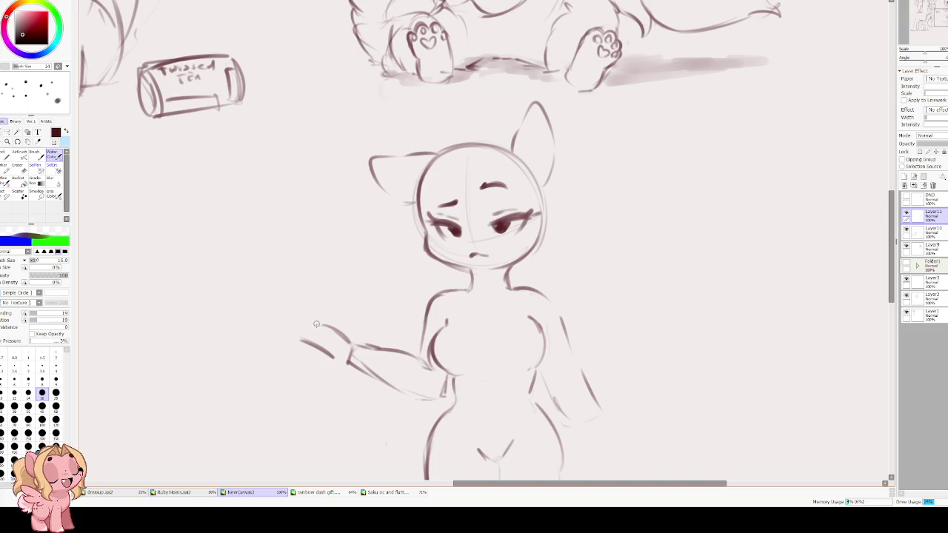
pyautogui.moveTo(296, 292)
pyautogui.mouseDown()
pyautogui.moveTo(296, 307)
pyautogui.moveTo(285, 294)
pyautogui.mouseUp()
pyautogui.hotkey('ctrl', 'z')
pyautogui.hotkey('ctrl', 'z')
pyautogui.moveTo(282, 307)
pyautogui.mouseDown()
pyautogui.moveTo(287, 325)
pyautogui.moveTo(318, 346)
pyautogui.mouseUp()
pyautogui.moveTo(305, 298)
pyautogui.mouseDown()
pyautogui.moveTo(318, 326)
pyautogui.moveTo(299, 314)
pyautogui.mouseUp()
pyautogui.hotkey('ctrl', 'z')
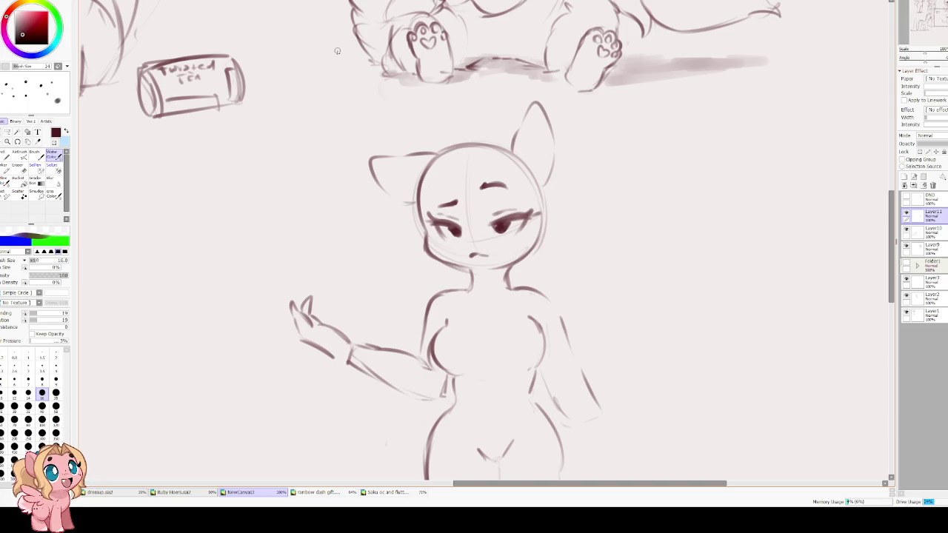
# Erase the raised hand's old fingers and redraw them
pyautogui.press('e')
pyautogui.moveTo(281, 311)
pyautogui.mouseDown()
pyautogui.moveTo(313, 286)
pyautogui.moveTo(299, 318)
pyautogui.mouseUp()
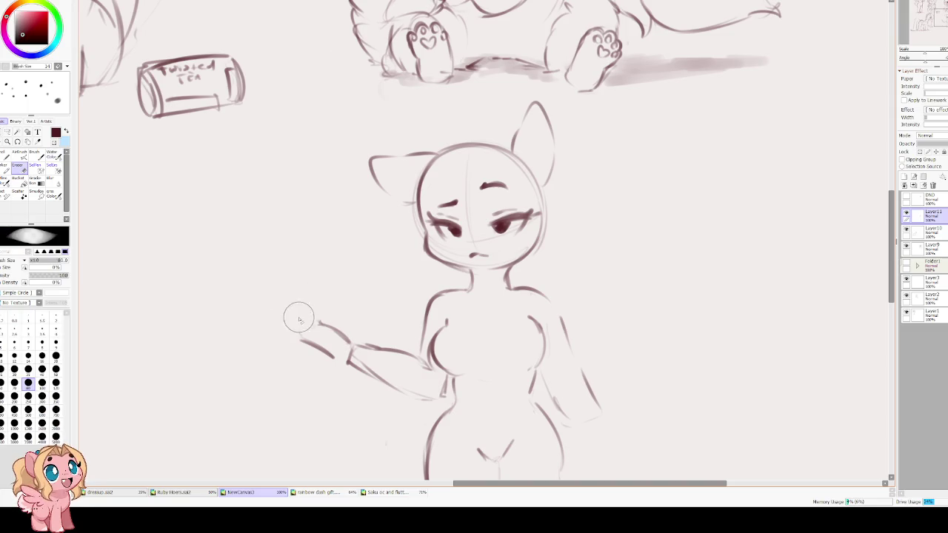
pyautogui.press('b')
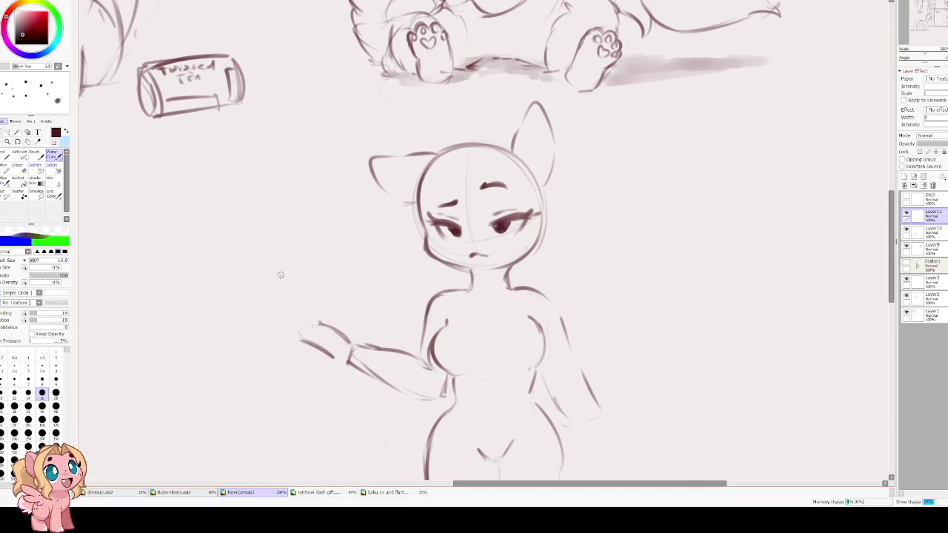
pyautogui.moveTo(302, 318)
pyautogui.mouseDown()
pyautogui.moveTo(327, 304)
pyautogui.moveTo(320, 323)
pyautogui.moveTo(305, 293)
pyautogui.moveTo(311, 301)
pyautogui.moveTo(311, 283)
pyautogui.moveTo(320, 295)
pyautogui.mouseUp()
pyautogui.hotkey('ctrl', 'z')
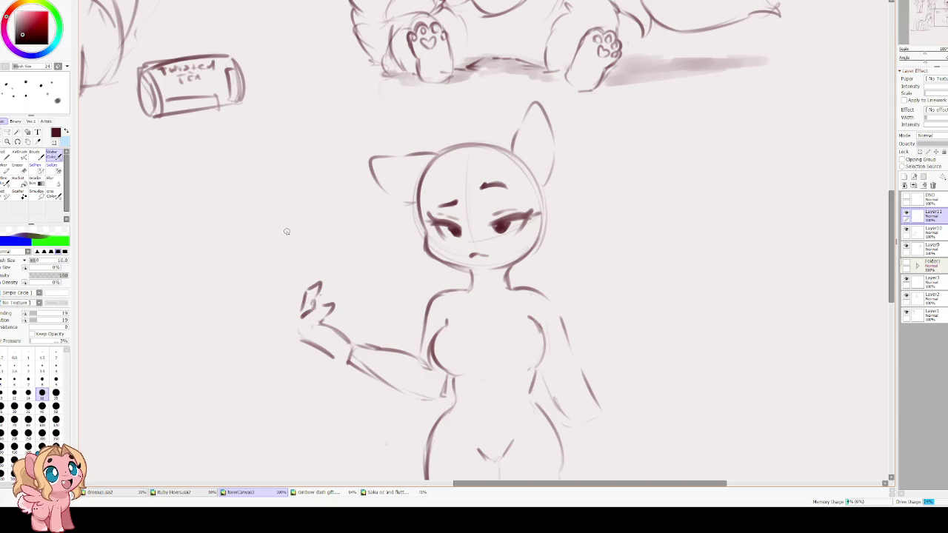
# Add further finger strokes and lasso-select the whole raised hand
pyautogui.moveTo(293, 302)
pyautogui.mouseDown()
pyautogui.moveTo(304, 291)
pyautogui.moveTo(298, 320)
pyautogui.mouseUp()
pyautogui.hotkey('ctrl', 'z')
pyautogui.moveTo(316, 294); pyautogui.dragTo(323, 319)
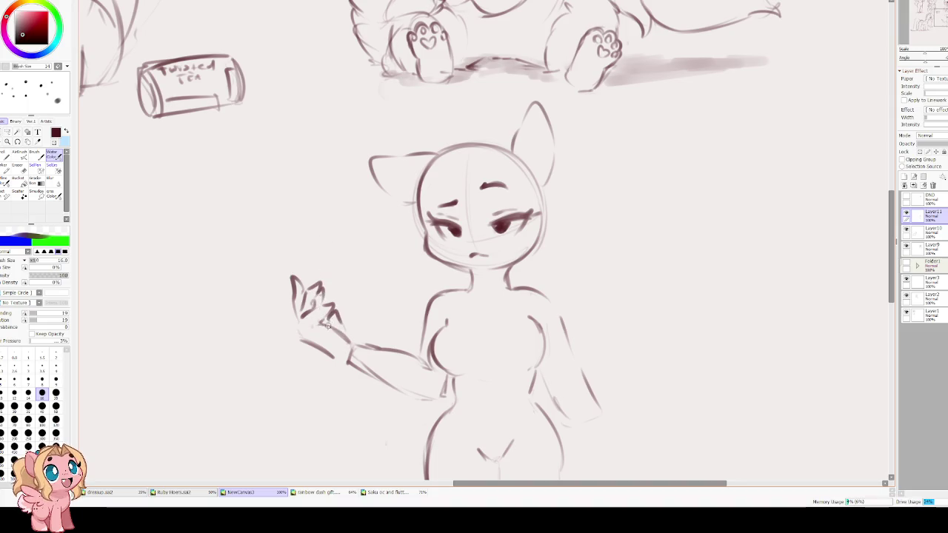
pyautogui.moveTo(331, 310); pyautogui.dragTo(340, 333)
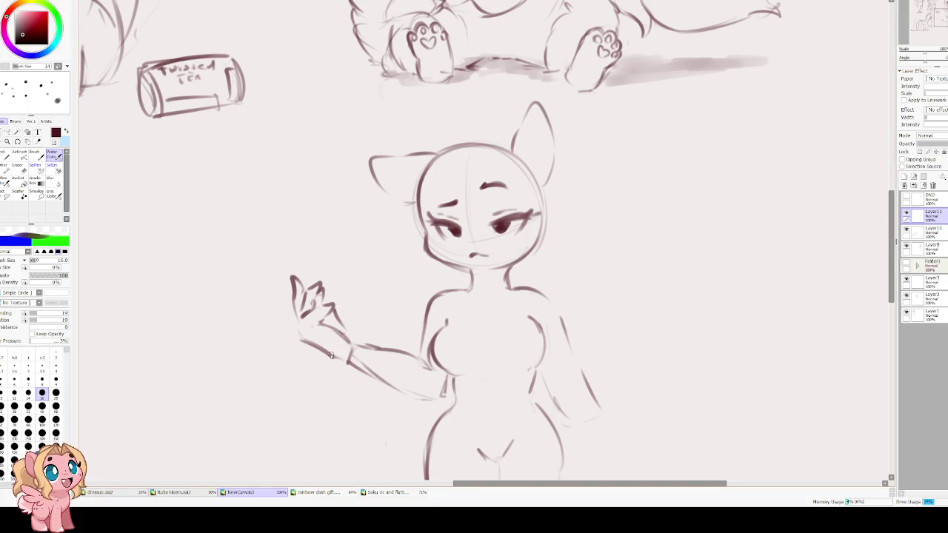
pyautogui.press('l')
pyautogui.moveTo(319, 254); pyautogui.dragTo(338, 368)
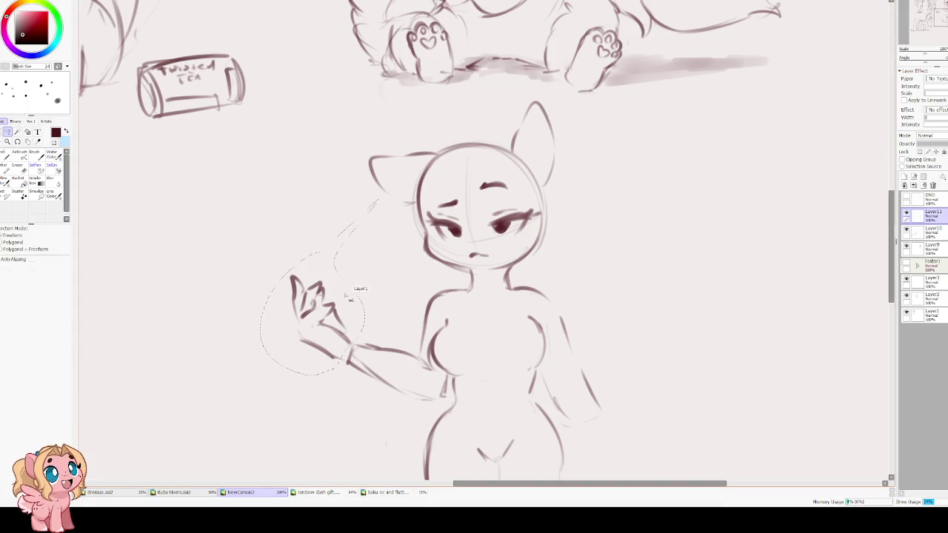
# Move and slightly tilt the selected hand into place with Free Transform
pyautogui.hotkey('ctrl', 't')
pyautogui.moveTo(358, 290); pyautogui.dragTo(411, 295)
pyautogui.moveTo(321, 317); pyautogui.dragTo(335, 314)
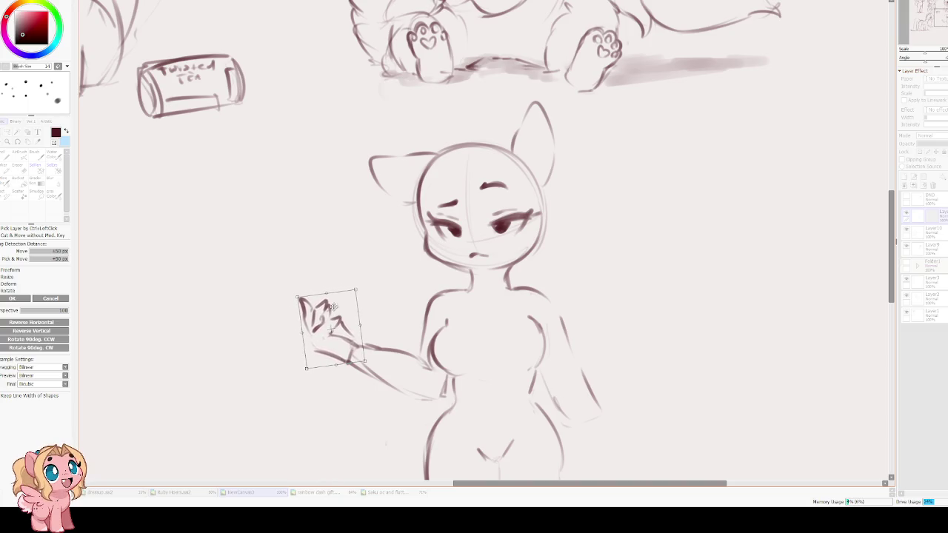
pyautogui.press('Return')
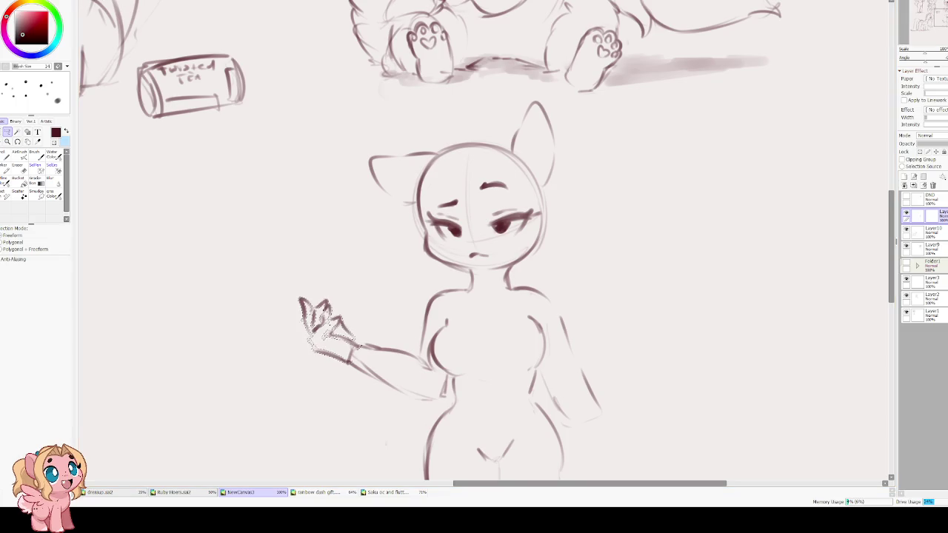
# Deselect and erase the old forearm line under the hand
pyautogui.hotkey('ctrl', 'd')
pyautogui.press('v')
pyautogui.press('e')
pyautogui.moveTo(338, 354); pyautogui.dragTo(377, 374)
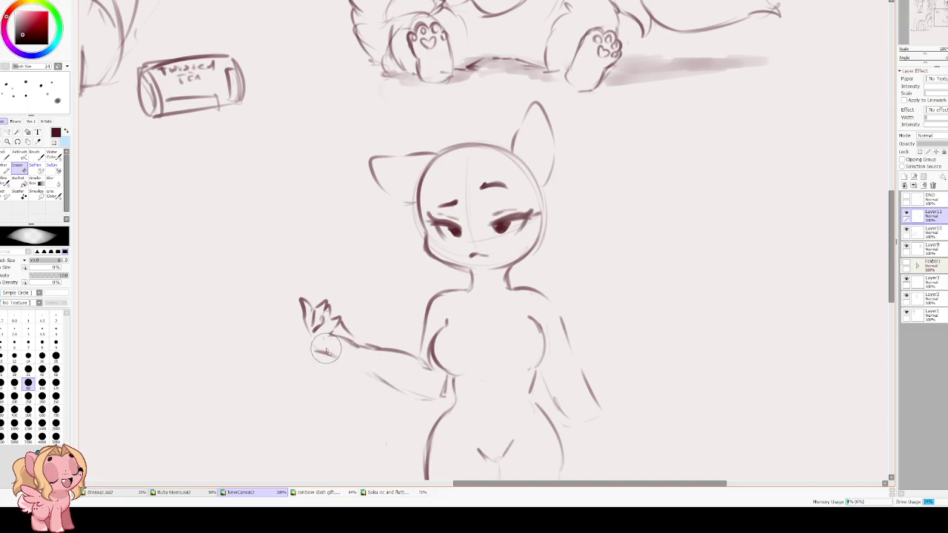
pyautogui.press('v')
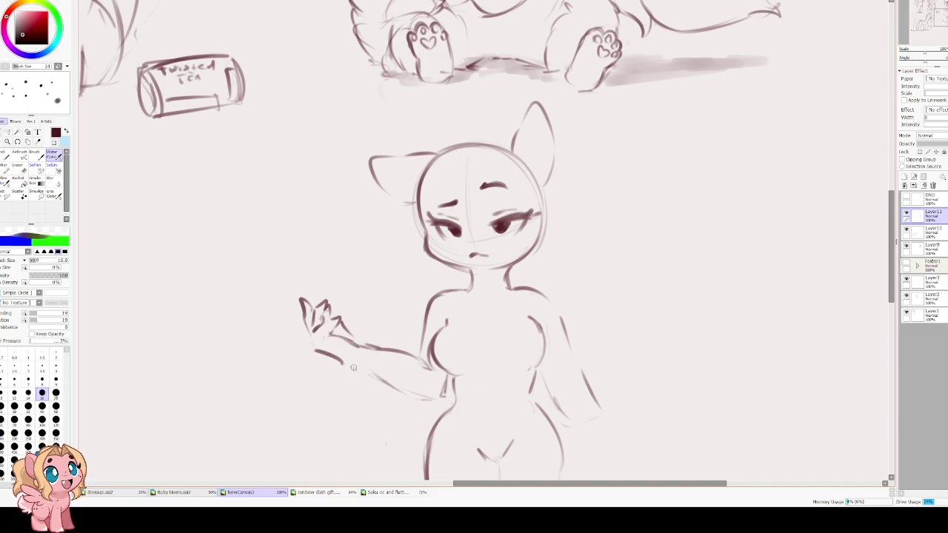
# Draw the lower forearm line from the hand toward the body, erasing and redrawing failed attempts
pyautogui.moveTo(306, 327)
pyautogui.mouseDown()
pyautogui.moveTo(319, 355)
pyautogui.moveTo(357, 368)
pyautogui.mouseUp()
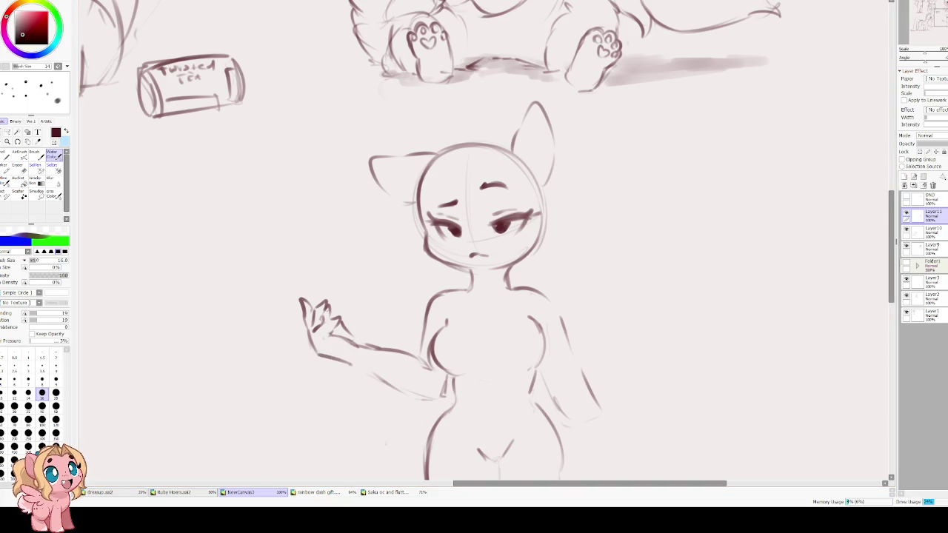
pyautogui.moveTo(355, 368)
pyautogui.mouseDown()
pyautogui.moveTo(436, 400)
pyautogui.moveTo(449, 375)
pyautogui.mouseUp()
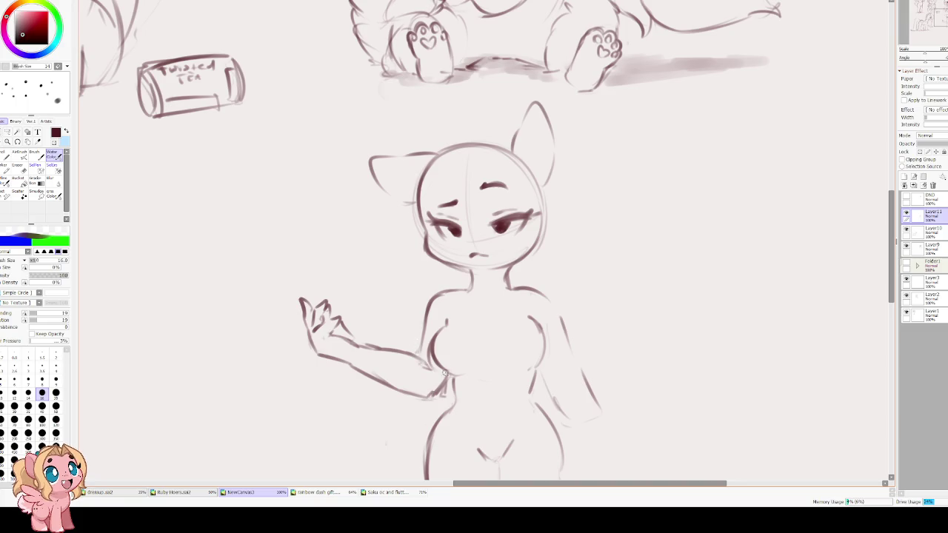
pyautogui.press('e')
pyautogui.moveTo(410, 399); pyautogui.dragTo(428, 386)
pyautogui.press('e')
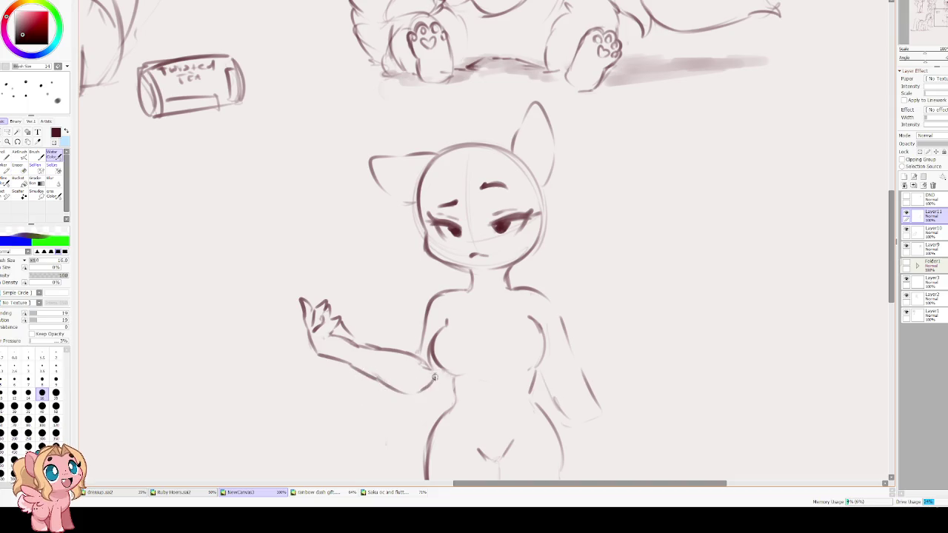
pyautogui.hotkey('ctrl', 'z')
pyautogui.moveTo(452, 398); pyautogui.dragTo(371, 370)
pyautogui.press('e')
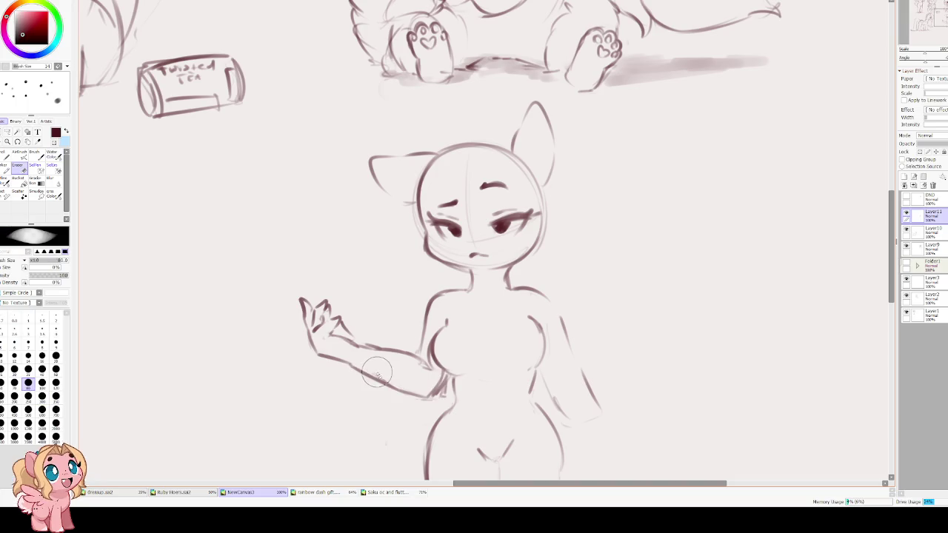
pyautogui.moveTo(426, 390); pyautogui.dragTo(384, 386)
pyautogui.press('v')
# With the canvas turned sideways, darken the upper arm lines near the elbow, then straighten the view
pyautogui.moveTo(301, 365)
pyautogui.mouseDown()
pyautogui.moveTo(373, 288)
pyautogui.moveTo(355, 303)
pyautogui.moveTo(358, 348)
pyautogui.mouseUp()
pyautogui.moveTo(368, 286)
pyautogui.mouseDown()
pyautogui.moveTo(353, 333)
pyautogui.moveTo(371, 340)
pyautogui.moveTo(360, 337)
pyautogui.mouseUp()
pyautogui.press('Delete')
pyautogui.press('Delete')
pyautogui.press('Delete')
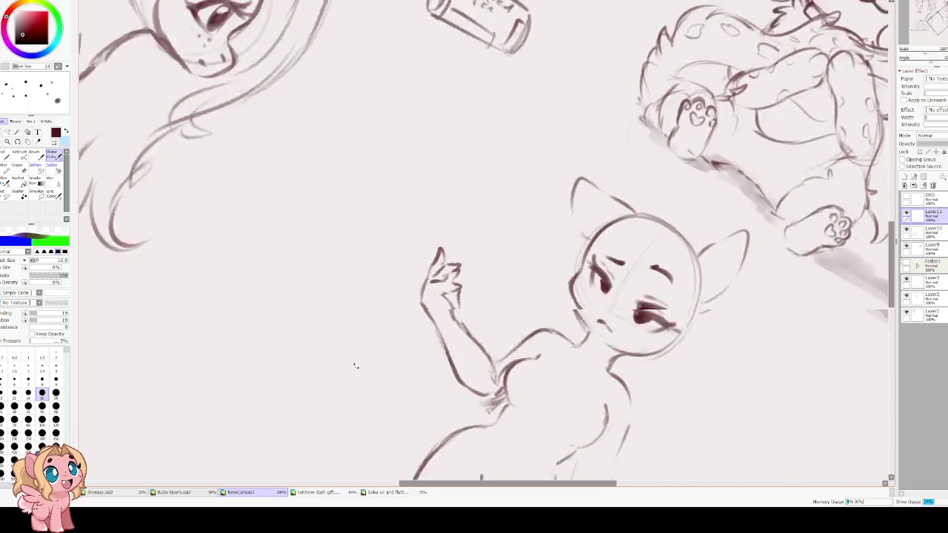
pyautogui.press('Delete')
pyautogui.press('Delete')
pyautogui.press('Delete')
pyautogui.press('End')
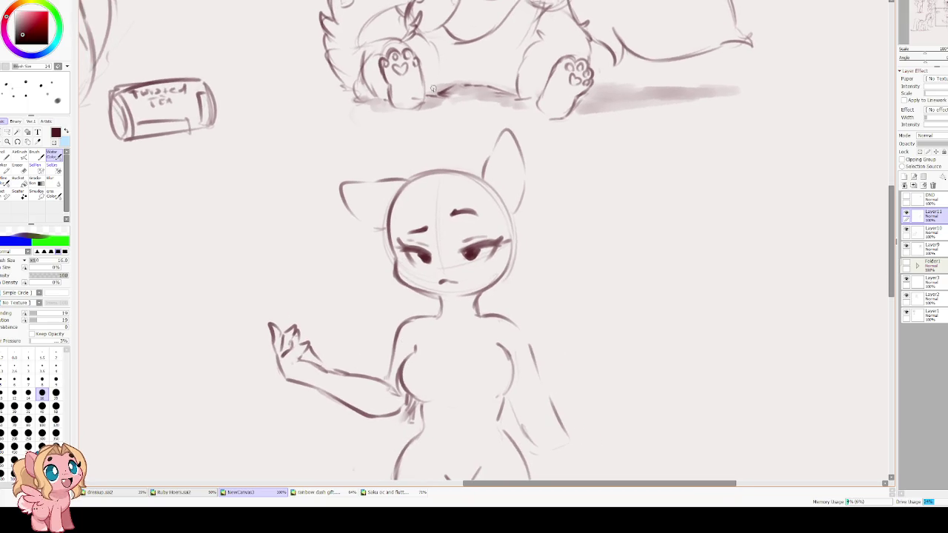
# Darken the arm-body join, erase stray marks there, and draw a curve behind the arm along the torso
pyautogui.press('e')
pyautogui.press('b')
pyautogui.moveTo(397, 342); pyautogui.dragTo(384, 390)
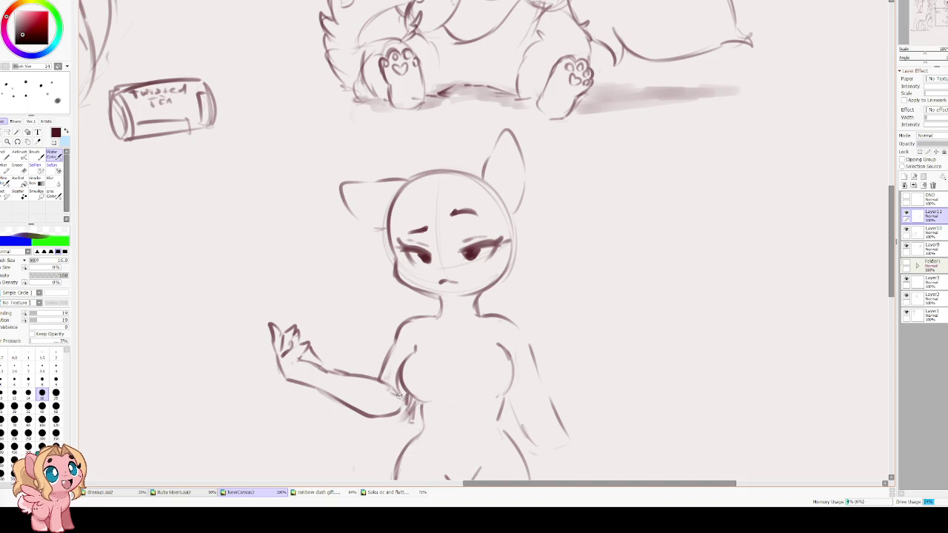
pyautogui.press('e')
pyautogui.moveTo(393, 396)
pyautogui.mouseDown()
pyautogui.moveTo(413, 406)
pyautogui.moveTo(407, 418)
pyautogui.mouseUp()
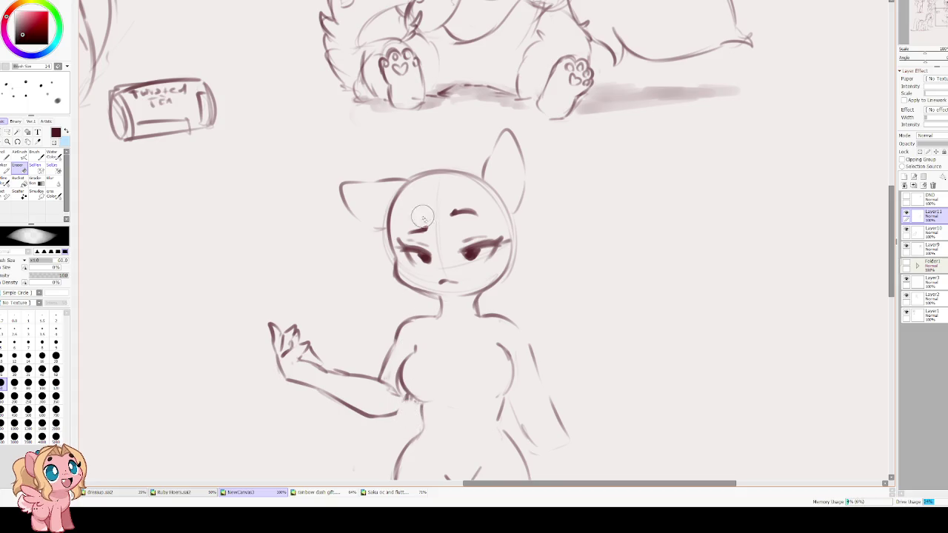
pyautogui.press('b')
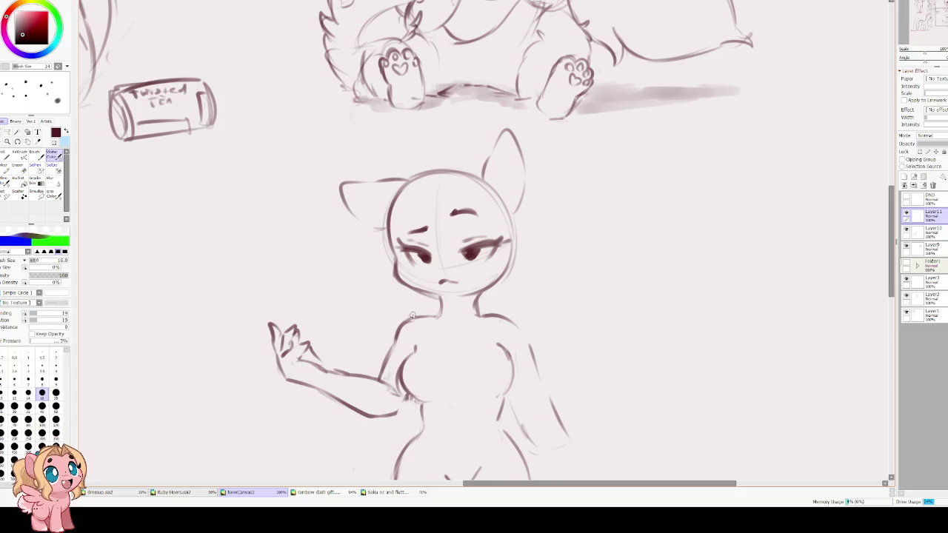
pyautogui.moveTo(393, 303); pyautogui.dragTo(376, 385)
pyautogui.scroll(-2, 365, 406)
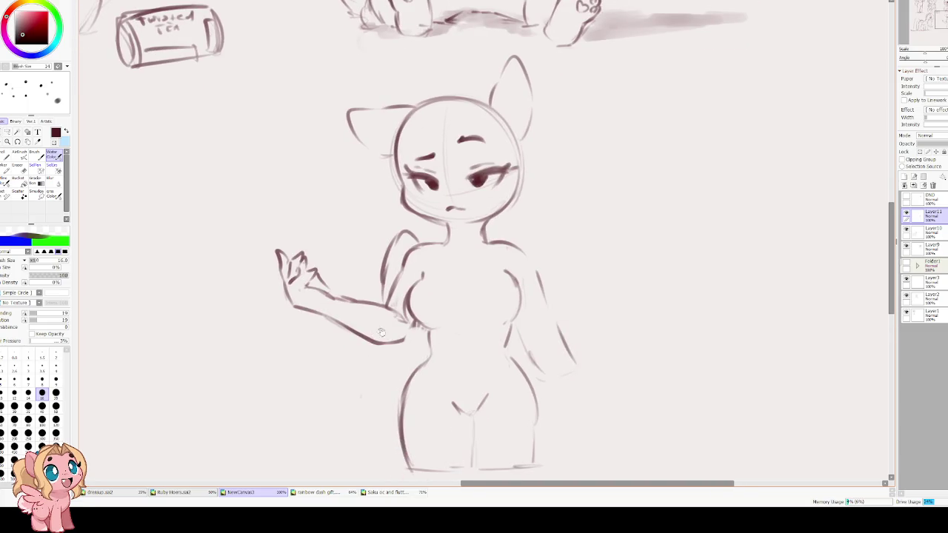
# Draw the left hip line and a right torso line, and erase stray strokes beside the right torso
pyautogui.moveTo(381, 350); pyautogui.dragTo(387, 385)
pyautogui.moveTo(428, 334); pyautogui.dragTo(422, 370)
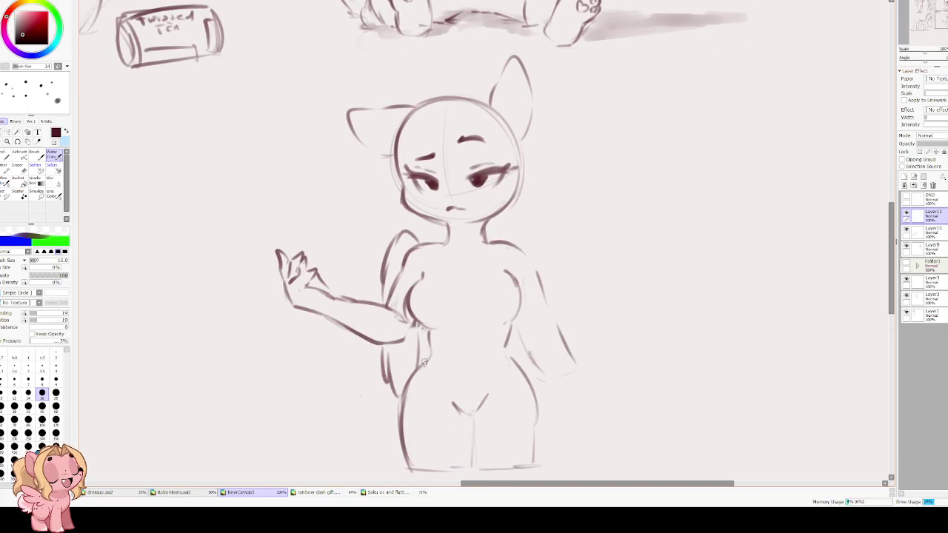
pyautogui.moveTo(523, 246)
pyautogui.mouseDown()
pyautogui.moveTo(457, 274)
pyautogui.moveTo(477, 261)
pyautogui.moveTo(478, 303)
pyautogui.mouseUp()
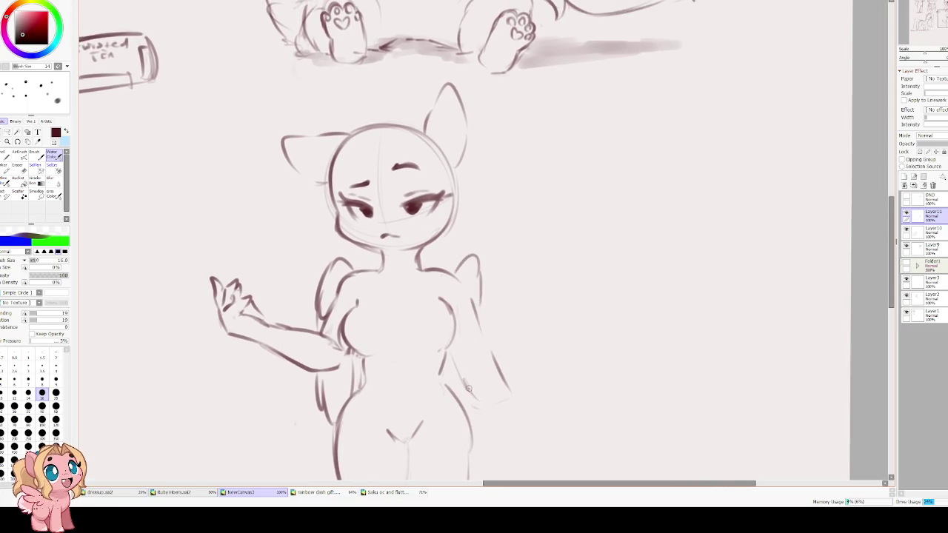
pyautogui.press('e')
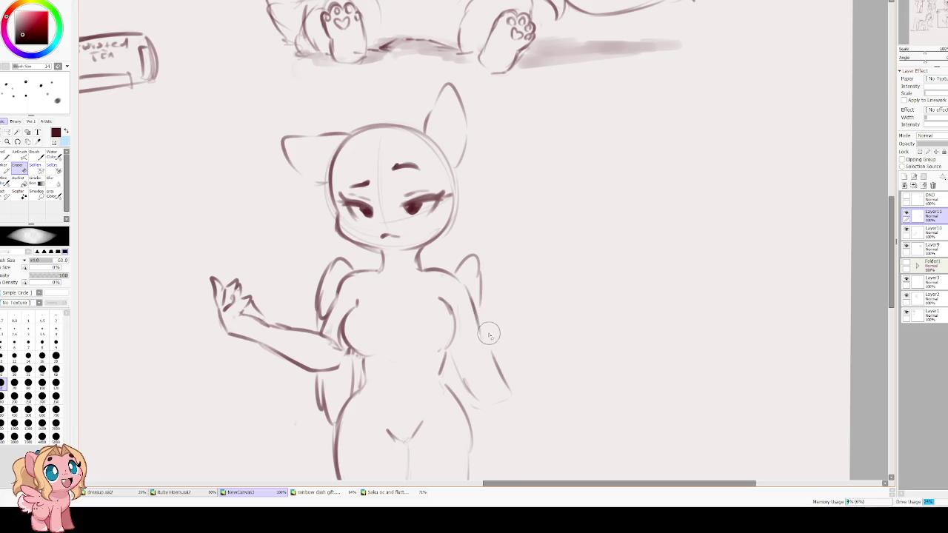
pyautogui.moveTo(508, 381); pyautogui.dragTo(491, 385)
pyautogui.press('e')
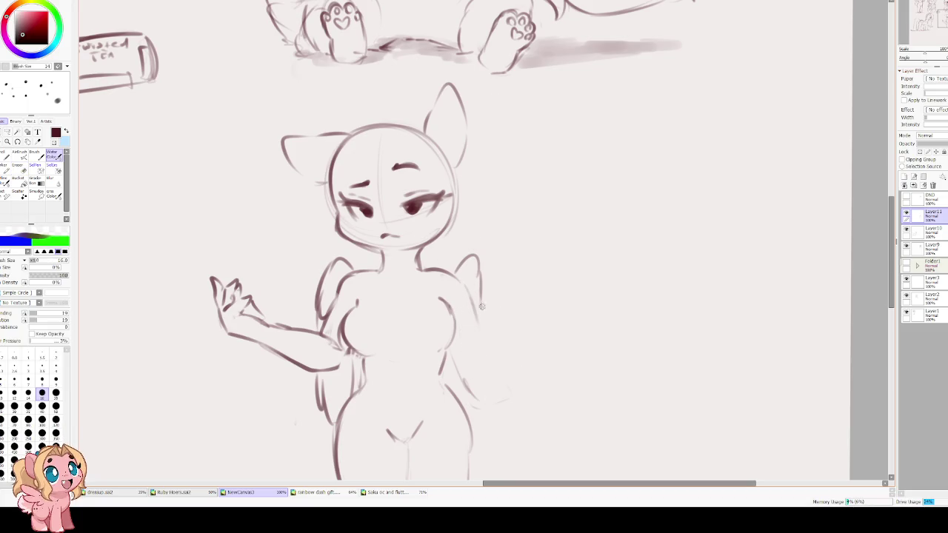
# Try extending the right wing's outer line downward, then undo the extension
pyautogui.moveTo(473, 300); pyautogui.dragTo(486, 362)
pyautogui.hotkey('ctrl', 'z')
pyautogui.moveTo(474, 324); pyautogui.dragTo(487, 362)
pyautogui.hotkey('ctrl', 'z')
pyautogui.press('e')
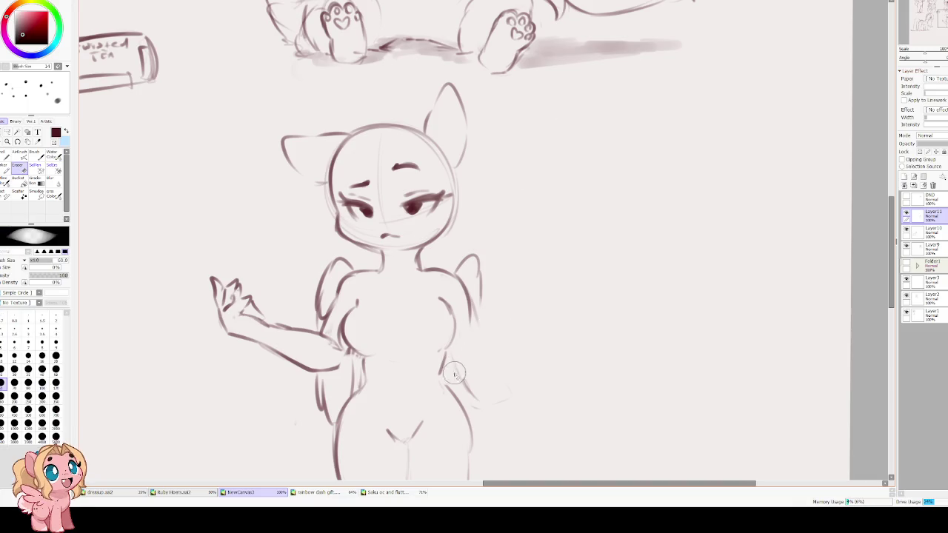
pyautogui.press('c')
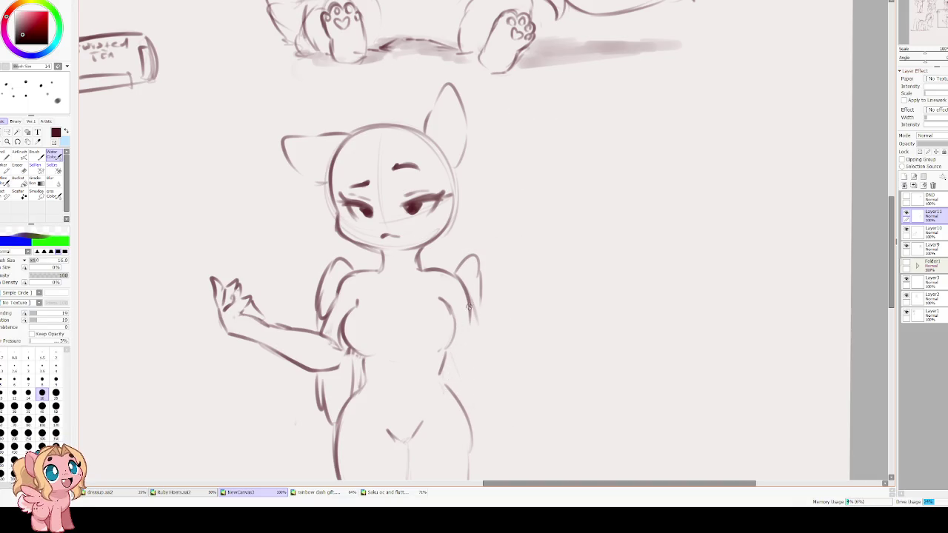
# Sketch the other arm hanging down the right side, ending in a small curled hand by the hip
pyautogui.moveTo(474, 372); pyautogui.dragTo(493, 421)
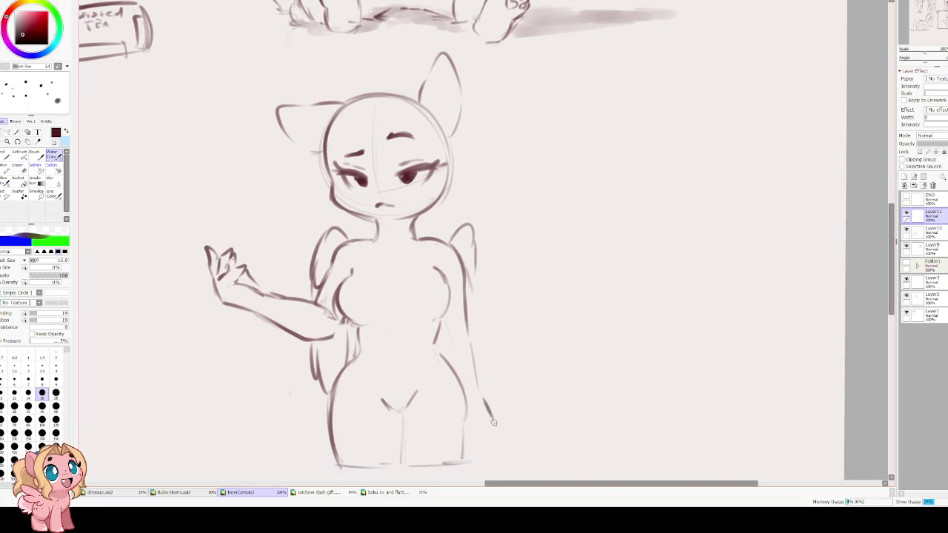
pyautogui.hotkey('ctrl', 'z')
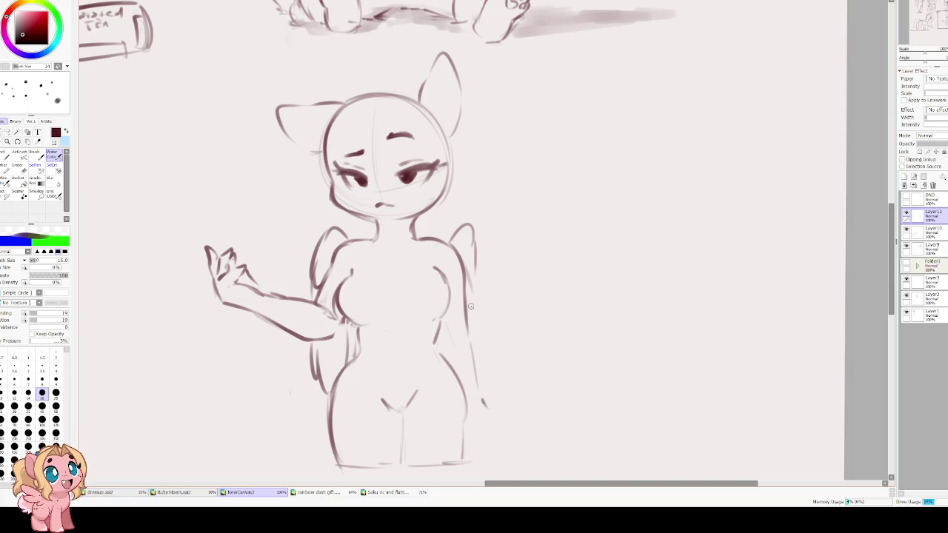
pyautogui.moveTo(477, 391)
pyautogui.mouseDown()
pyautogui.moveTo(498, 422)
pyautogui.moveTo(503, 411)
pyautogui.moveTo(464, 420)
pyautogui.mouseUp()
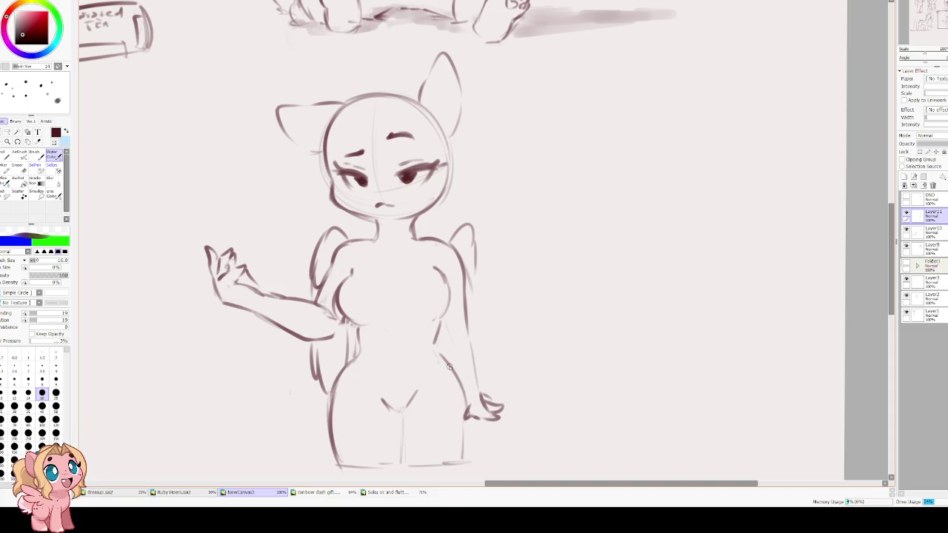
pyautogui.hotkey('ctrl', 'z')
pyautogui.hotkey('ctrl', 'z')
pyautogui.hotkey('ctrl', 'z')
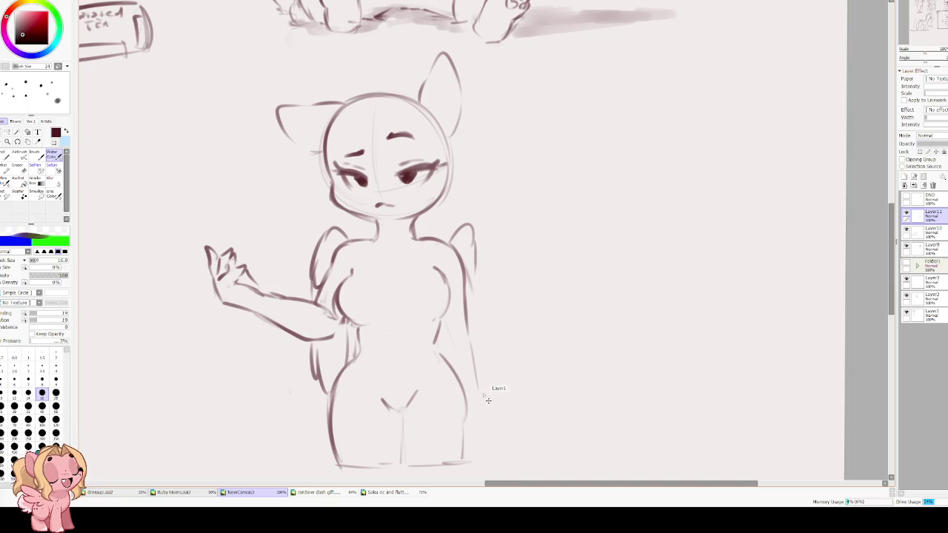
pyautogui.moveTo(486, 396)
pyautogui.mouseDown()
pyautogui.moveTo(504, 416)
pyautogui.moveTo(482, 413)
pyautogui.moveTo(508, 413)
pyautogui.moveTo(465, 416)
pyautogui.moveTo(471, 408)
pyautogui.mouseUp()
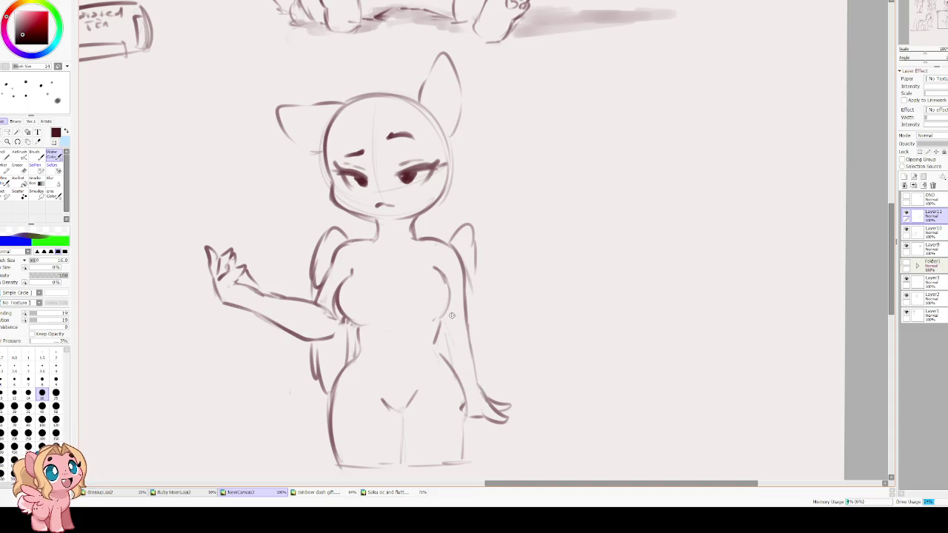
pyautogui.moveTo(372, 342)
pyautogui.mouseDown()
pyautogui.moveTo(428, 381)
pyautogui.moveTo(423, 311)
pyautogui.mouseUp()
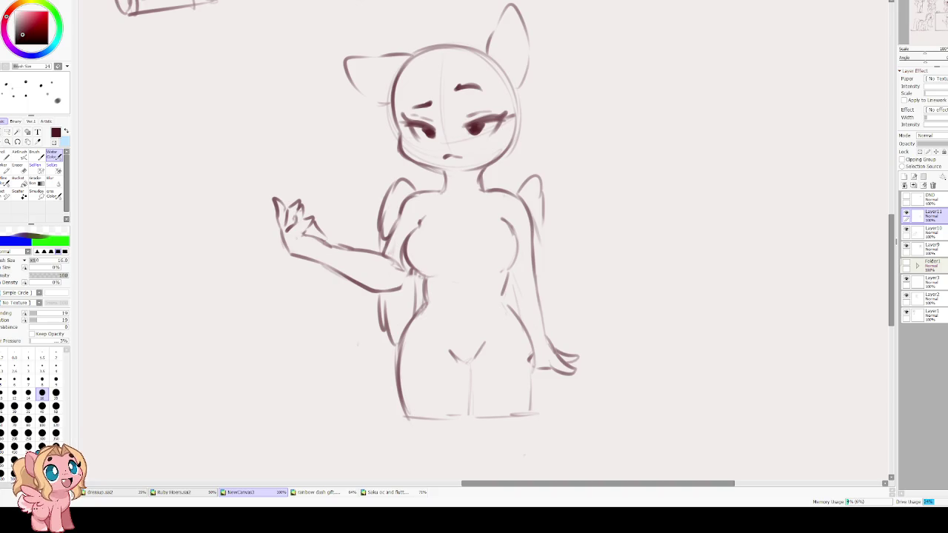
pyautogui.scroll(2, 429, 151)
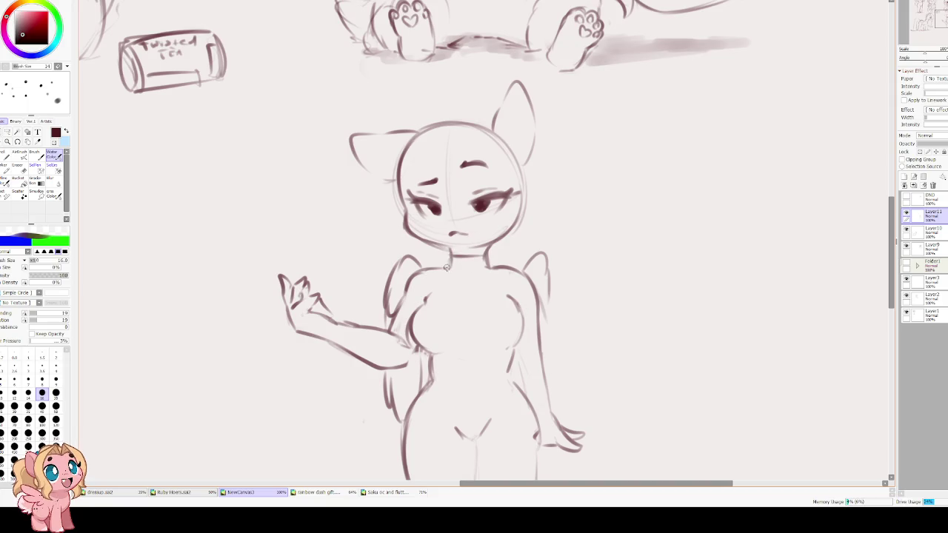
# Draw a collar across the neck base, retrace the chest curve, and arch a neckline over the chest
pyautogui.moveTo(451, 268); pyautogui.dragTo(492, 263)
pyautogui.scroll(-2, 427, 283)
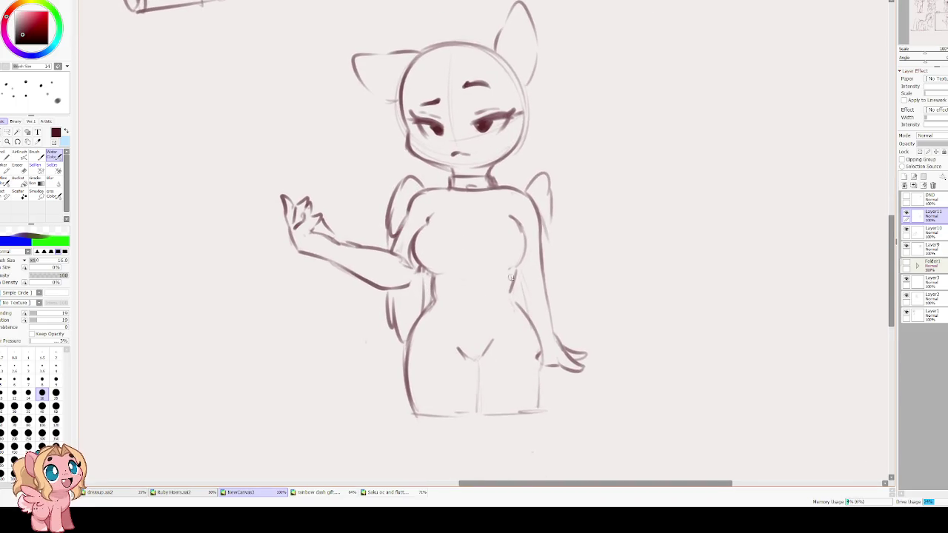
pyautogui.moveTo(488, 269)
pyautogui.mouseDown()
pyautogui.moveTo(517, 231)
pyautogui.moveTo(509, 270)
pyautogui.moveTo(518, 275)
pyautogui.mouseUp()
pyautogui.moveTo(428, 221)
pyautogui.mouseDown()
pyautogui.moveTo(469, 231)
pyautogui.moveTo(511, 213)
pyautogui.mouseUp()
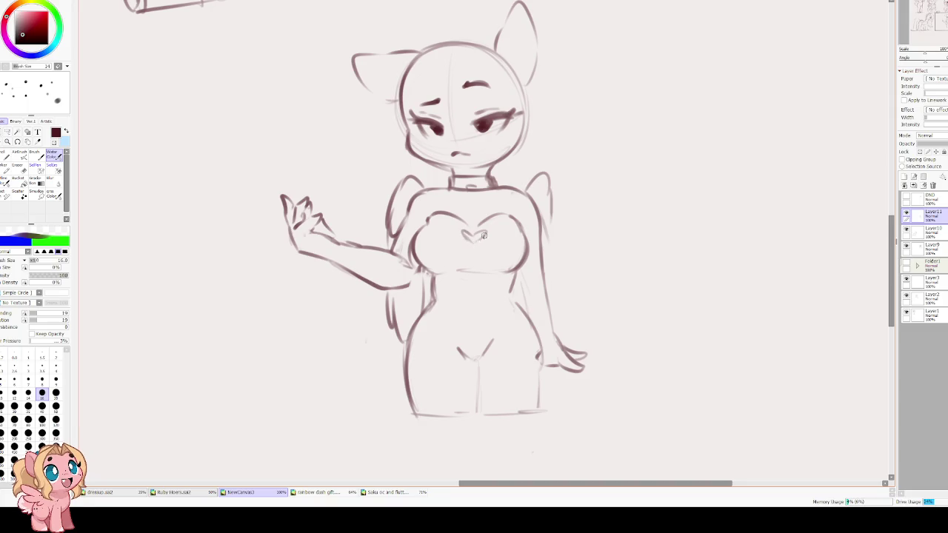
# Add a ring-shaped tag at the collar's centre and retrace the collar band darker
pyautogui.scroll(2, 465, 225)
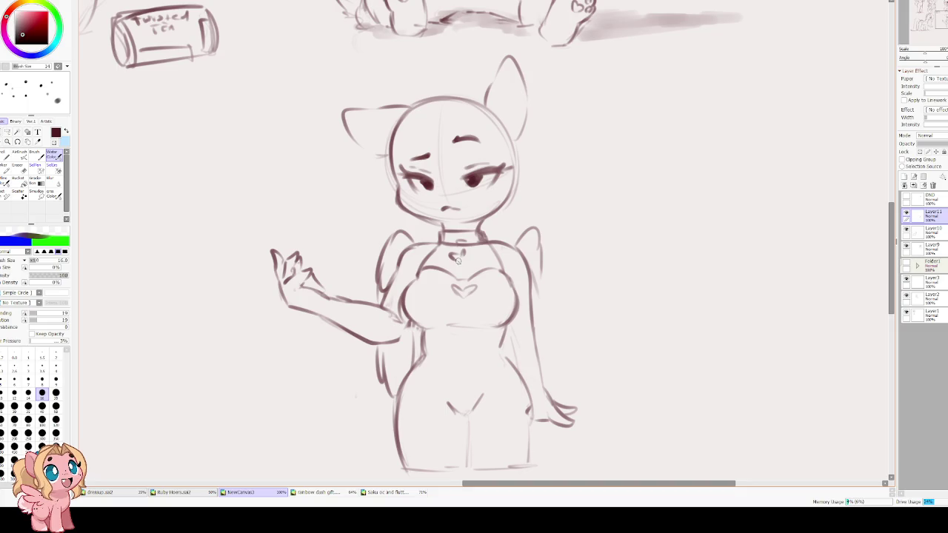
pyautogui.moveTo(457, 241); pyautogui.dragTo(458, 247)
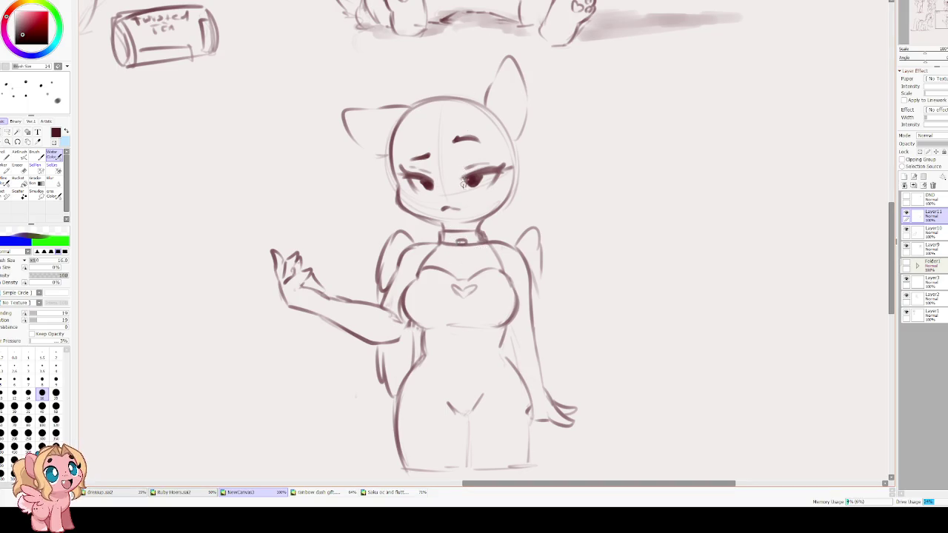
pyautogui.scroll(1, 459, 224)
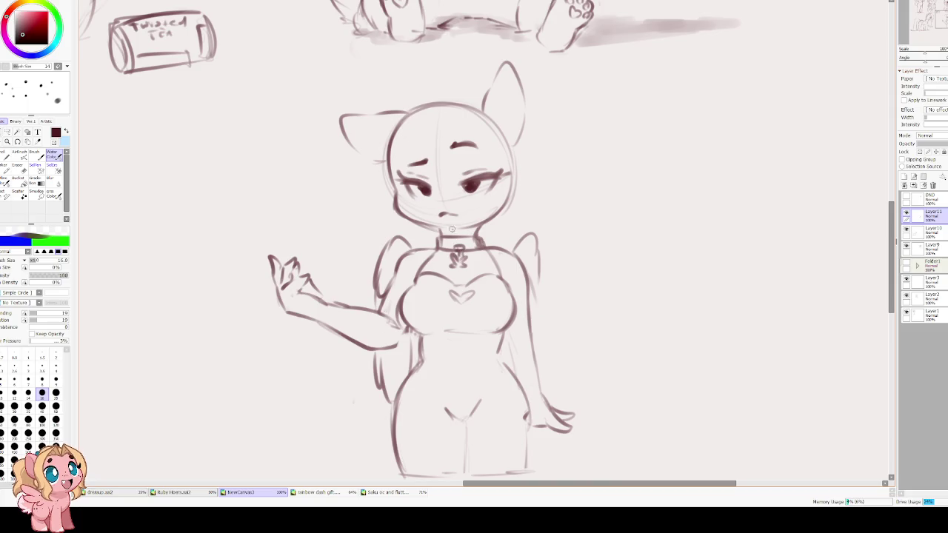
pyautogui.moveTo(447, 239); pyautogui.dragTo(480, 243)
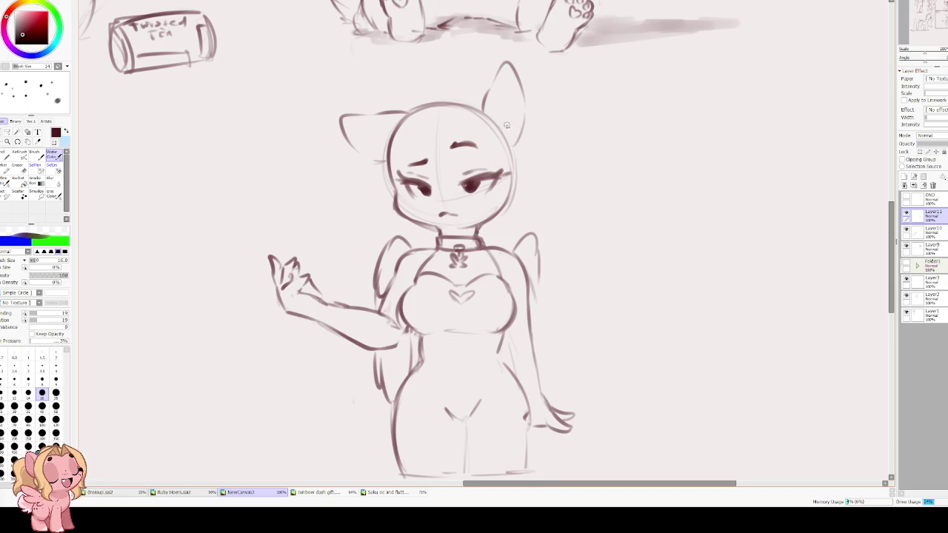
pyautogui.scroll(-2, 507, 125)
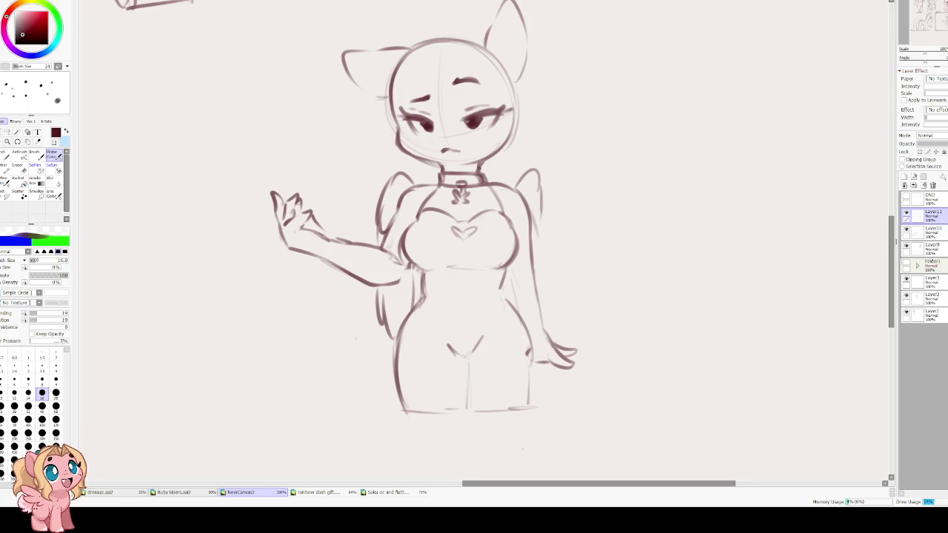
# Darken the right hip outline and draw the crotch V with dark leg-gap lines
pyautogui.scroll(-1, 493, 274)
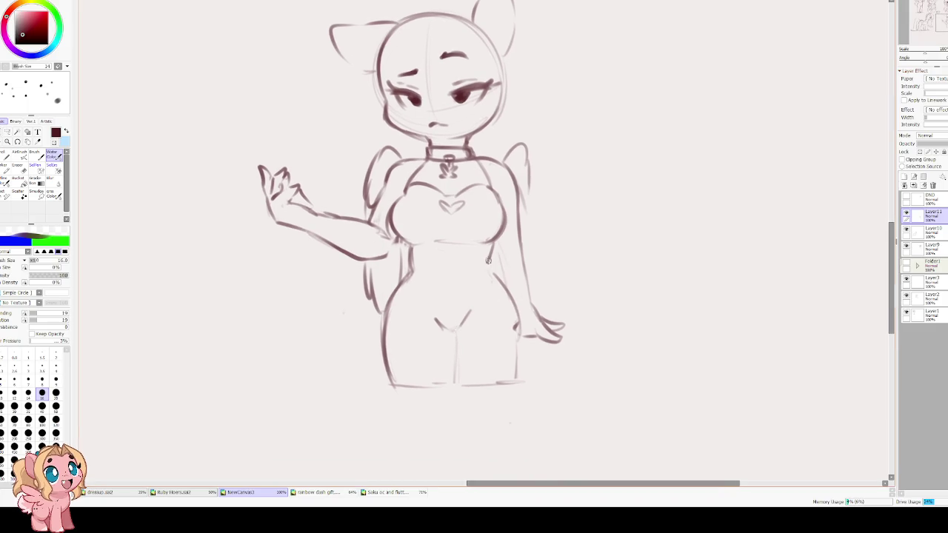
pyautogui.moveTo(493, 274); pyautogui.dragTo(519, 345)
pyautogui.moveTo(512, 309)
pyautogui.mouseDown()
pyautogui.moveTo(508, 364)
pyautogui.moveTo(522, 383)
pyautogui.mouseUp()
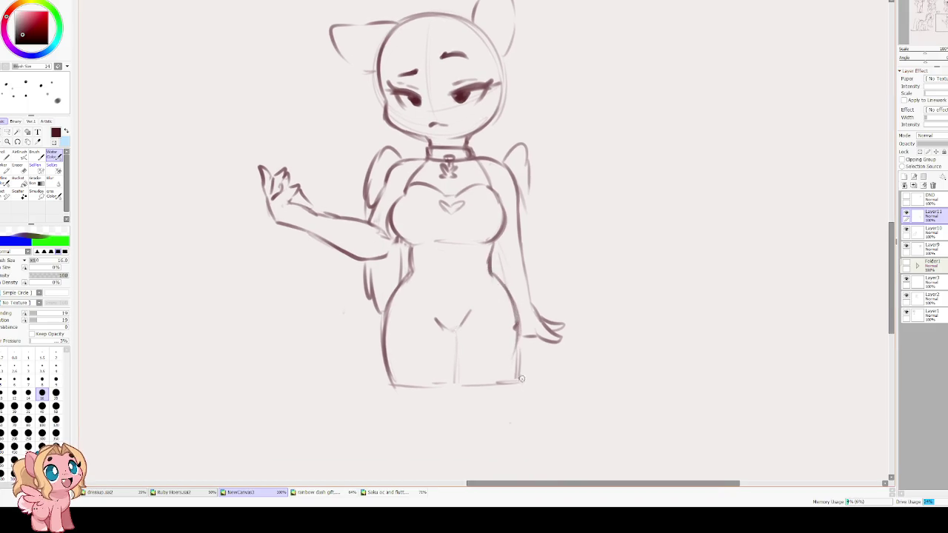
pyautogui.moveTo(438, 322)
pyautogui.mouseDown()
pyautogui.moveTo(456, 335)
pyautogui.moveTo(474, 311)
pyautogui.moveTo(452, 361)
pyautogui.moveTo(458, 391)
pyautogui.mouseUp()
pyautogui.moveTo(454, 342); pyautogui.dragTo(457, 387)
pyautogui.moveTo(453, 336)
pyautogui.mouseDown()
pyautogui.moveTo(449, 388)
pyautogui.moveTo(412, 385)
pyautogui.mouseUp()
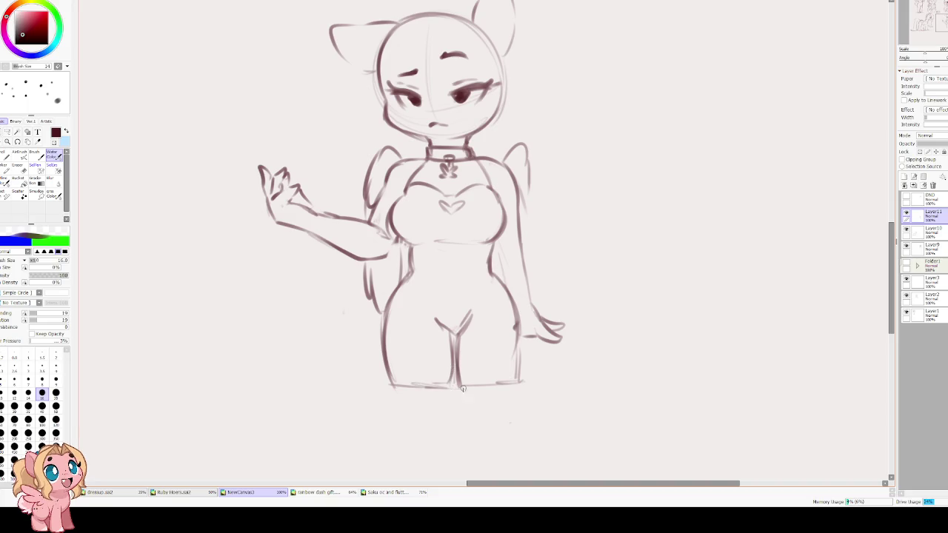
pyautogui.moveTo(455, 352); pyautogui.dragTo(454, 388)
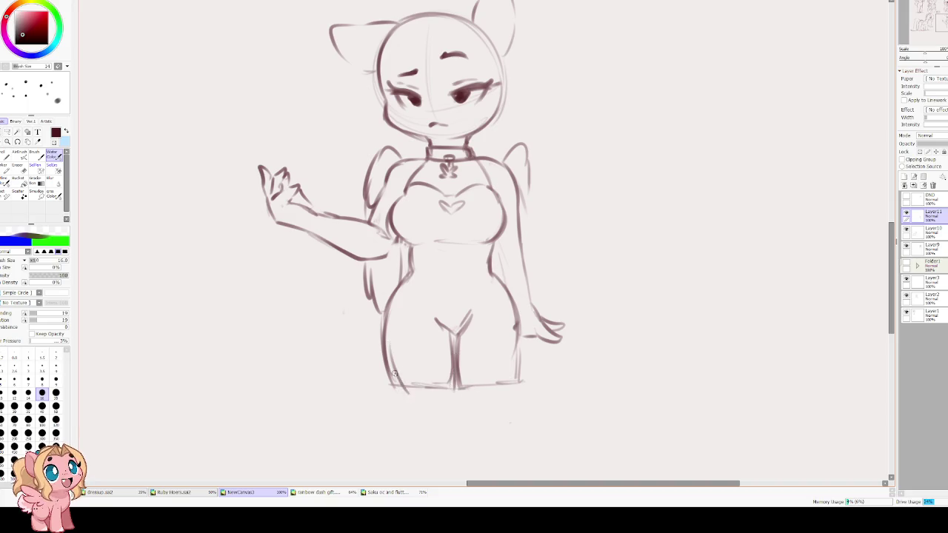
# Add a navel line down the belly and a left torso contour, then begin lassoing the raised hand
pyautogui.scroll(3, 423, 363)
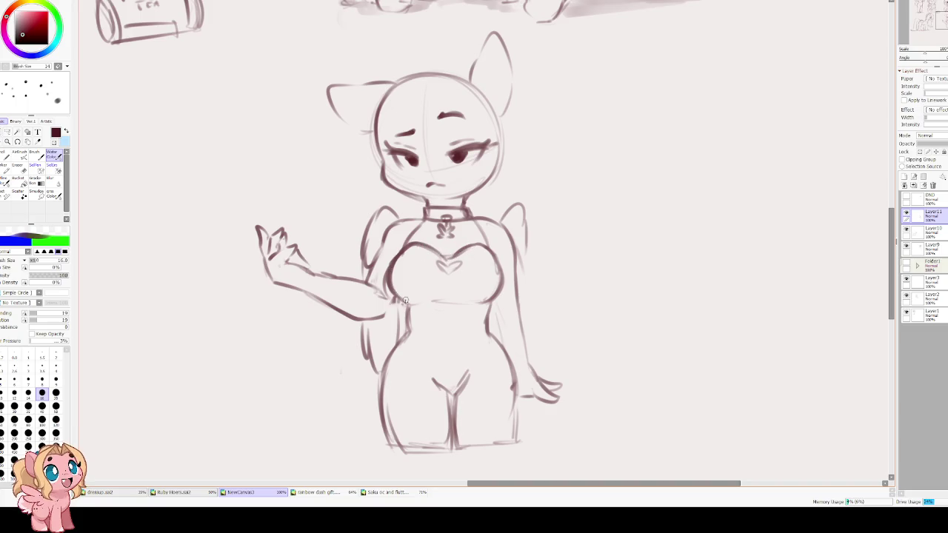
pyautogui.moveTo(446, 274); pyautogui.dragTo(446, 299)
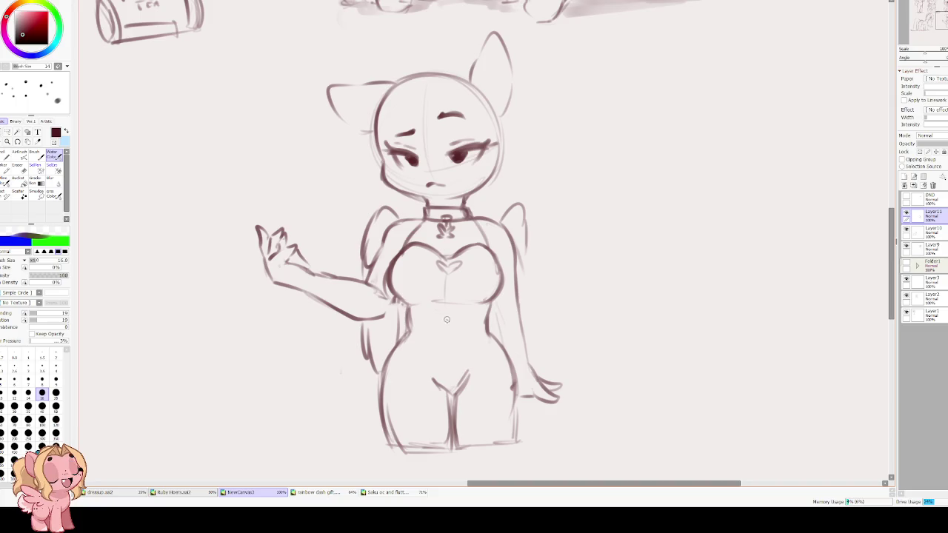
pyautogui.moveTo(446, 332); pyautogui.dragTo(450, 348)
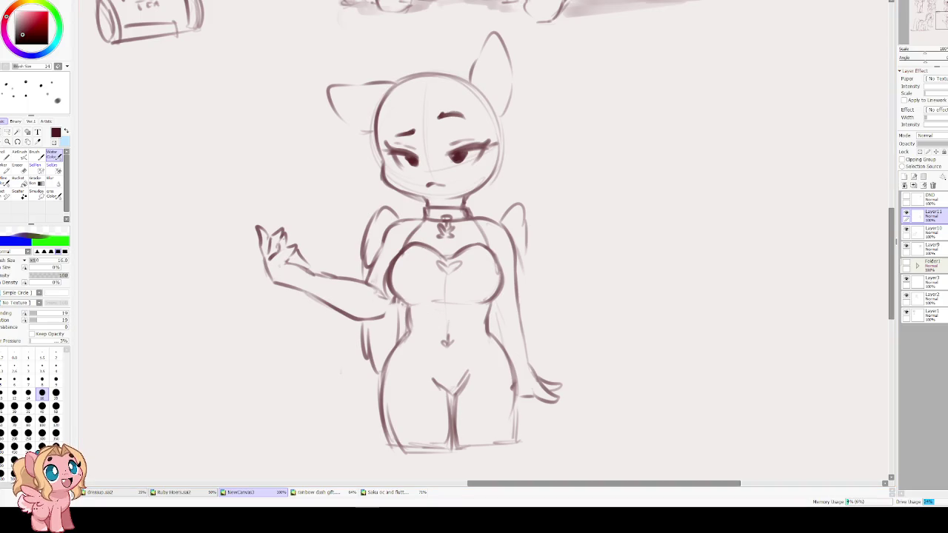
pyautogui.moveTo(410, 247); pyautogui.dragTo(406, 294)
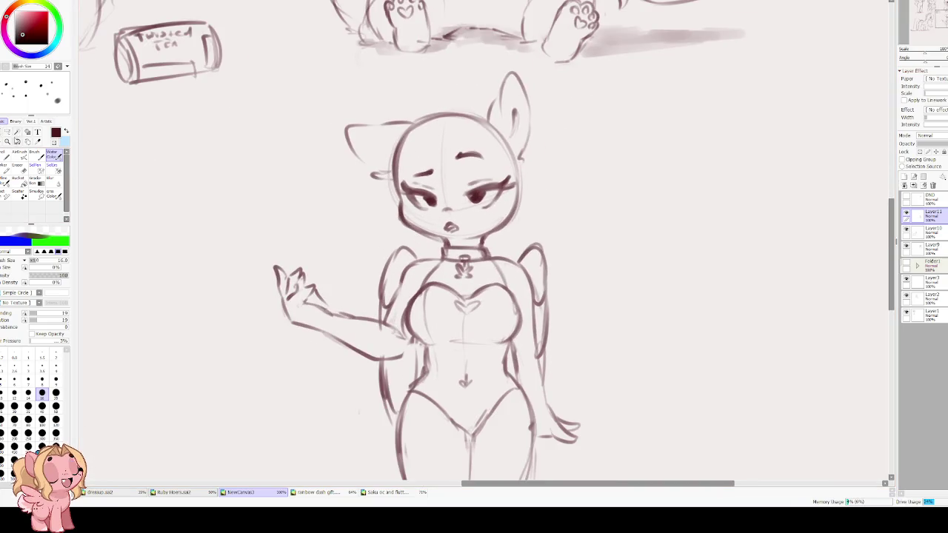
pyautogui.click(6, 132)
pyautogui.moveTo(331, 200)
pyautogui.mouseDown()
pyautogui.moveTo(330, 311)
pyautogui.moveTo(397, 320)
pyautogui.mouseUp()
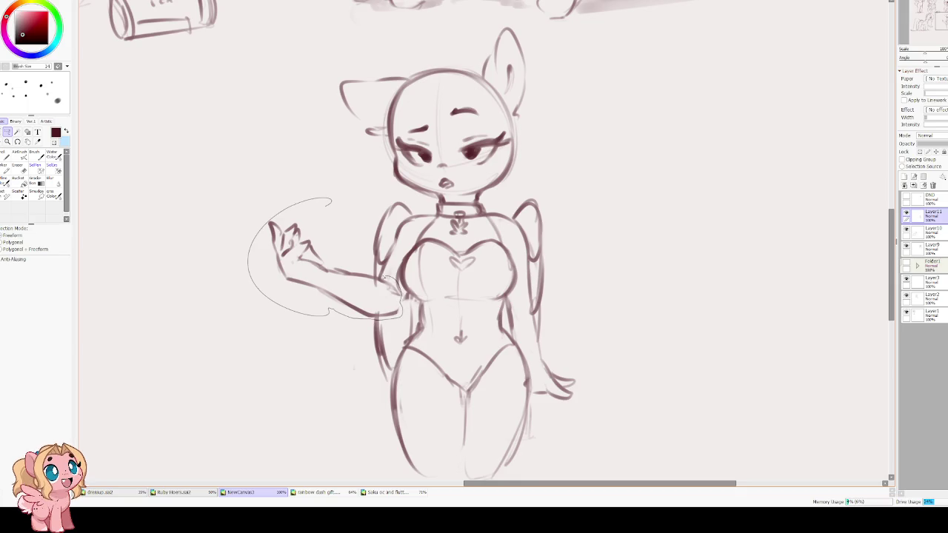
# Skew the lassoed raised hand's left side inward with a free transform, apply it and deselect
pyautogui.moveTo(364, 268); pyautogui.dragTo(350, 238)
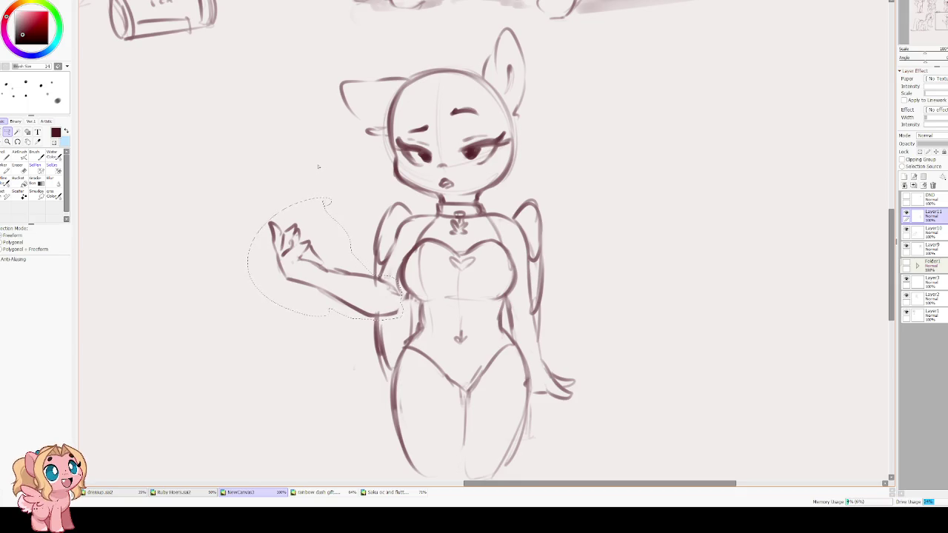
pyautogui.hotkey('ctrl', 't')
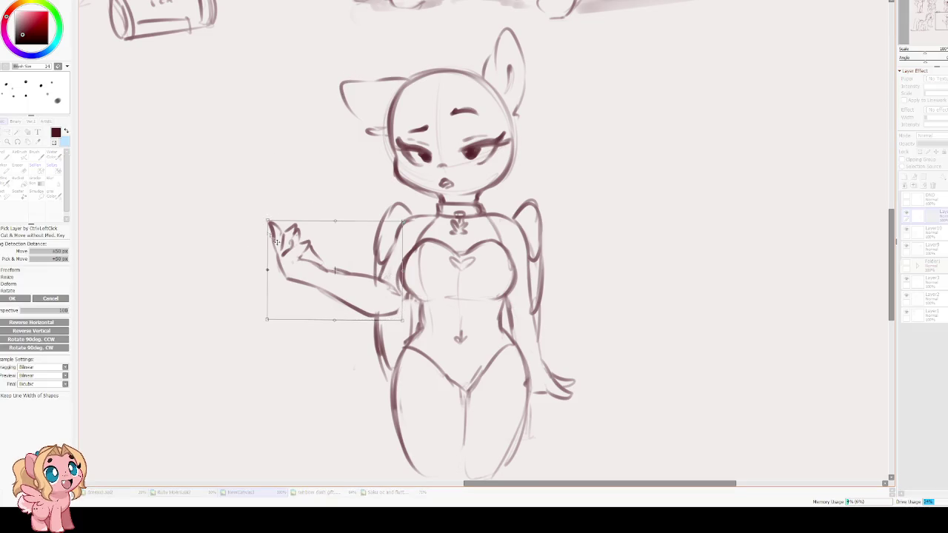
pyautogui.moveTo(276, 276); pyautogui.dragTo(298, 282)
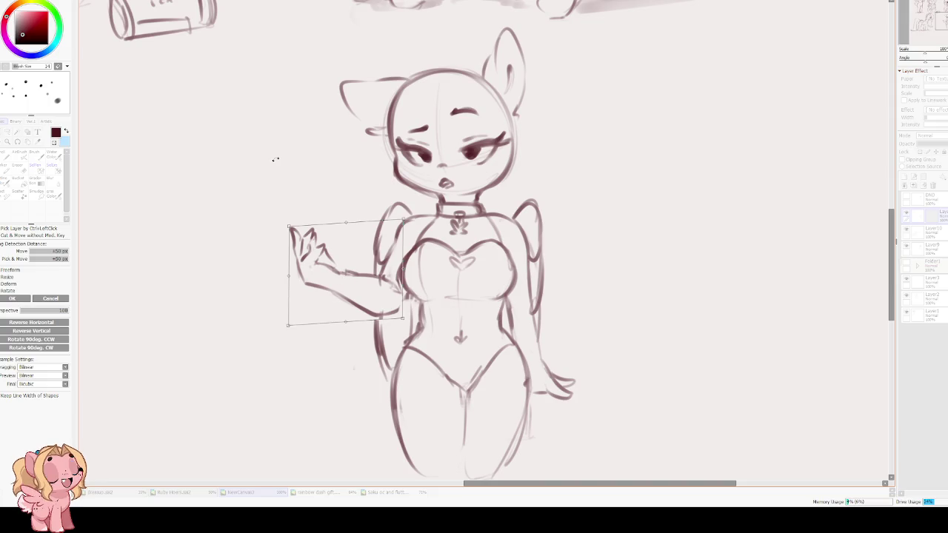
pyautogui.press('Return')
pyautogui.hotkey('ctrl', 'd')
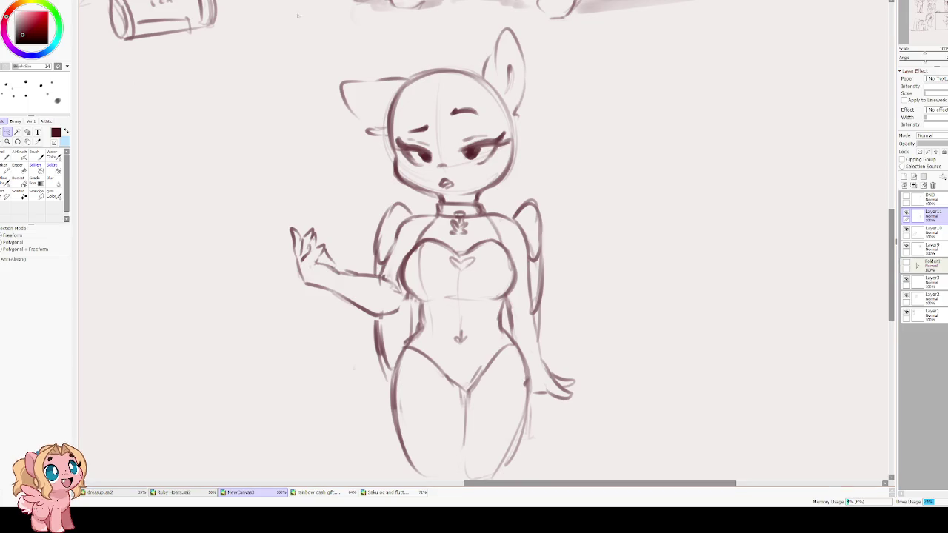
pyautogui.press('b')
pyautogui.scroll(2, 400, 219)
# Darken and bolden the left eye's pupil and dot freckles onto the cheek
pyautogui.moveTo(400, 219)
pyautogui.mouseDown()
pyautogui.moveTo(416, 236)
pyautogui.moveTo(414, 227)
pyautogui.mouseUp()
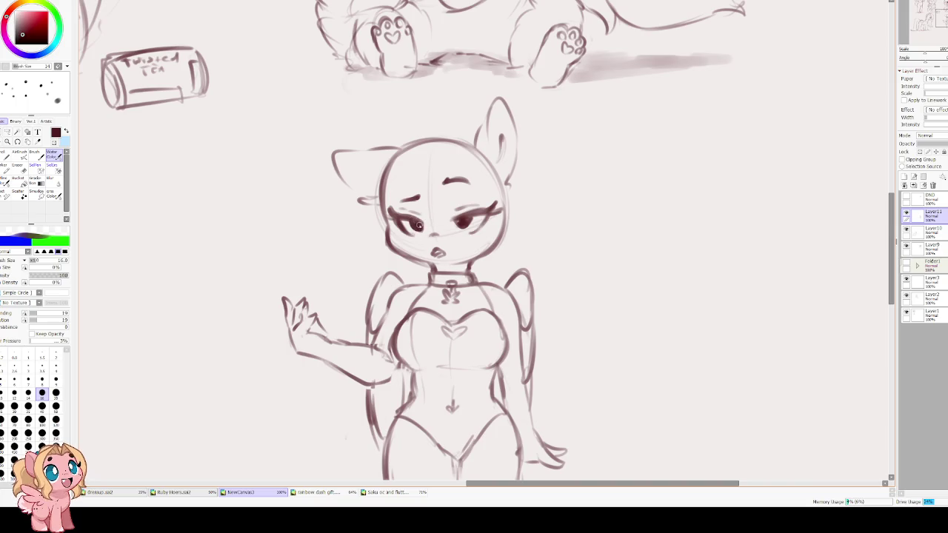
pyautogui.moveTo(401, 219); pyautogui.dragTo(495, 213)
pyautogui.click(410, 244)
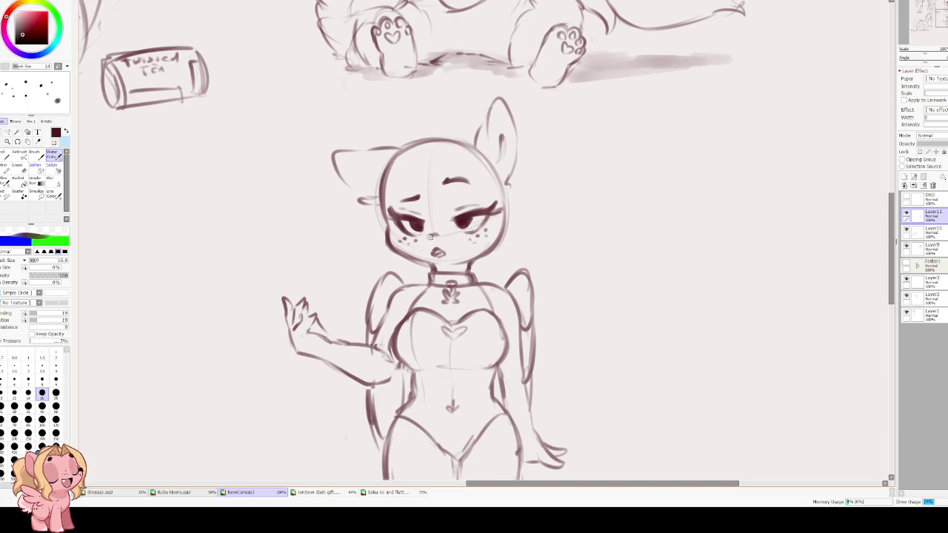
# Alternate between eraser and watercolor brush to tidy the small lines around the eyes
pyautogui.press('e')
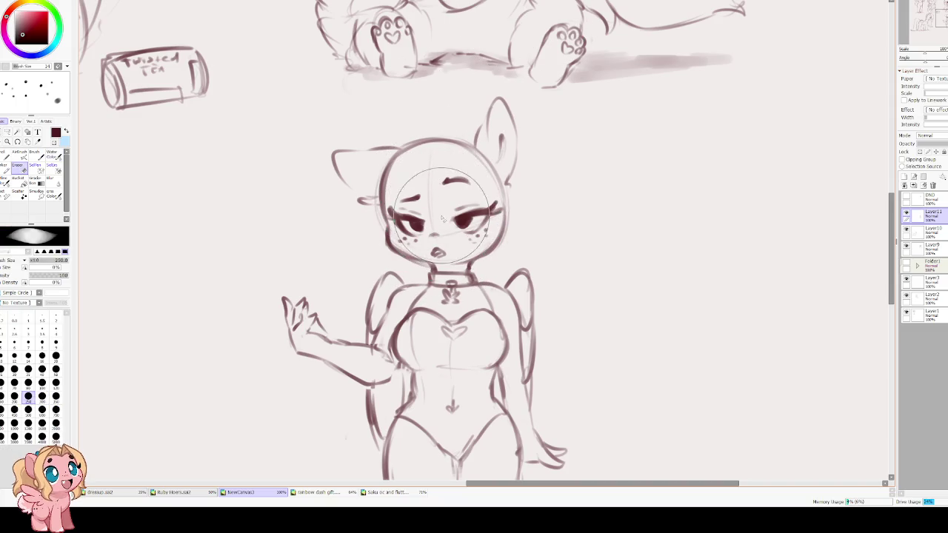
pyautogui.press('b')
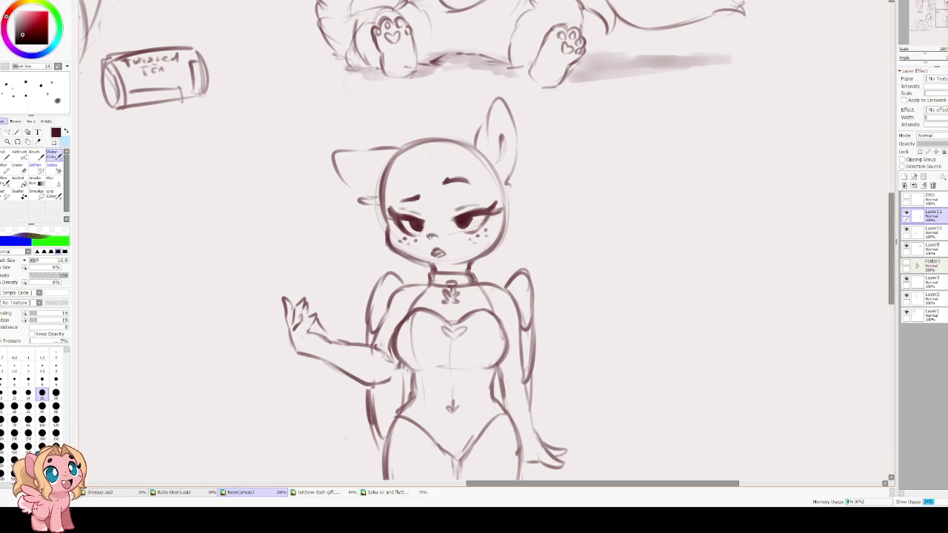
pyautogui.press('e')
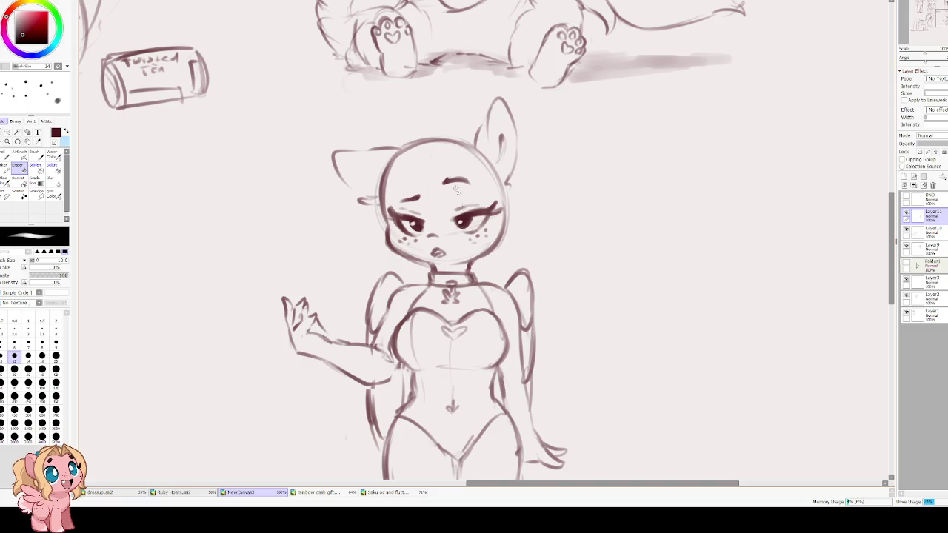
pyautogui.press('e')
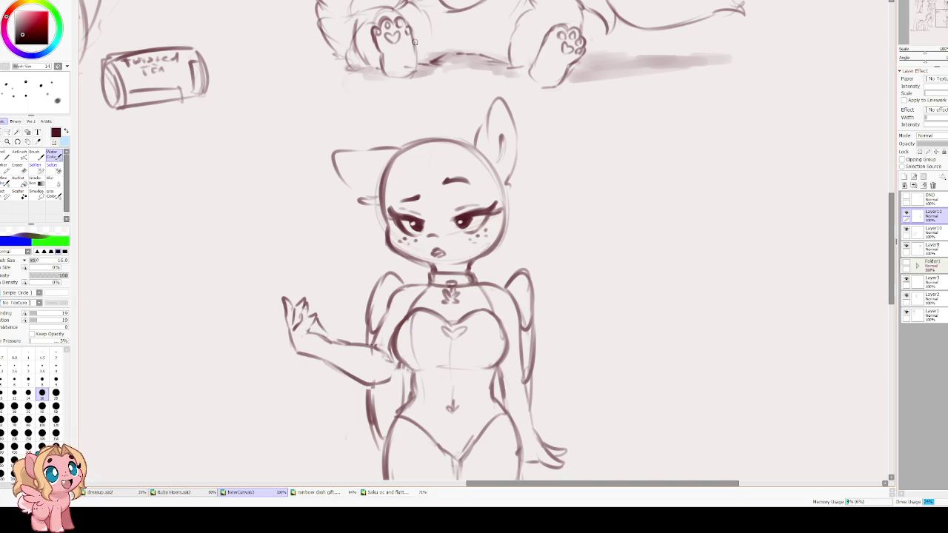
pyautogui.press('e')
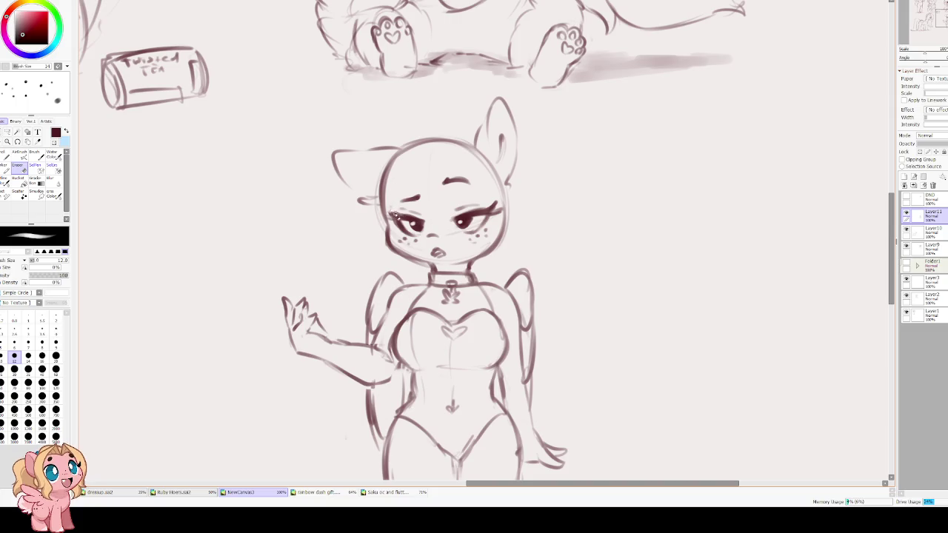
pyautogui.press('e')
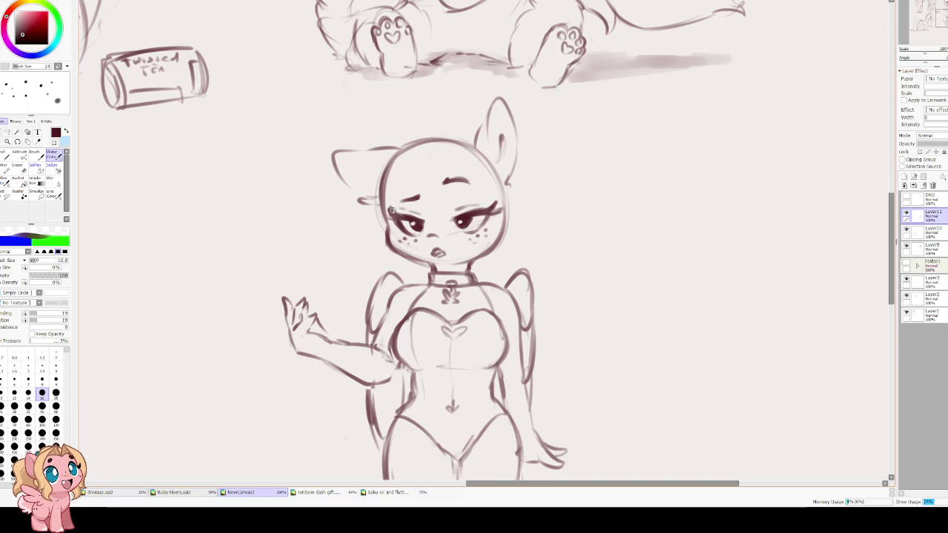
pyautogui.press('e')
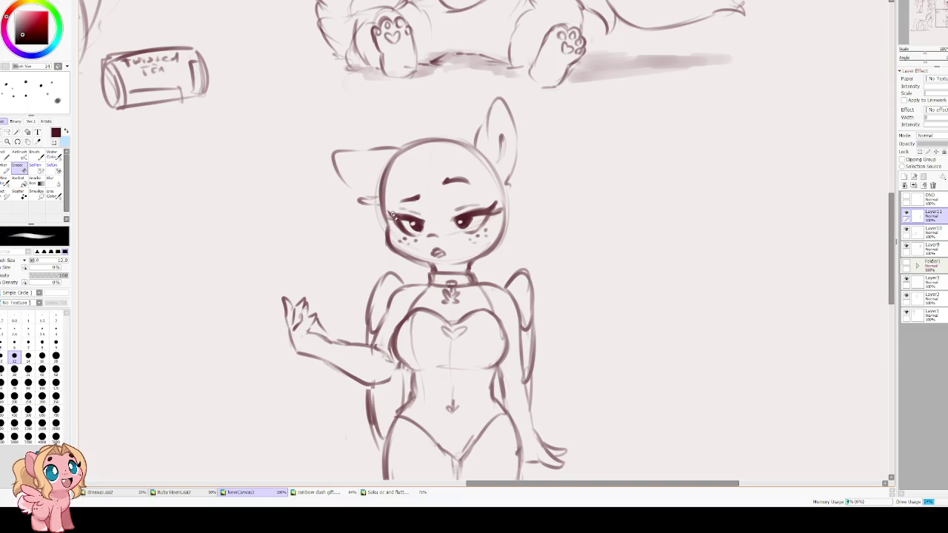
pyautogui.press('e')
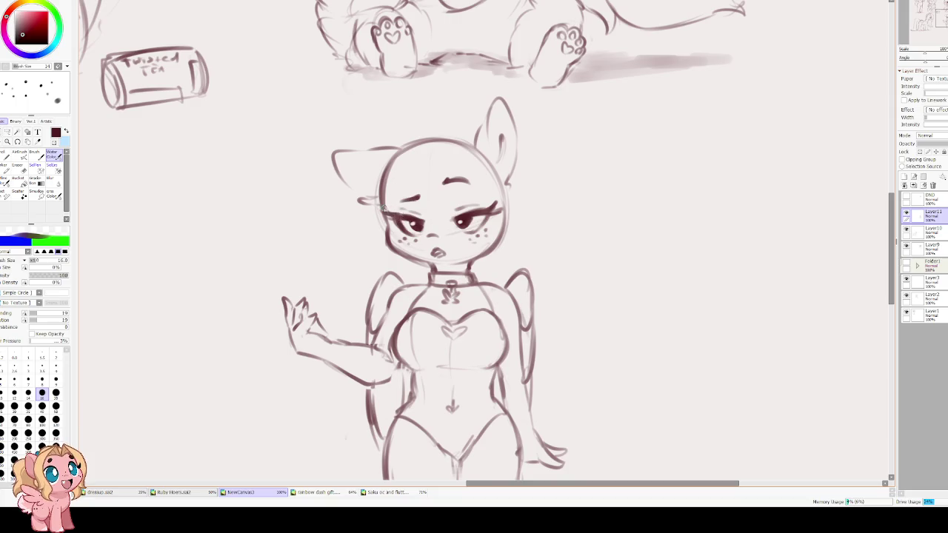
# Retrace the upright and floppy ear outlines darker and add an inner line to the upright ear
pyautogui.moveTo(462, 206)
pyautogui.mouseDown()
pyautogui.moveTo(366, 185)
pyautogui.moveTo(420, 196)
pyautogui.mouseUp()
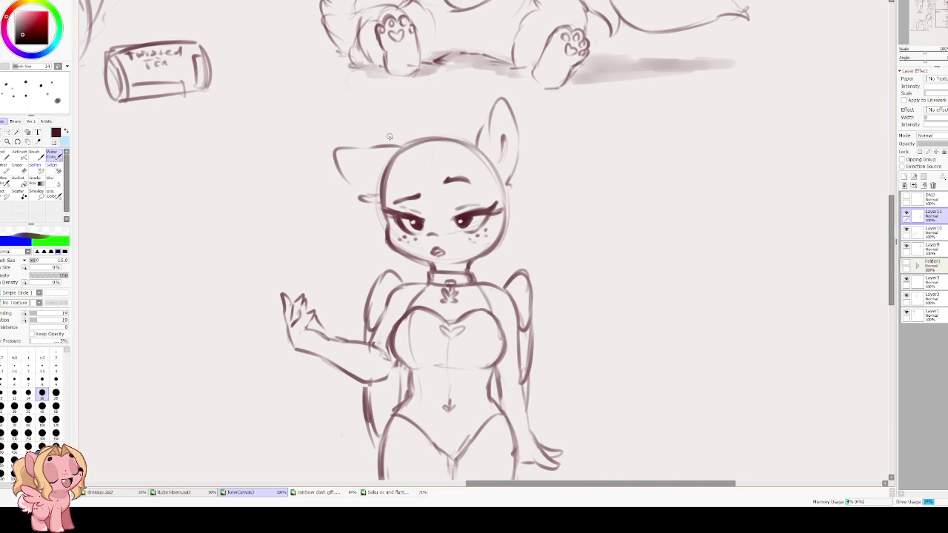
pyautogui.moveTo(390, 137); pyautogui.dragTo(290, 315)
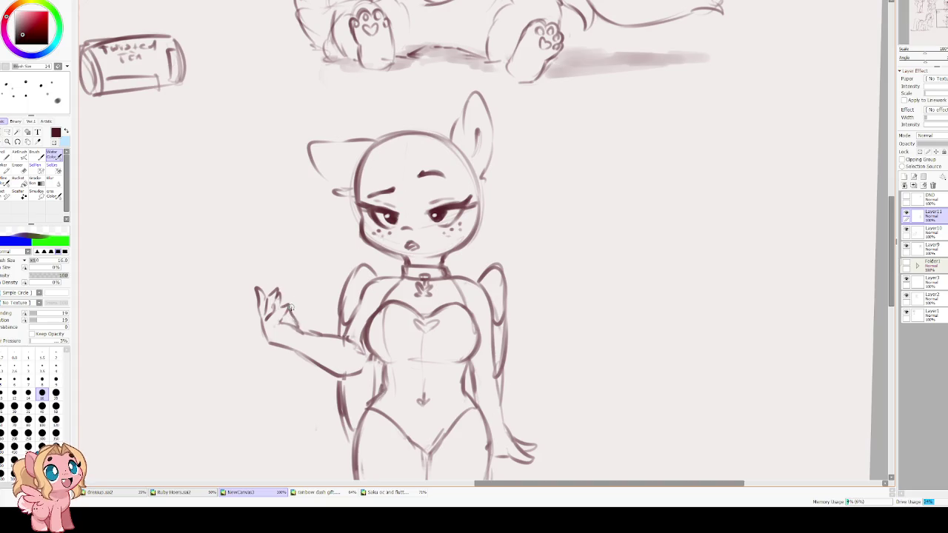
pyautogui.moveTo(329, 175); pyautogui.dragTo(339, 196)
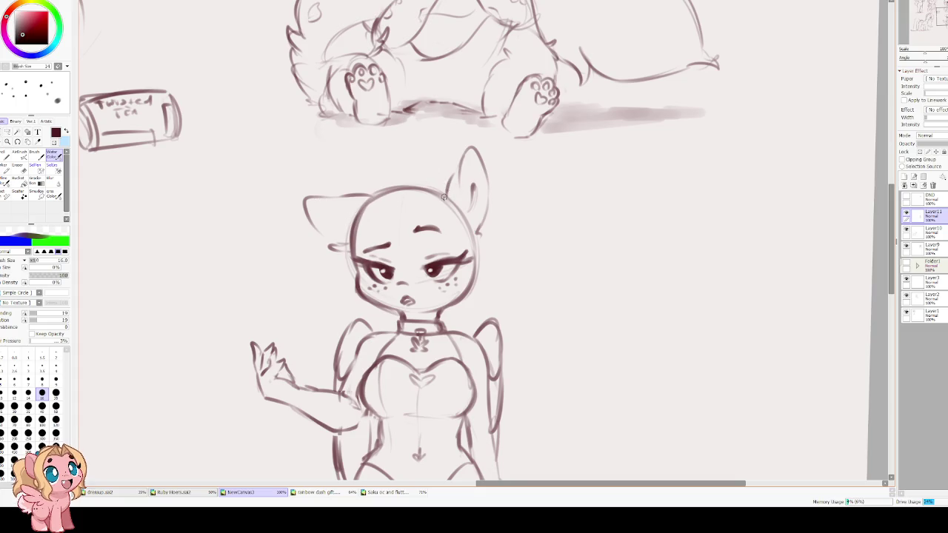
pyautogui.moveTo(445, 193)
pyautogui.mouseDown()
pyautogui.moveTo(487, 222)
pyautogui.moveTo(479, 235)
pyautogui.mouseUp()
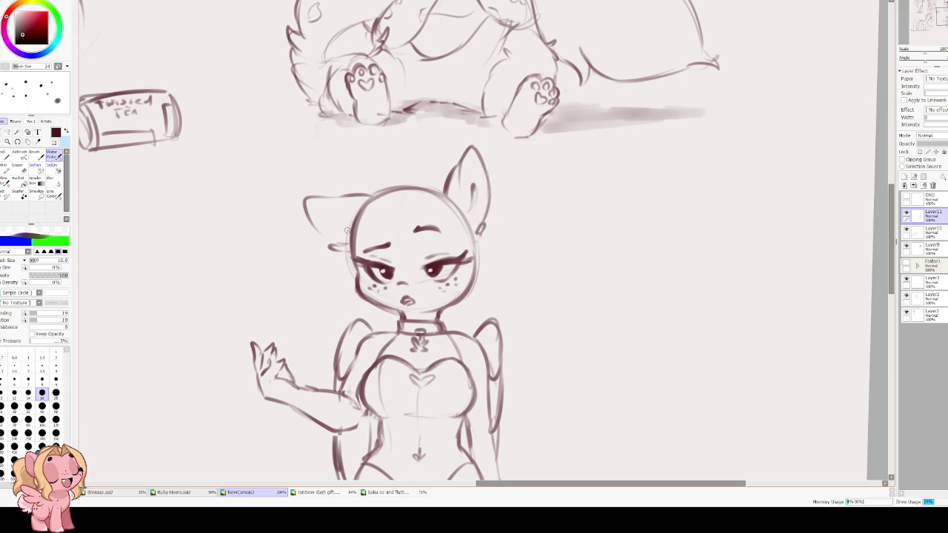
pyautogui.moveTo(304, 200); pyautogui.dragTo(333, 246)
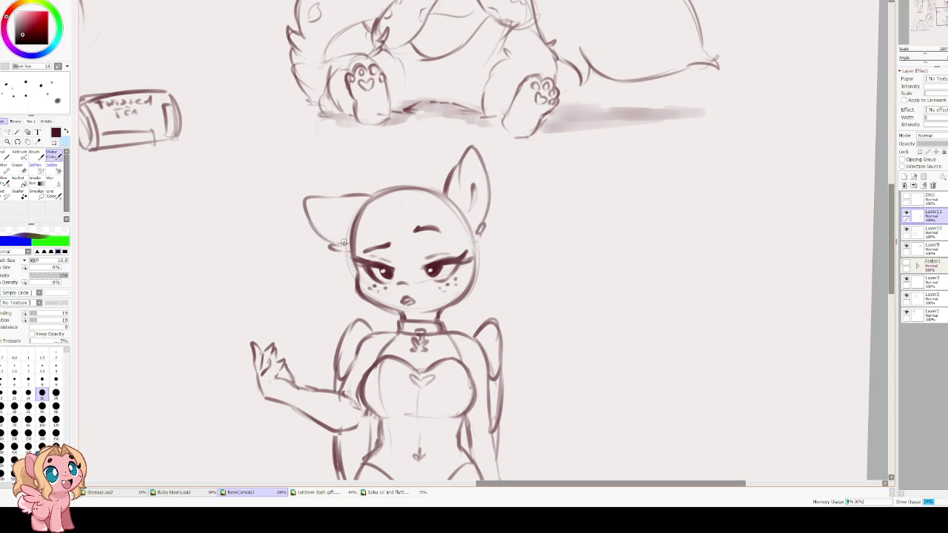
pyautogui.press('e')
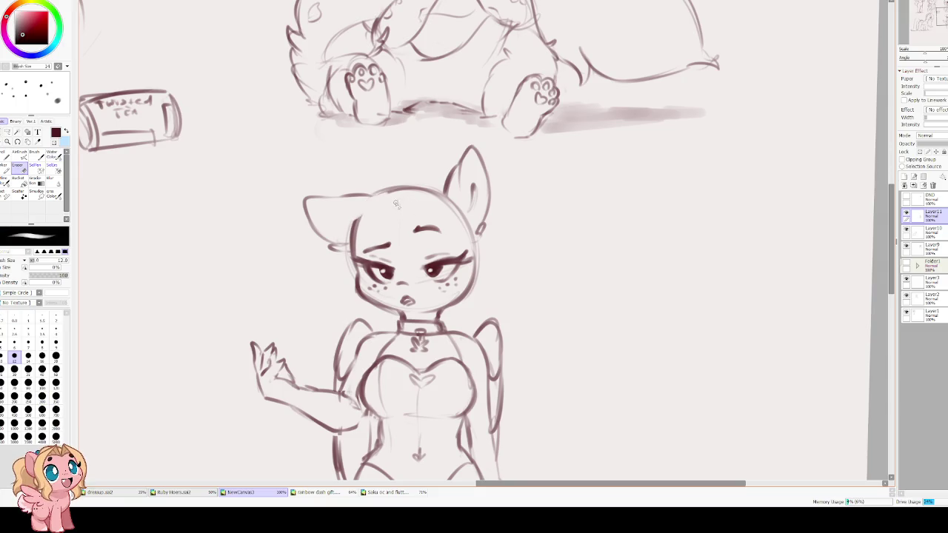
pyautogui.press('e')
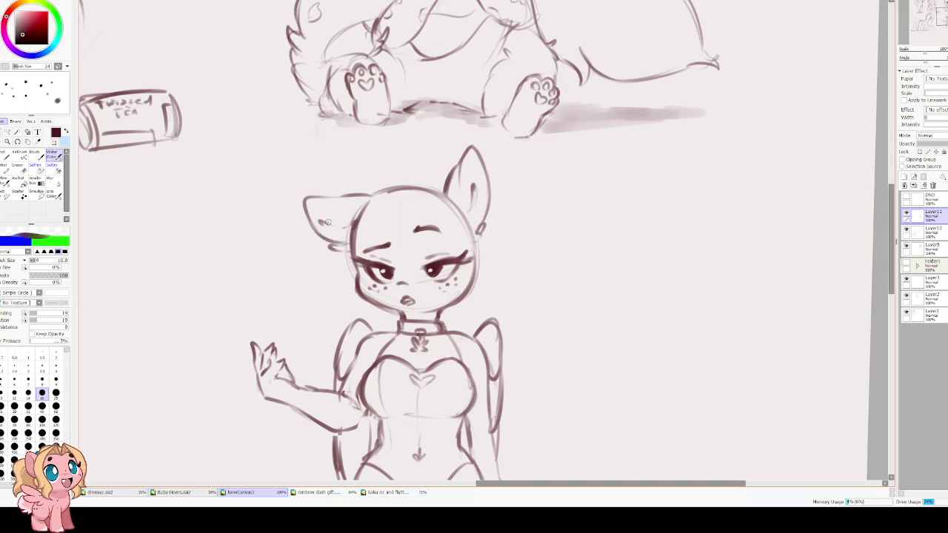
pyautogui.moveTo(376, 240); pyautogui.dragTo(354, 217)
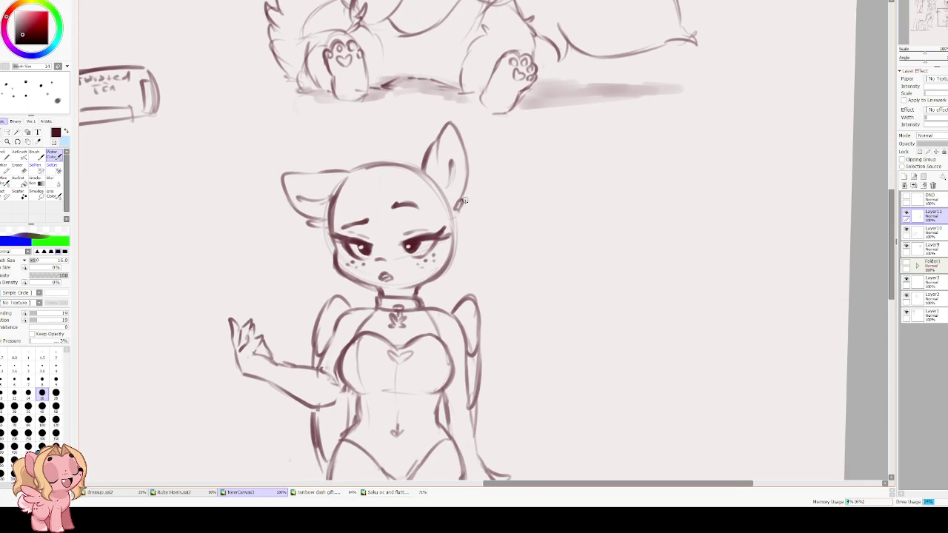
pyautogui.moveTo(437, 153)
pyautogui.mouseDown()
pyautogui.moveTo(437, 188)
pyautogui.moveTo(433, 135)
pyautogui.mouseUp()
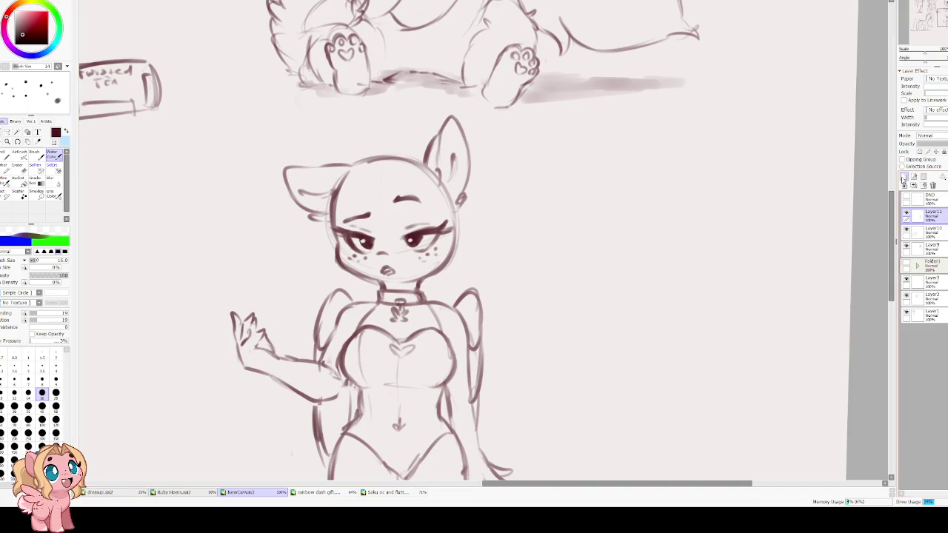
# Add a new hair layer and try forelock strokes at the head top, undoing them
pyautogui.click(904, 177)
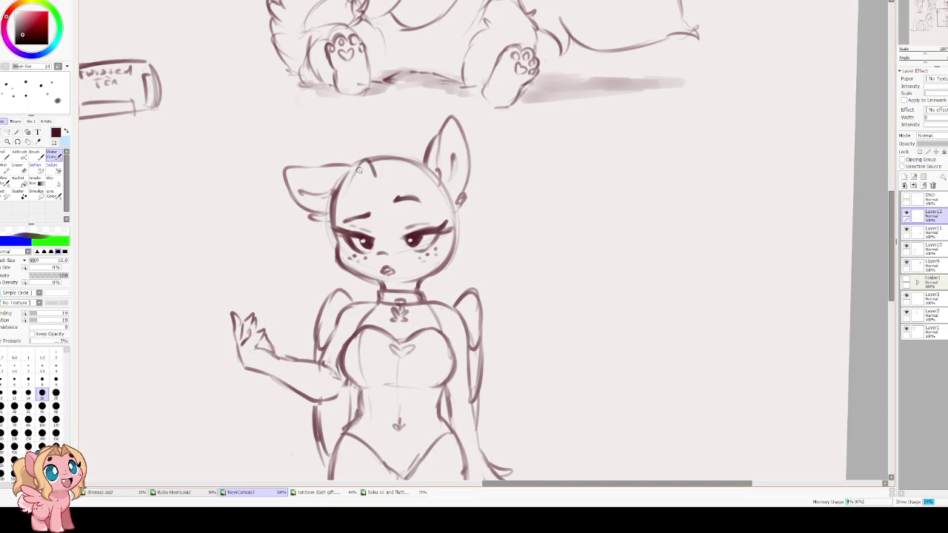
pyautogui.moveTo(376, 175)
pyautogui.mouseDown()
pyautogui.moveTo(341, 155)
pyautogui.moveTo(324, 211)
pyautogui.moveTo(338, 261)
pyautogui.mouseUp()
pyautogui.hotkey('ctrl', 'z')
pyautogui.hotkey('ctrl', 'z')
pyautogui.hotkey('ctrl', 'z')
pyautogui.hotkey('ctrl', 'z')
pyautogui.moveTo(377, 183)
pyautogui.mouseDown()
pyautogui.moveTo(367, 164)
pyautogui.moveTo(345, 229)
pyautogui.mouseUp()
pyautogui.hotkey('ctrl', 'z')
# Sketch bangs across the head with strands falling beside the left of the face, and confirm them
pyautogui.moveTo(379, 182)
pyautogui.mouseDown()
pyautogui.moveTo(341, 154)
pyautogui.moveTo(310, 219)
pyautogui.moveTo(292, 228)
pyautogui.moveTo(299, 261)
pyautogui.mouseUp()
pyautogui.moveTo(317, 230); pyautogui.dragTo(310, 276)
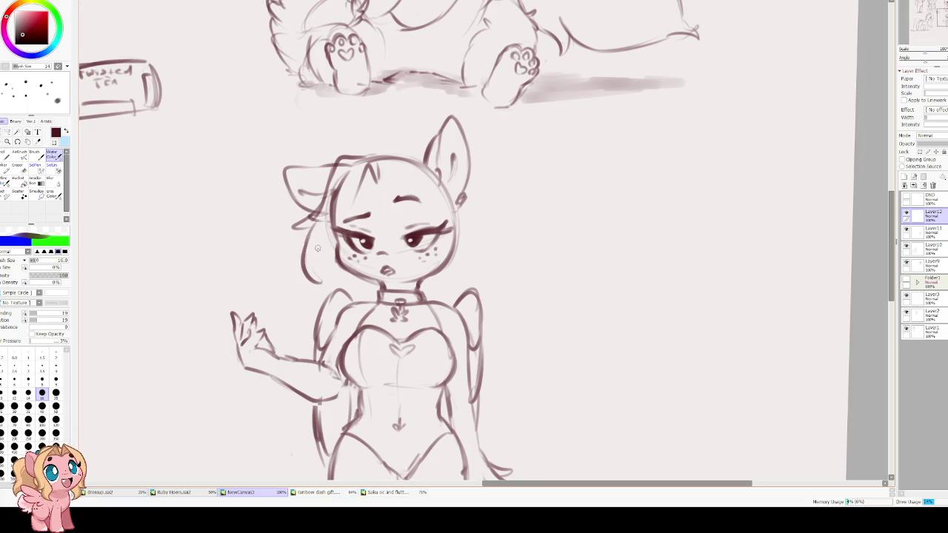
pyautogui.moveTo(317, 238); pyautogui.dragTo(306, 274)
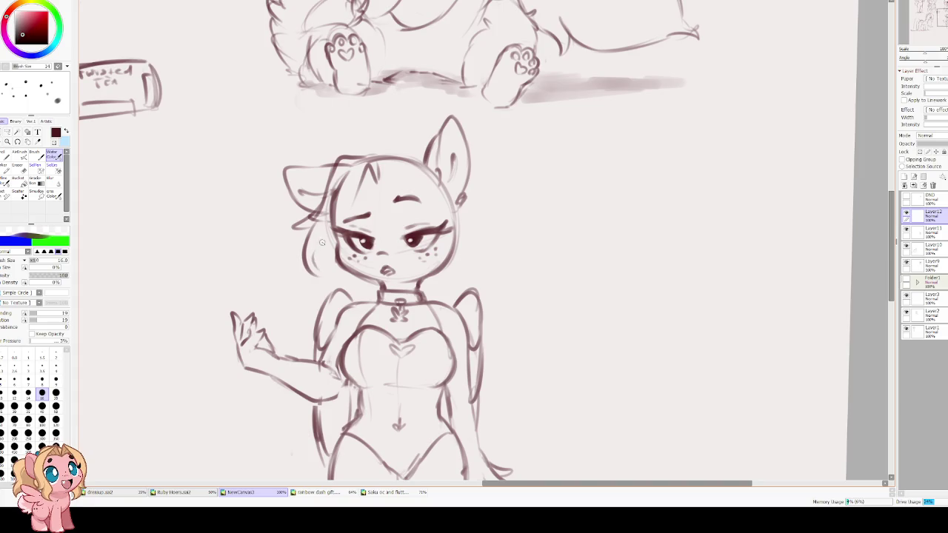
pyautogui.moveTo(320, 238); pyautogui.dragTo(311, 264)
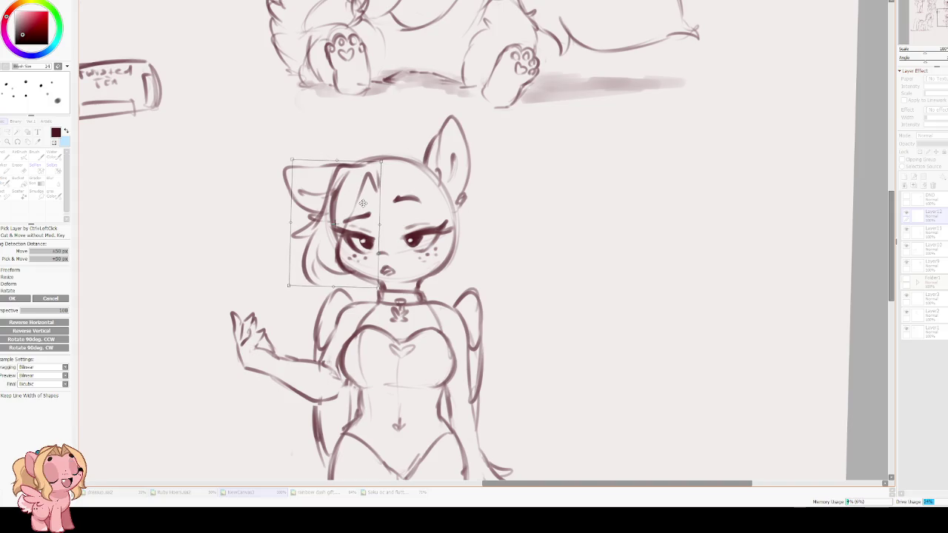
pyautogui.press('Return')
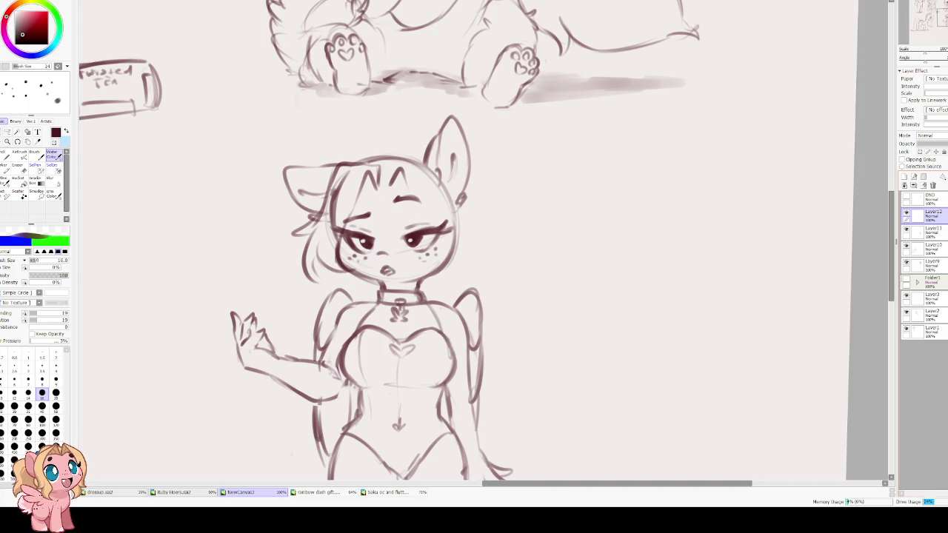
# Redraw a shorter stroke on the head and add strands down the right side of the face
pyautogui.hotkey('ctrl', 'z')
pyautogui.moveTo(396, 186); pyautogui.dragTo(414, 159)
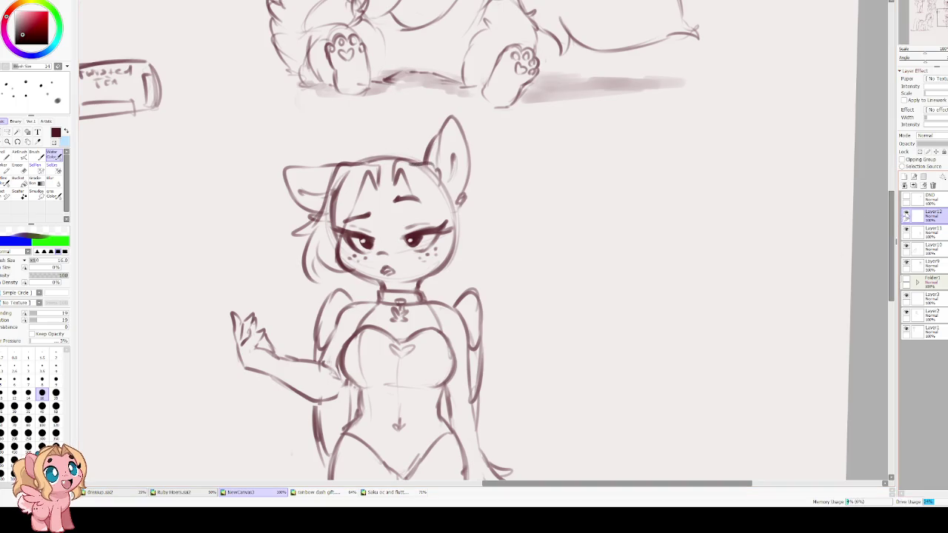
pyautogui.moveTo(418, 200)
pyautogui.mouseDown()
pyautogui.moveTo(425, 261)
pyautogui.moveTo(407, 278)
pyautogui.mouseUp()
pyautogui.moveTo(447, 241)
pyautogui.mouseDown()
pyautogui.moveTo(438, 294)
pyautogui.moveTo(468, 222)
pyautogui.mouseUp()
pyautogui.moveTo(440, 170); pyautogui.dragTo(465, 224)
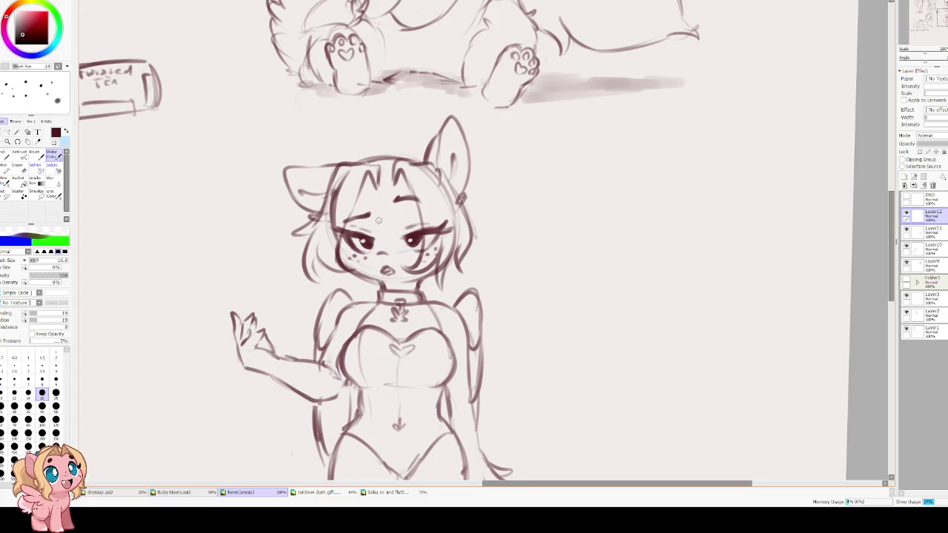
# Draw a light hairline arc across the top of the head
pyautogui.moveTo(359, 139); pyautogui.dragTo(434, 139)
pyautogui.moveTo(334, 159)
pyautogui.mouseDown()
pyautogui.moveTo(353, 143)
pyautogui.moveTo(432, 159)
pyautogui.mouseUp()
pyautogui.hotkey('ctrl', 'z')
pyautogui.hotkey('ctrl', 'z')
pyautogui.moveTo(341, 156); pyautogui.dragTo(412, 151)
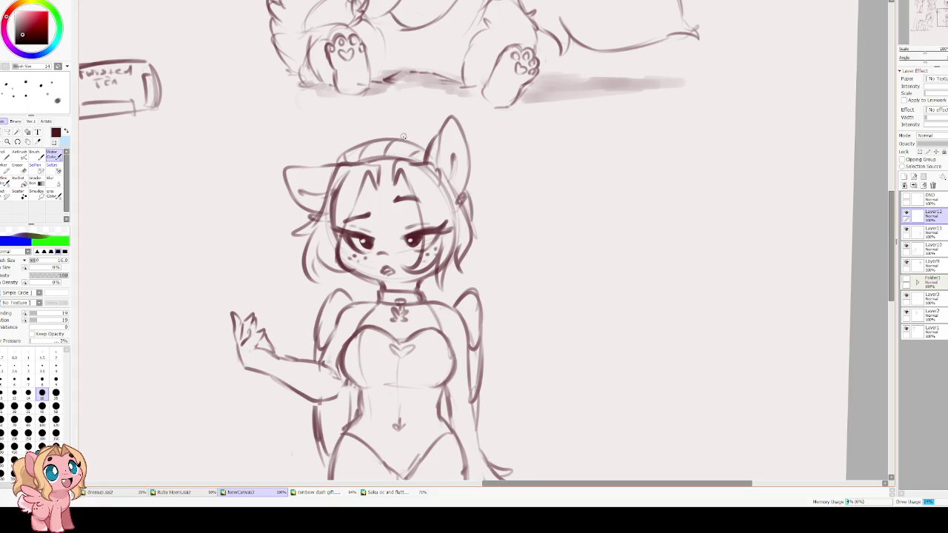
# Sketch long ponytail strands falling beside the ear on a horizontally flipped canvas, then flip it back
pyautogui.press('h')
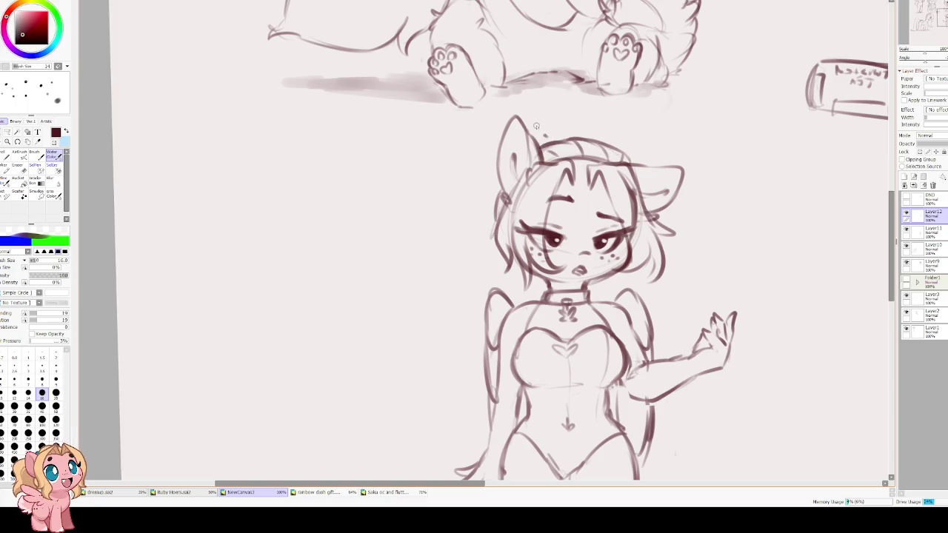
pyautogui.moveTo(496, 133); pyautogui.dragTo(460, 159)
pyautogui.moveTo(454, 198)
pyautogui.mouseDown()
pyautogui.moveTo(464, 175)
pyautogui.moveTo(430, 230)
pyautogui.moveTo(453, 268)
pyautogui.mouseUp()
pyautogui.moveTo(457, 236); pyautogui.dragTo(439, 282)
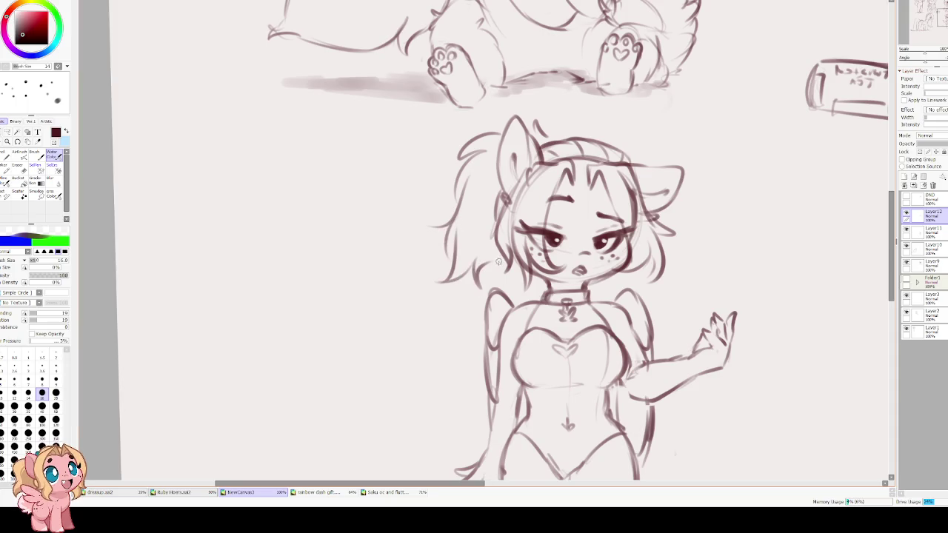
pyautogui.press('h')
pyautogui.moveTo(356, 181)
pyautogui.mouseDown()
pyautogui.moveTo(451, 117)
pyautogui.moveTo(446, 187)
pyautogui.mouseUp()
pyautogui.moveTo(382, 154); pyautogui.dragTo(423, 80)
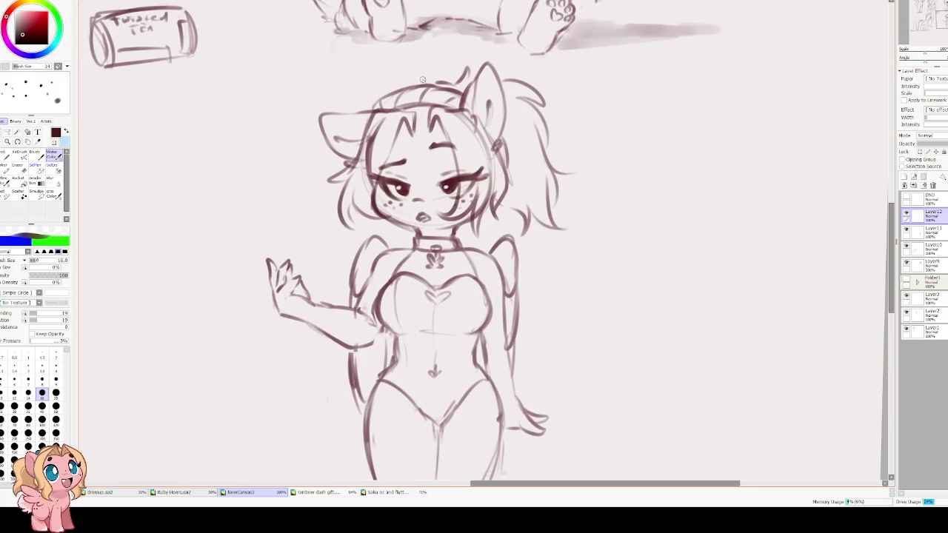